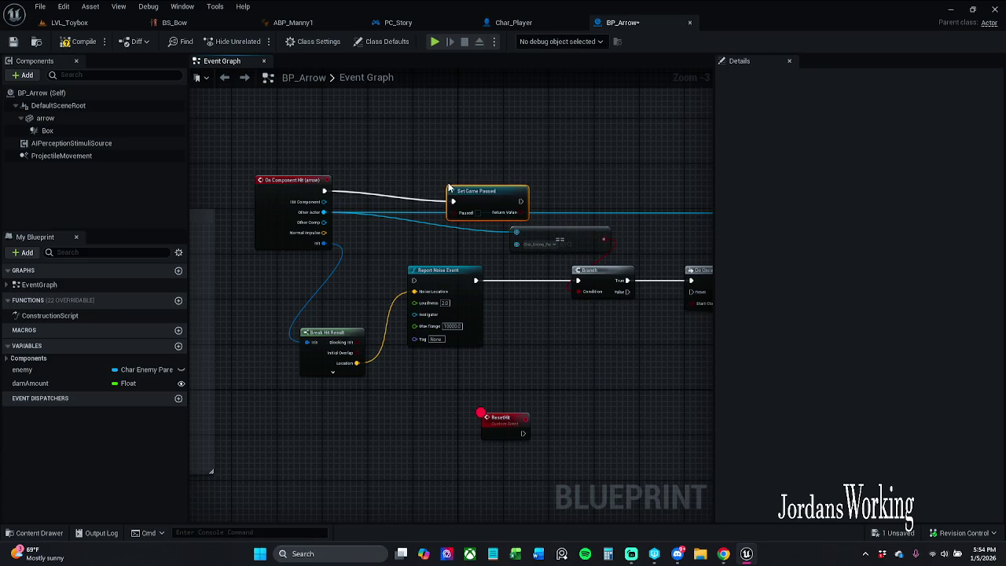
Step: Place the Set Game Paused node above On Component Hit, then switch to the LVL_Toybox level
{"action": "left_click_drag", "start_coordinate": [478, 216], "coordinate": [463, 151]}
{"action": "left_click", "coordinate": [455, 188]}
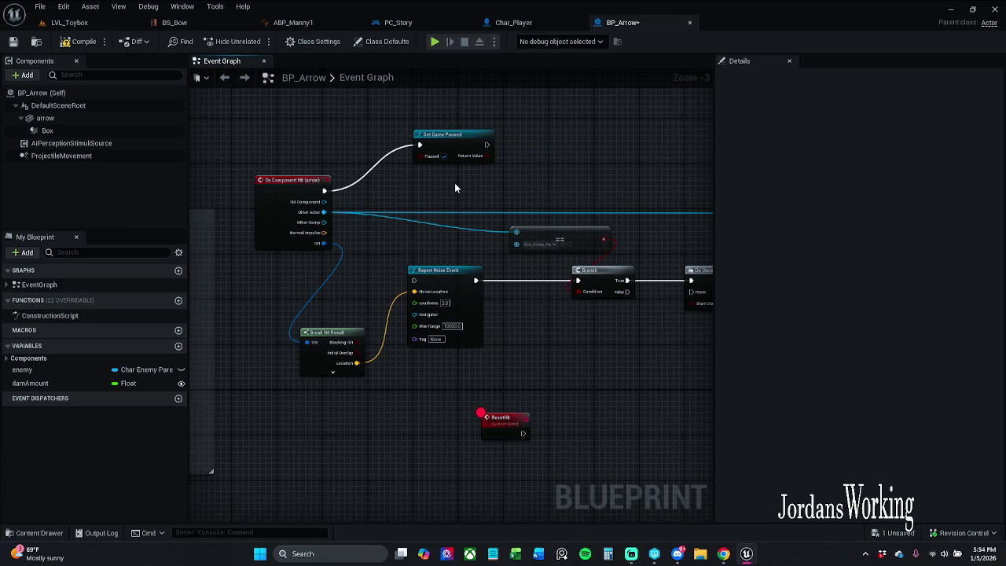
{"action": "scroll", "coordinate": [274, 231], "scroll_direction": "up", "scroll_amount": 3}
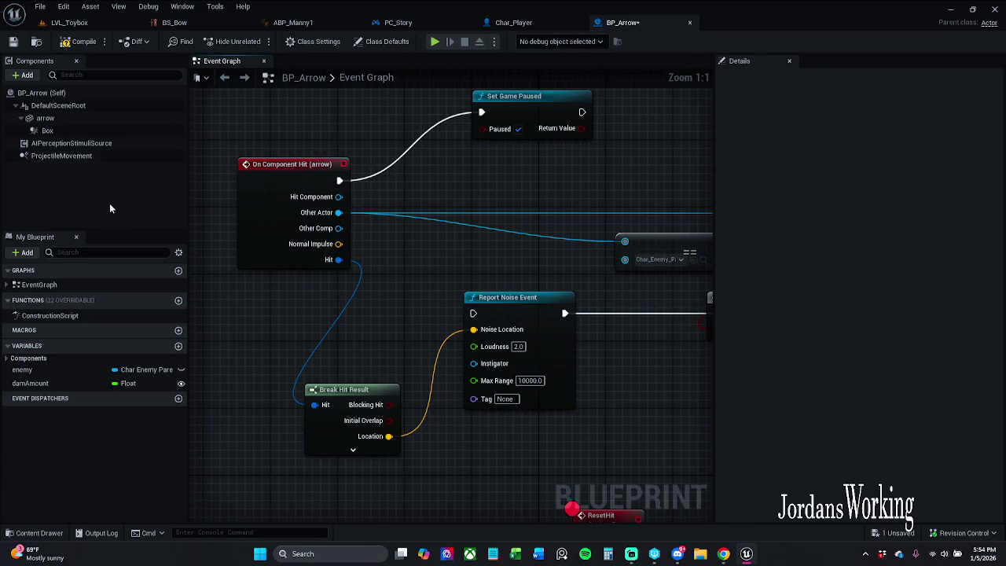
{"action": "left_click", "coordinate": [45, 118]}
{"action": "mouse_move", "coordinate": [399, 146]}
{"action": "left_mouse_down"}
{"action": "mouse_move", "coordinate": [342, 239]}
{"action": "mouse_move", "coordinate": [365, 236]}
{"action": "mouse_move", "coordinate": [396, 281]}
{"action": "mouse_move", "coordinate": [337, 294]}
{"action": "left_mouse_up"}
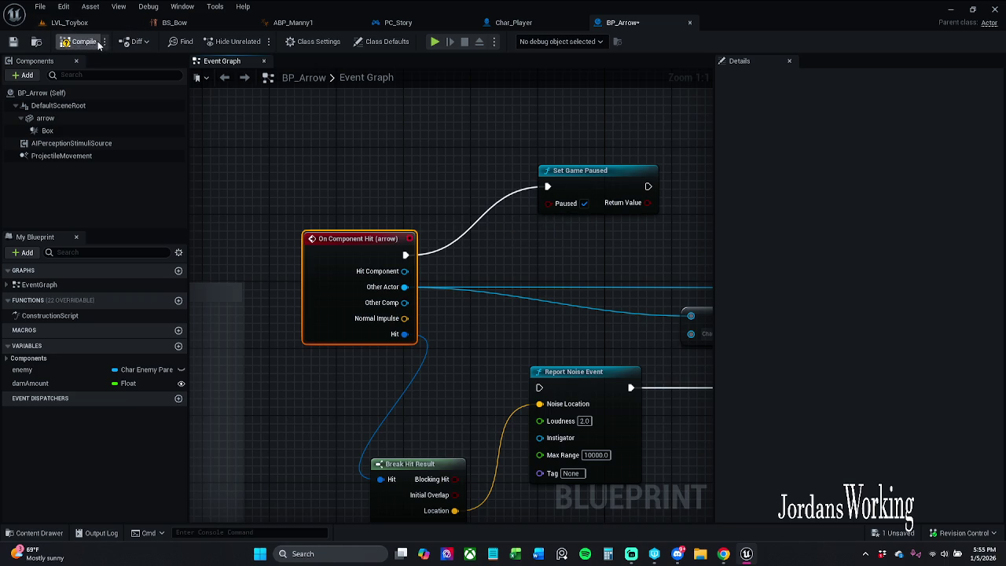
{"action": "left_click", "coordinate": [70, 22]}
{"action": "left_click", "coordinate": [258, 42]}
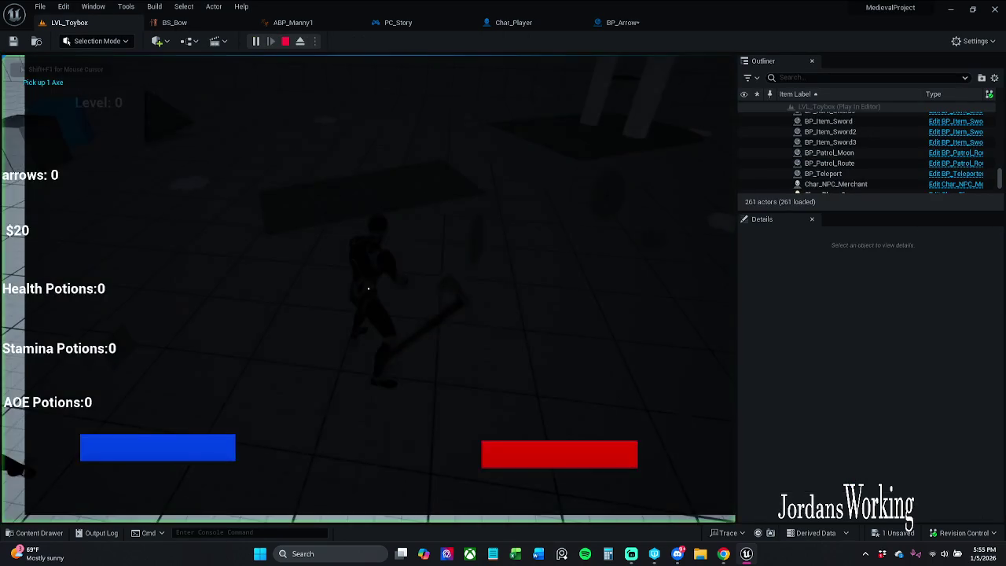
{"action": "key", "text": "e"}
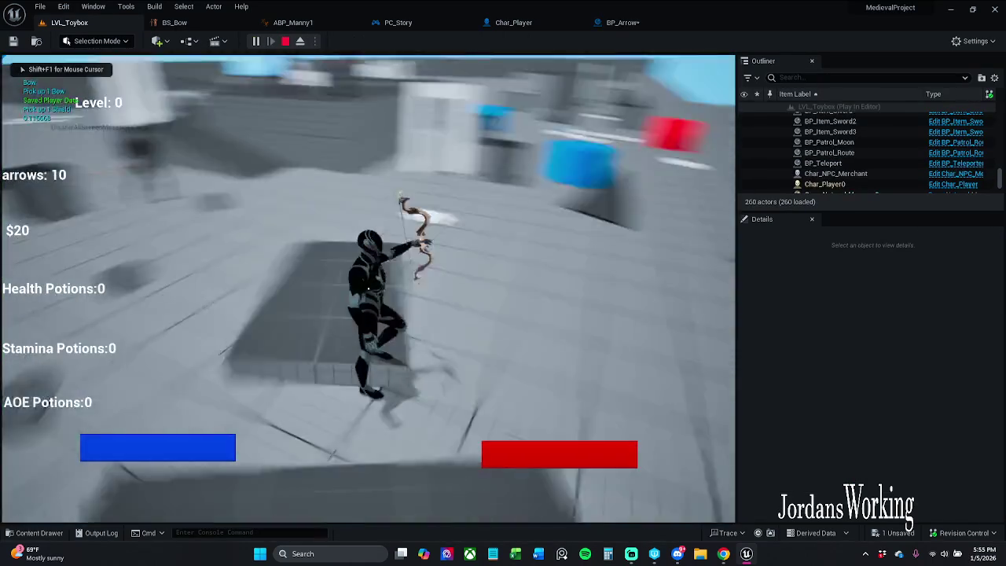
{"action": "left_click", "coordinate": [367, 289]}
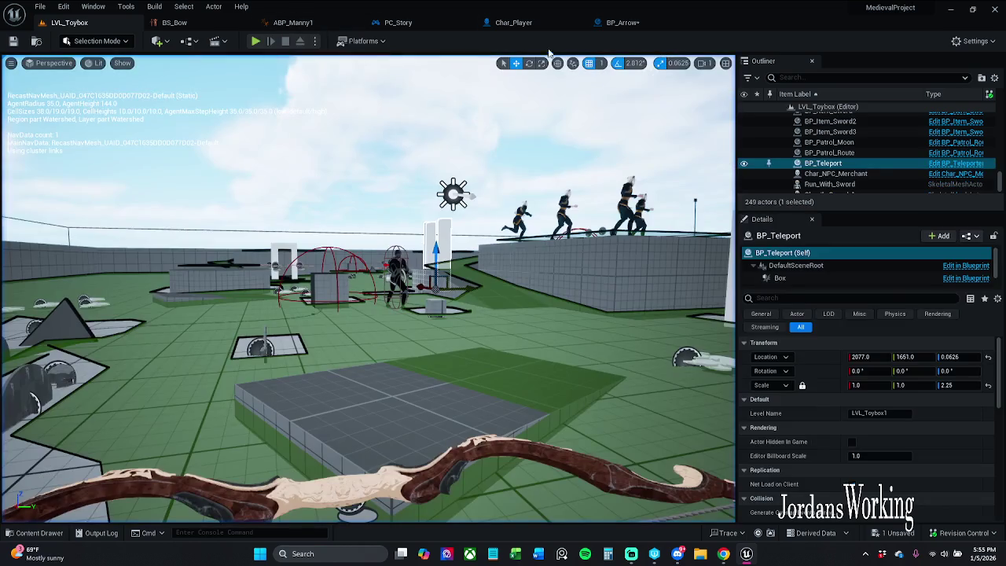
{"action": "left_click", "coordinate": [631, 26]}
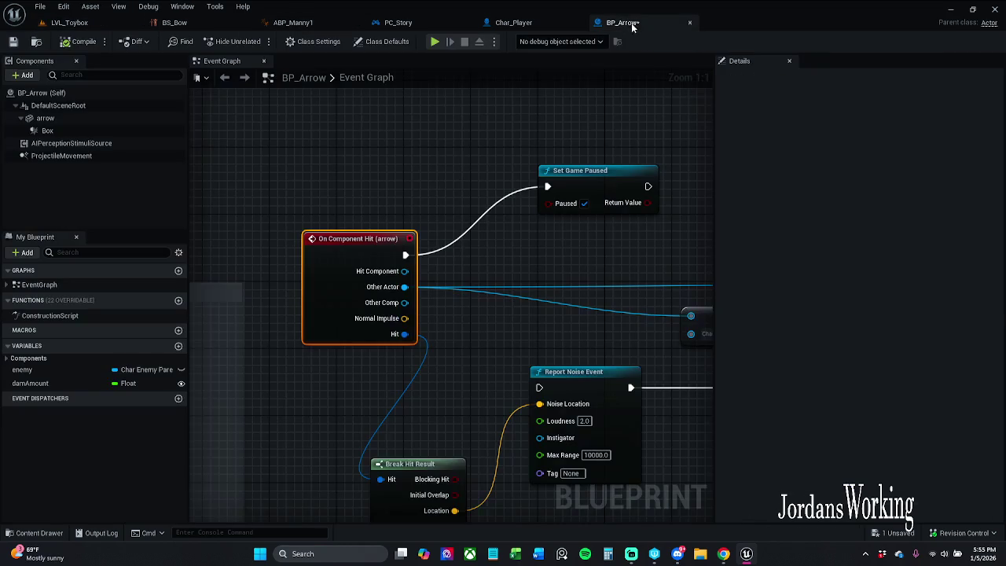
Step: Delete the Set Game Paused node, then the == comparison and Branch nodes
{"action": "left_click", "coordinate": [575, 174]}
{"action": "key", "text": "Delete"}
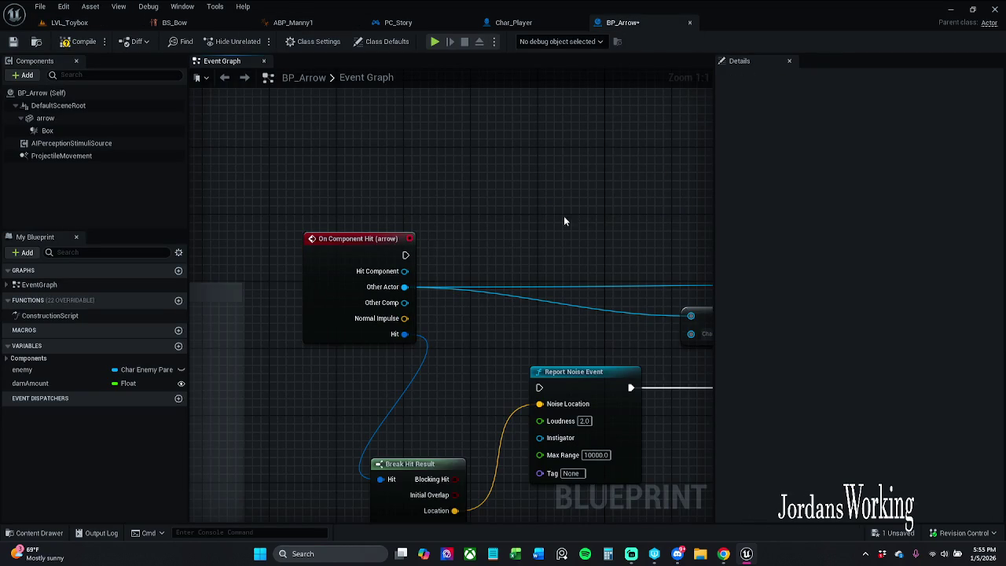
{"action": "scroll", "coordinate": [422, 255], "scroll_direction": "down", "scroll_amount": 2}
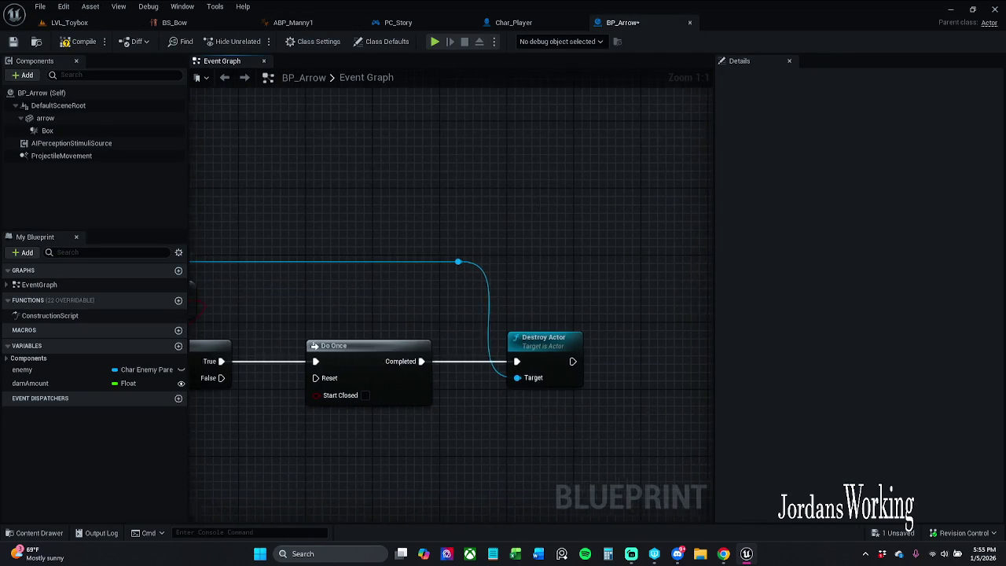
{"action": "scroll", "coordinate": [482, 276], "scroll_direction": "down", "scroll_amount": 1}
{"action": "left_click_drag", "start_coordinate": [481, 277], "coordinate": [615, 269]}
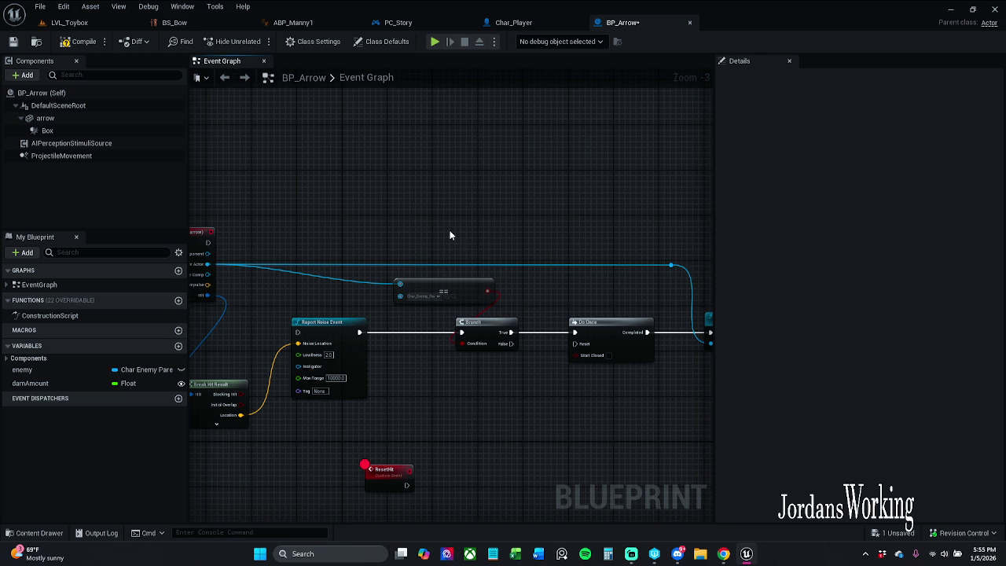
{"action": "left_click_drag", "start_coordinate": [450, 235], "coordinate": [534, 227]}
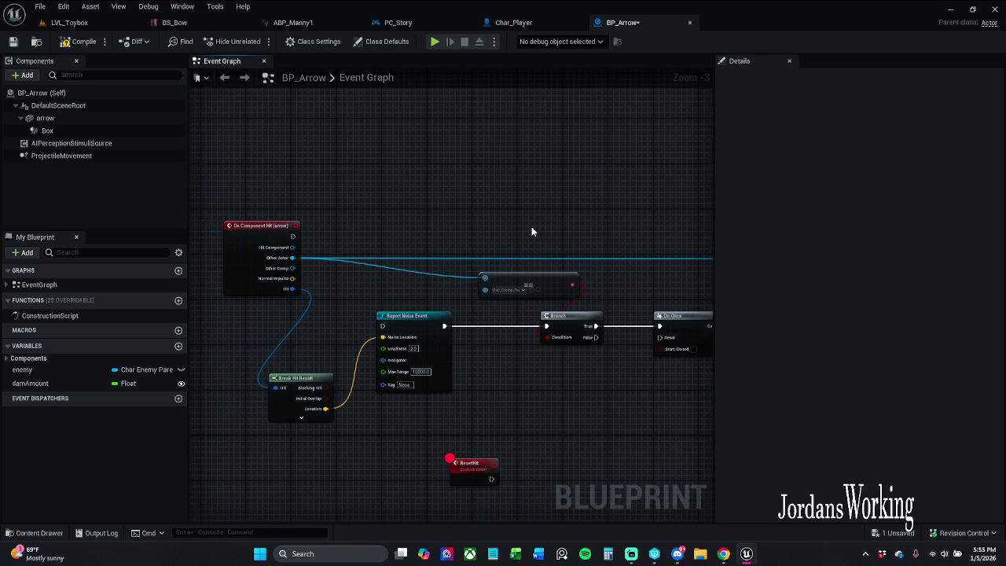
{"action": "mouse_move", "coordinate": [563, 267]}
{"action": "left_mouse_down"}
{"action": "mouse_move", "coordinate": [506, 257]}
{"action": "mouse_move", "coordinate": [468, 273]}
{"action": "left_mouse_up"}
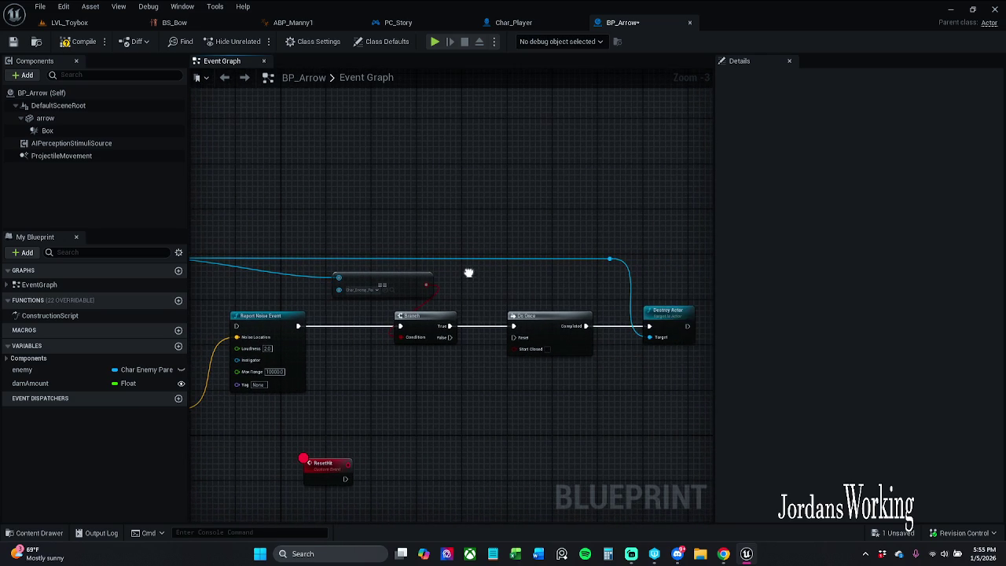
{"action": "left_click_drag", "start_coordinate": [448, 308], "coordinate": [464, 353]}
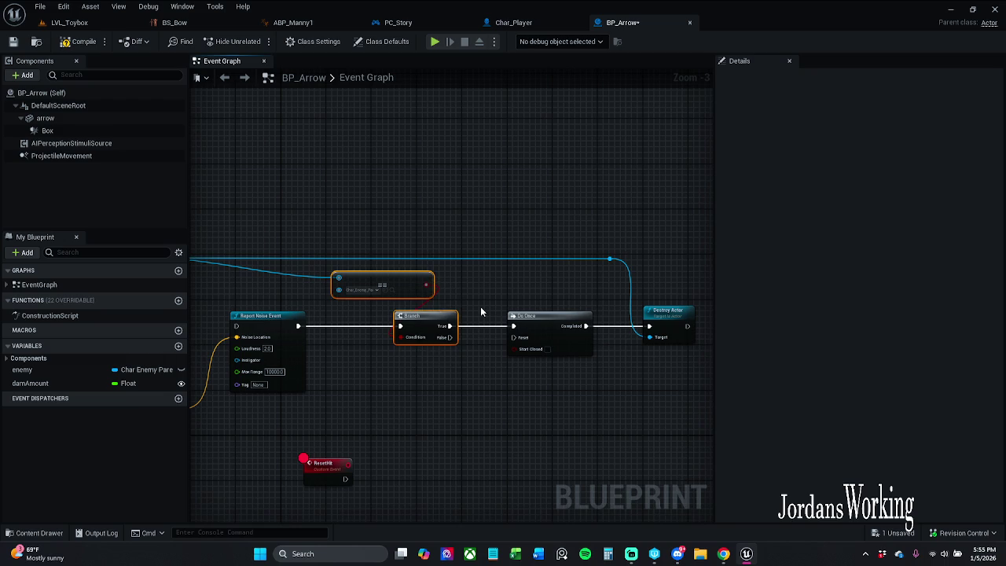
{"action": "key", "text": "Delete"}
Step: Wire Report Noise Event into Do Once and the hit event into Report Noise Event, then undo the hit link
{"action": "mouse_move", "coordinate": [518, 330]}
{"action": "left_mouse_down"}
{"action": "mouse_move", "coordinate": [347, 336]}
{"action": "mouse_move", "coordinate": [299, 326]}
{"action": "left_mouse_up"}
{"action": "left_click_drag", "start_coordinate": [193, 268], "coordinate": [417, 268]}
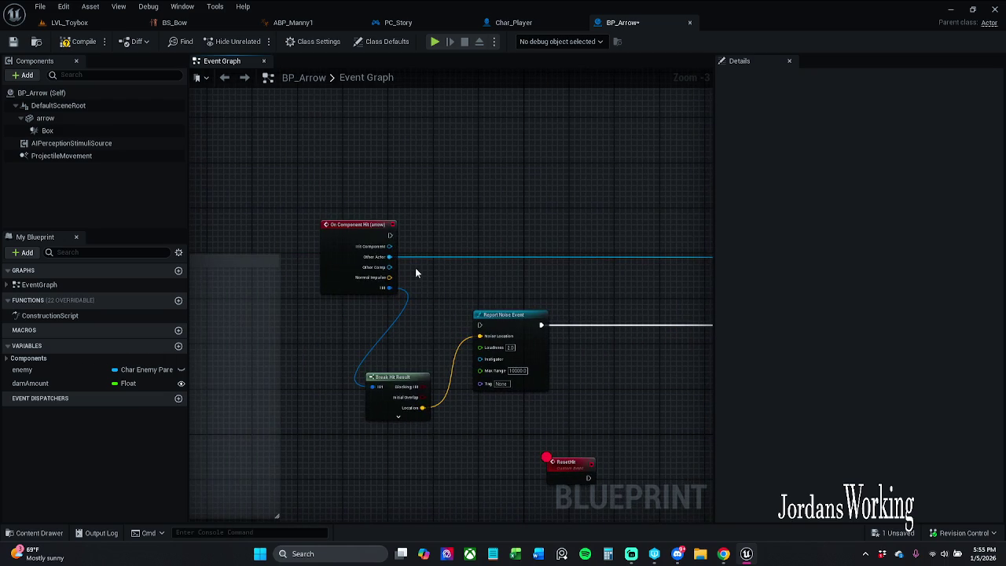
{"action": "left_click_drag", "start_coordinate": [391, 234], "coordinate": [480, 324]}
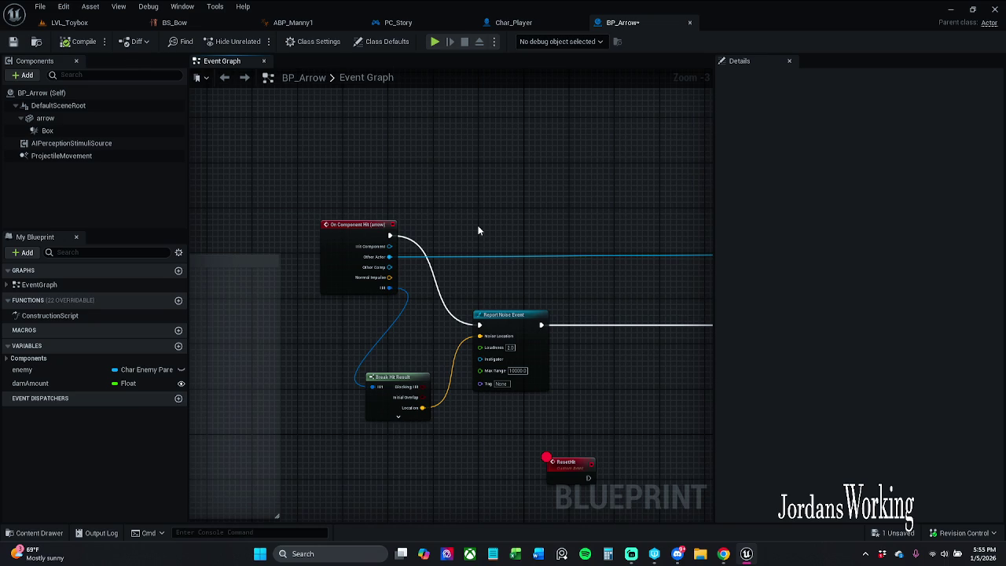
{"action": "left_click_drag", "start_coordinate": [474, 298], "coordinate": [346, 278]}
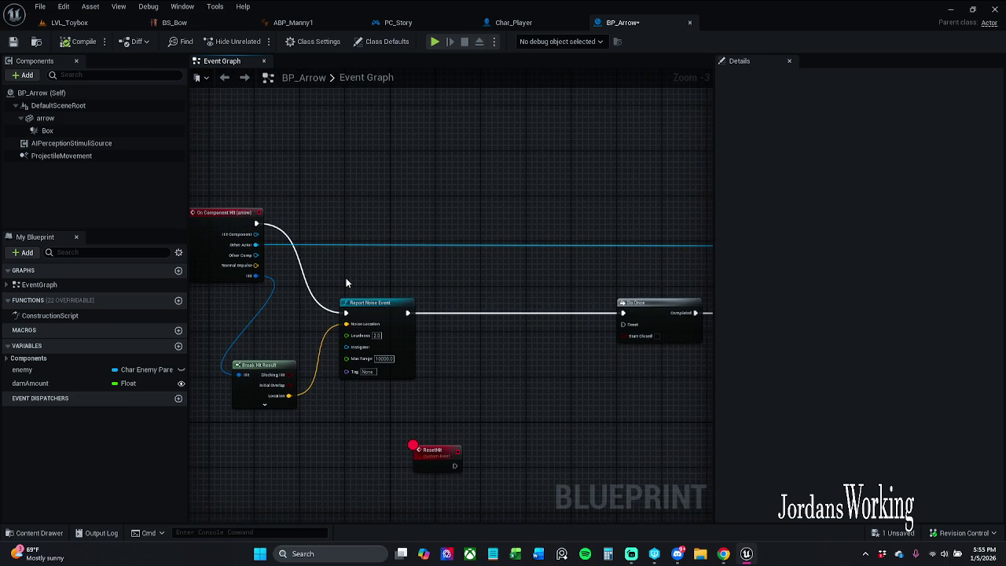
{"action": "key", "text": "ctrl+z"}
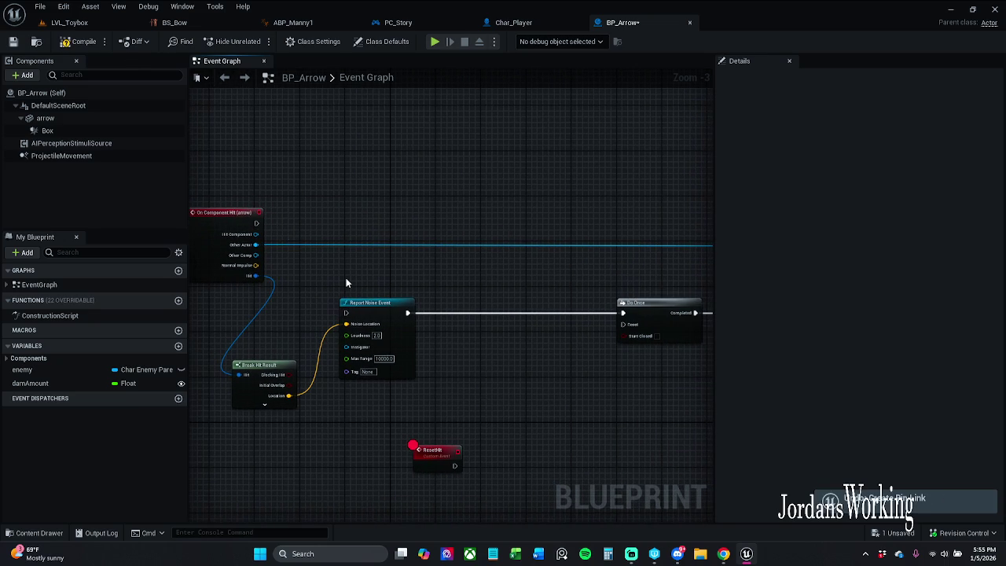
Step: Undo the links, delete the == and Branch nodes, and rewire On Component Hit → Report Noise Event → Do Once
{"action": "key", "text": "ctrl+z"}
{"action": "key", "text": "ctrl+z"}
{"action": "key", "text": "ctrl+z"}
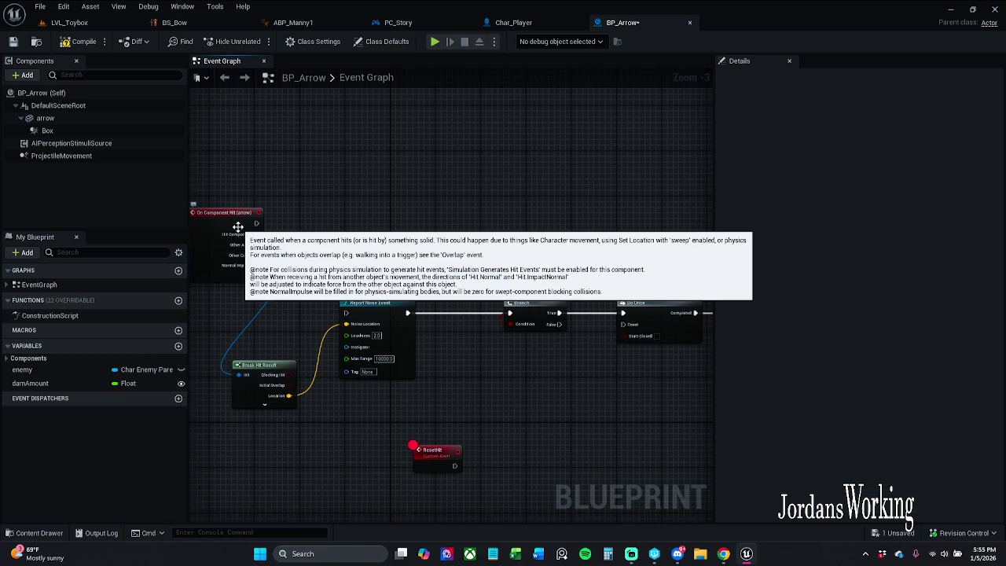
{"action": "scroll", "coordinate": [208, 227], "scroll_direction": "up", "scroll_amount": 1}
{"action": "left_click_drag", "start_coordinate": [213, 227], "coordinate": [274, 218]}
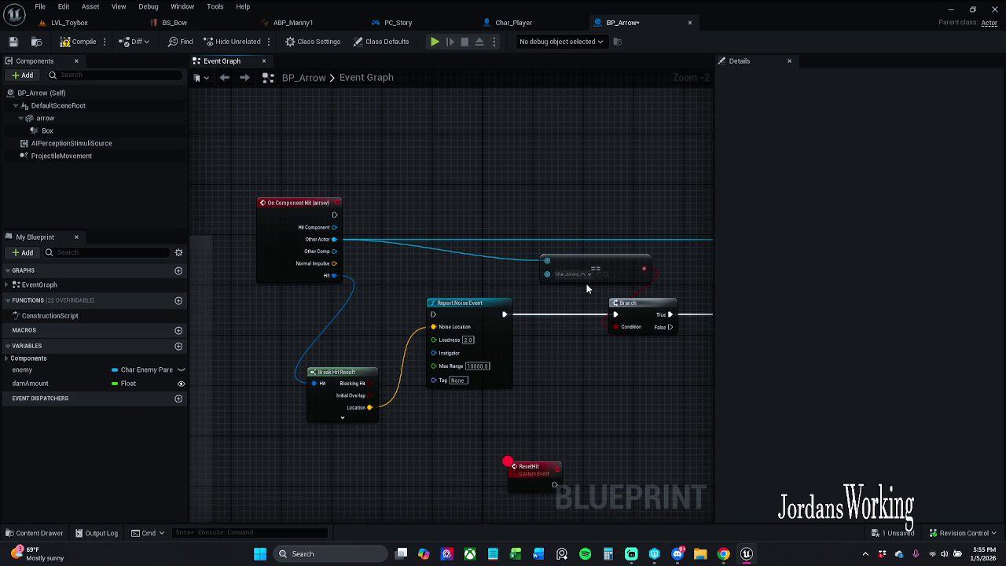
{"action": "left_click_drag", "start_coordinate": [584, 287], "coordinate": [529, 289]}
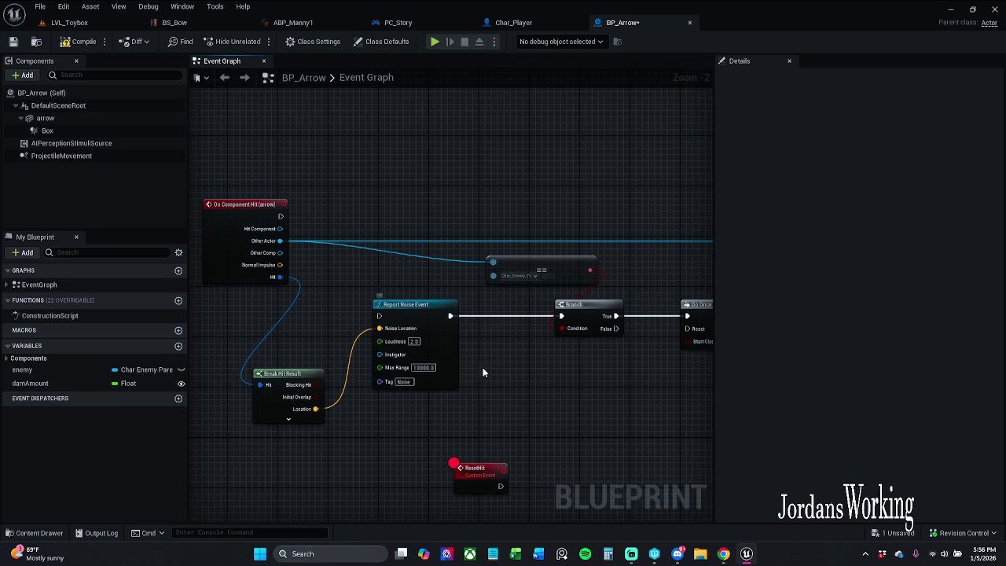
{"action": "left_click_drag", "start_coordinate": [558, 339], "coordinate": [606, 271]}
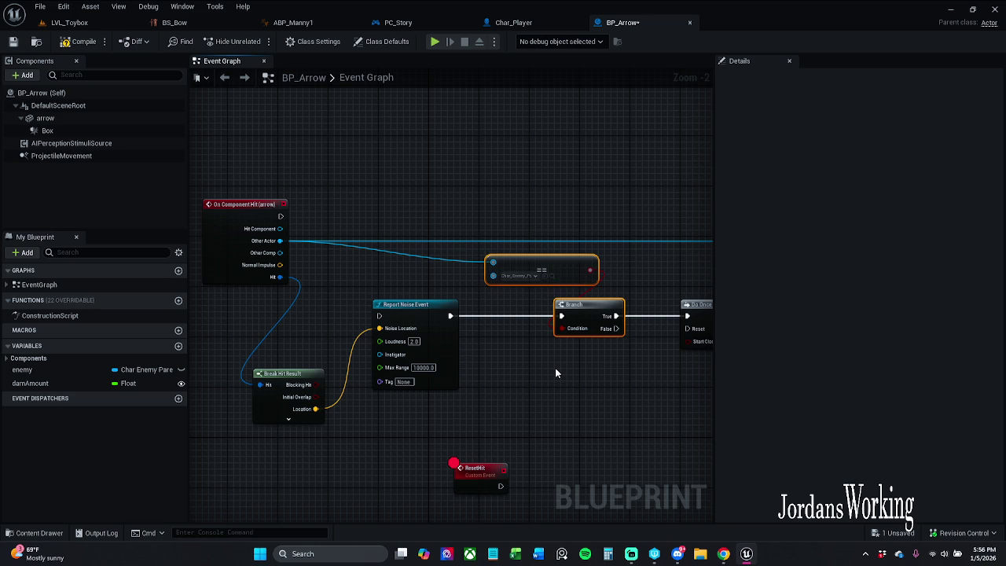
{"action": "key", "text": "Delete"}
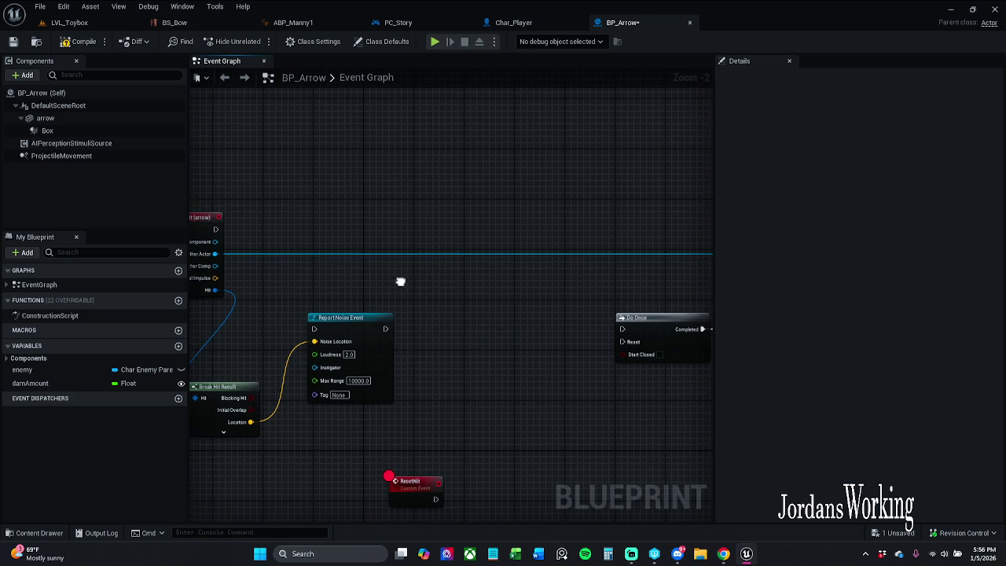
{"action": "left_click_drag", "start_coordinate": [391, 331], "coordinate": [621, 329]}
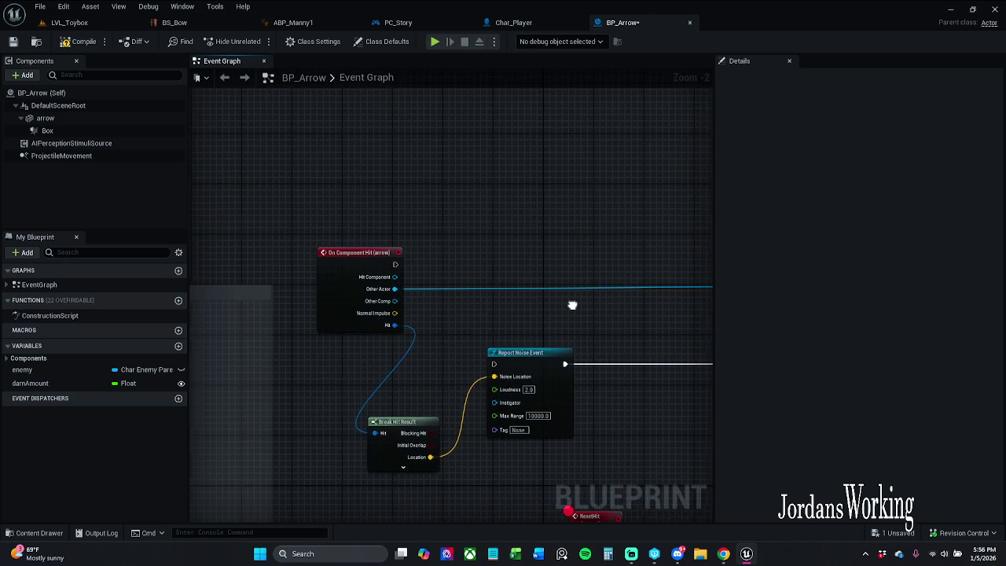
{"action": "mouse_move", "coordinate": [399, 264]}
{"action": "left_mouse_down"}
{"action": "mouse_move", "coordinate": [513, 351]}
{"action": "mouse_move", "coordinate": [498, 364]}
{"action": "left_mouse_up"}
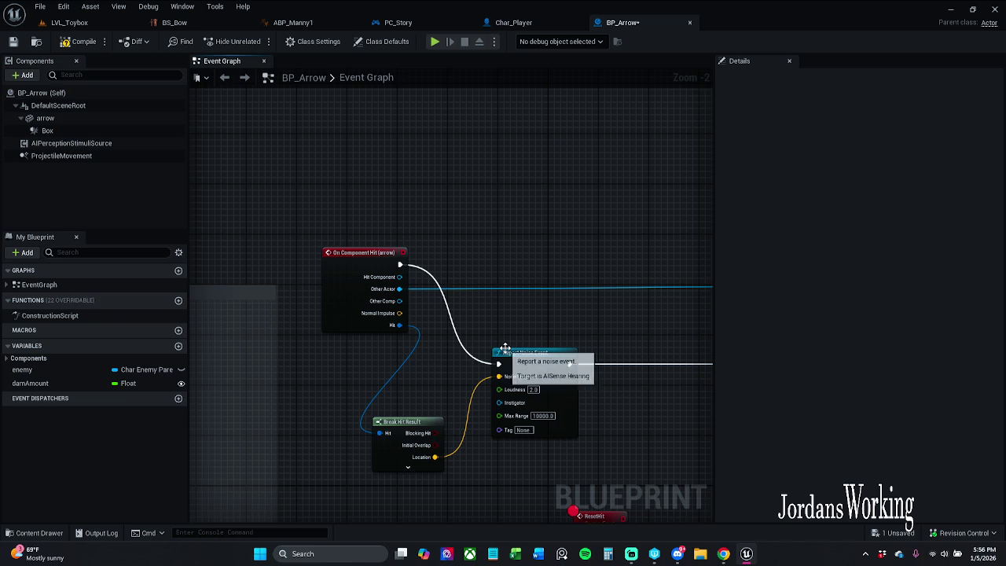
Step: Save BP_Arrow, playtest LVL_Toybox, stop, and return to the BP_Arrow graph
{"action": "left_click", "coordinate": [12, 41]}
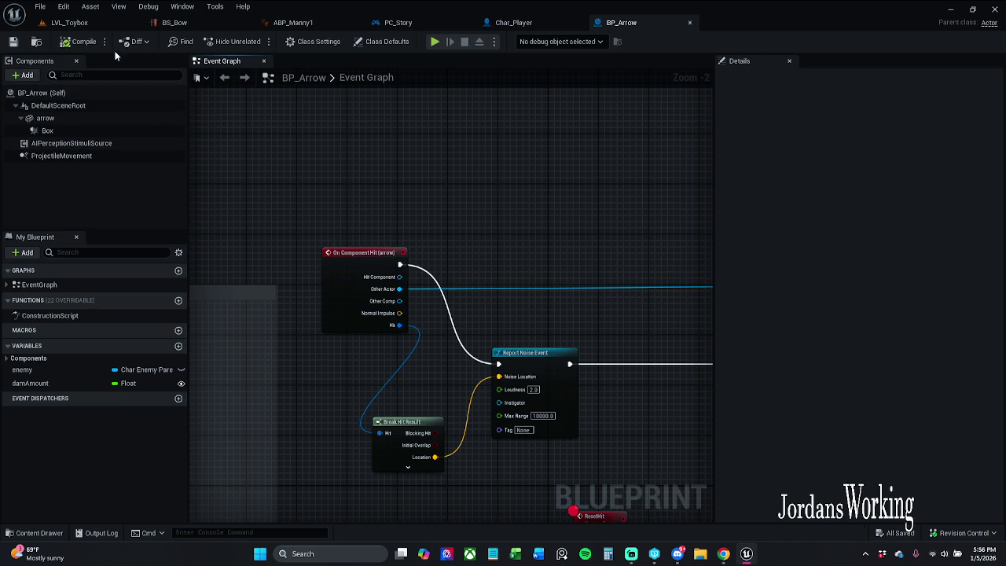
{"action": "left_click", "coordinate": [69, 22]}
{"action": "key", "text": "alt+p"}
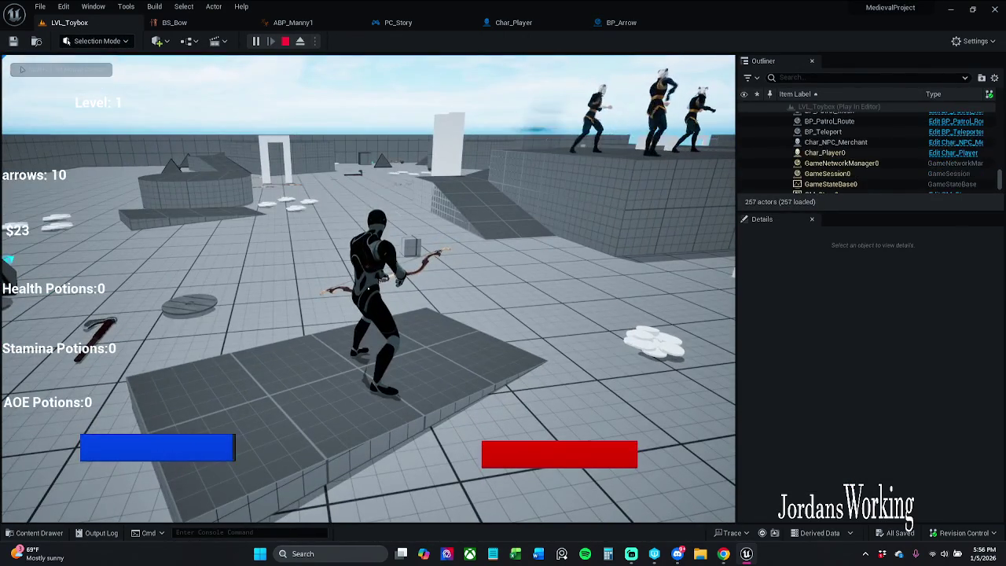
{"action": "key", "text": "Escape"}
{"action": "left_click", "coordinate": [622, 25]}
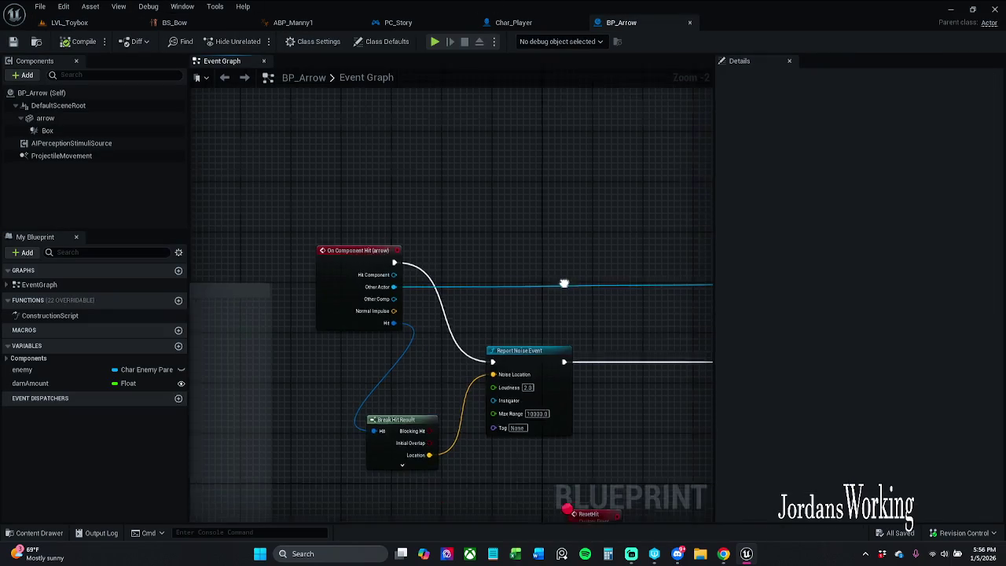
Step: Paste a second Destroy Actor node, then delete the extra reroute and duplicate Destroy Actor
{"action": "mouse_move", "coordinate": [614, 295]}
{"action": "left_mouse_down"}
{"action": "mouse_move", "coordinate": [811, 298]}
{"action": "mouse_move", "coordinate": [398, 305]}
{"action": "left_mouse_up"}
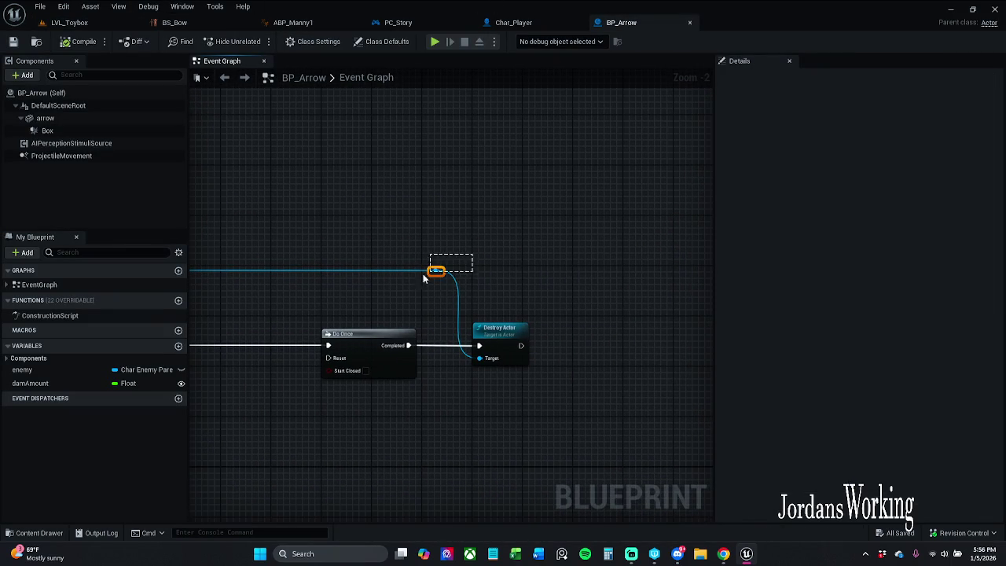
{"action": "mouse_move", "coordinate": [437, 276]}
{"action": "left_mouse_down"}
{"action": "mouse_move", "coordinate": [423, 276]}
{"action": "mouse_move", "coordinate": [557, 263]}
{"action": "left_mouse_up"}
{"action": "left_click_drag", "start_coordinate": [283, 251], "coordinate": [389, 265]}
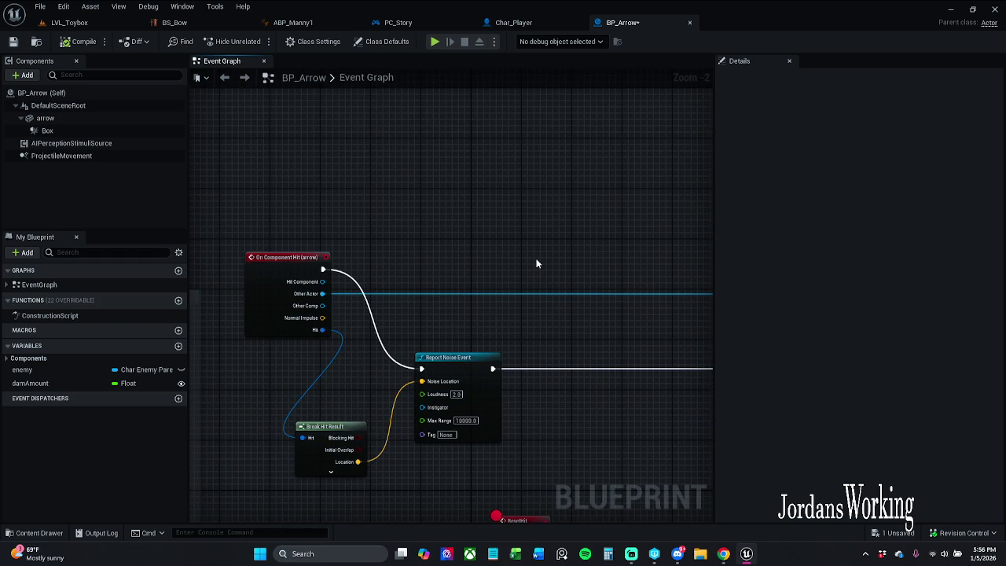
{"action": "left_click_drag", "start_coordinate": [536, 264], "coordinate": [375, 236]}
{"action": "left_click_drag", "start_coordinate": [600, 276], "coordinate": [454, 276]}
{"action": "left_click_drag", "start_coordinate": [574, 320], "coordinate": [496, 320]}
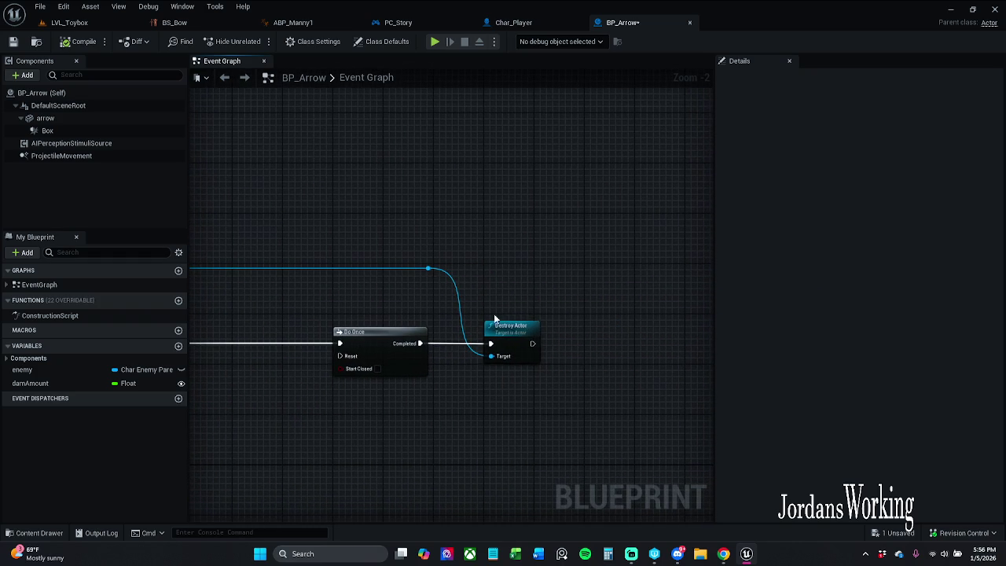
{"action": "key", "text": "ctrl+c"}
{"action": "key", "text": "ctrl+v"}
{"action": "mouse_move", "coordinate": [570, 373]}
{"action": "left_mouse_down"}
{"action": "mouse_move", "coordinate": [627, 334]}
{"action": "mouse_move", "coordinate": [539, 340]}
{"action": "left_mouse_up"}
{"action": "left_click", "coordinate": [520, 286]}
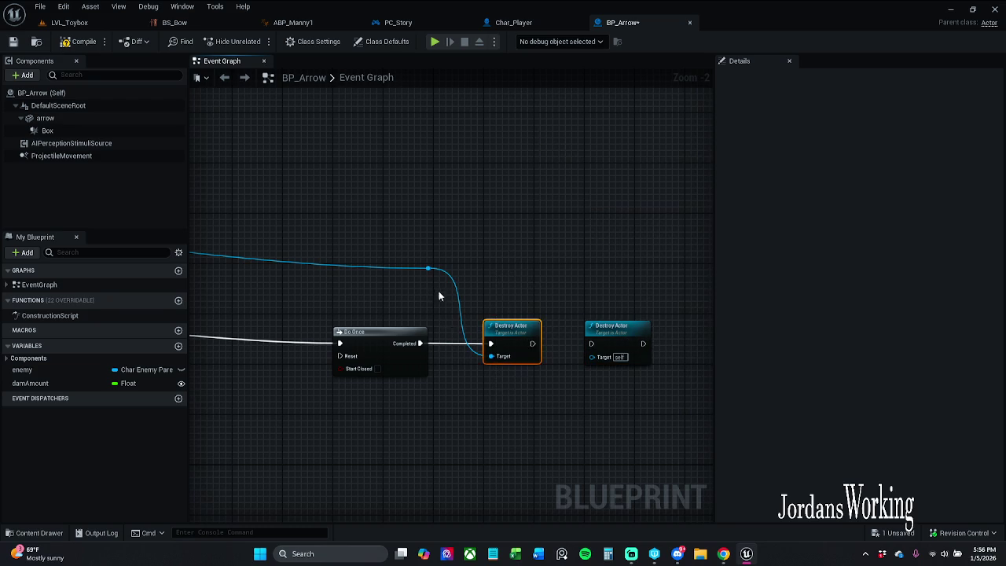
{"action": "left_click_drag", "start_coordinate": [430, 268], "coordinate": [573, 242]}
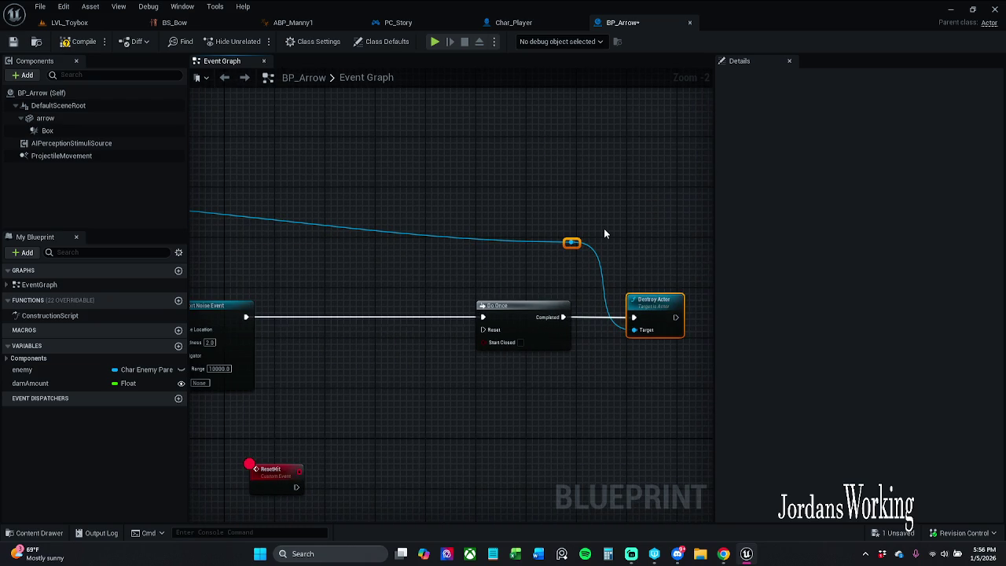
{"action": "key", "text": "Delete"}
Step: Move the remaining Destroy Actor beside Do Once, then compile and save BP_Arrow
{"action": "left_click_drag", "start_coordinate": [609, 289], "coordinate": [447, 249]}
{"action": "left_click_drag", "start_coordinate": [591, 275], "coordinate": [414, 277]}
{"action": "left_click", "coordinate": [75, 42]}
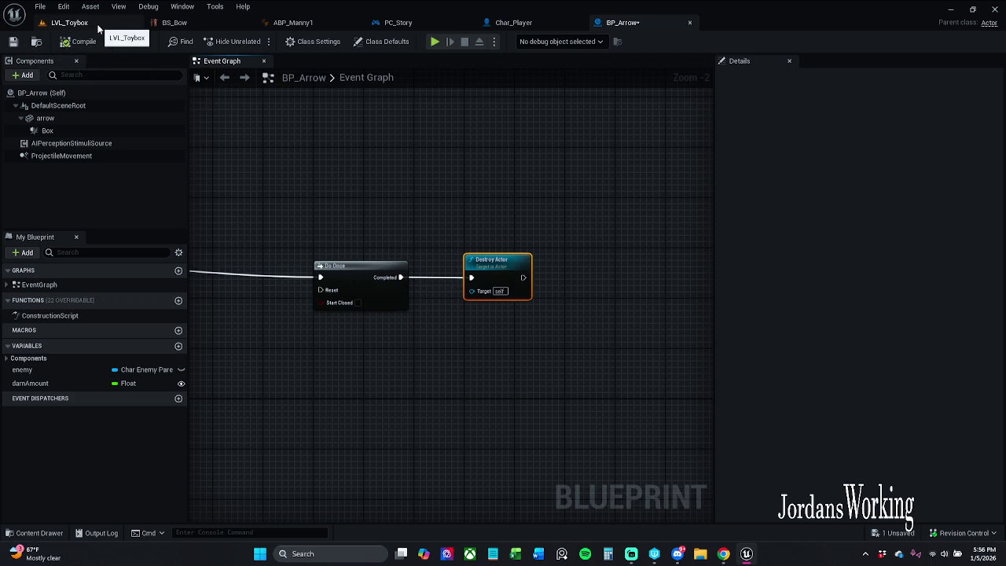
{"action": "left_click", "coordinate": [12, 42]}
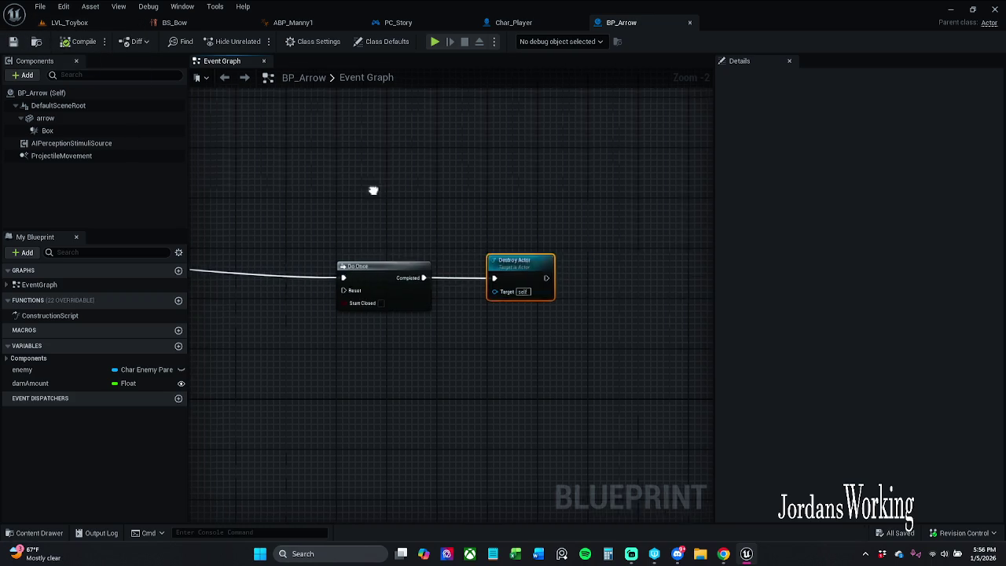
{"action": "mouse_move", "coordinate": [477, 276]}
{"action": "left_mouse_down"}
{"action": "mouse_move", "coordinate": [519, 277]}
{"action": "mouse_move", "coordinate": [494, 277]}
{"action": "left_mouse_up"}
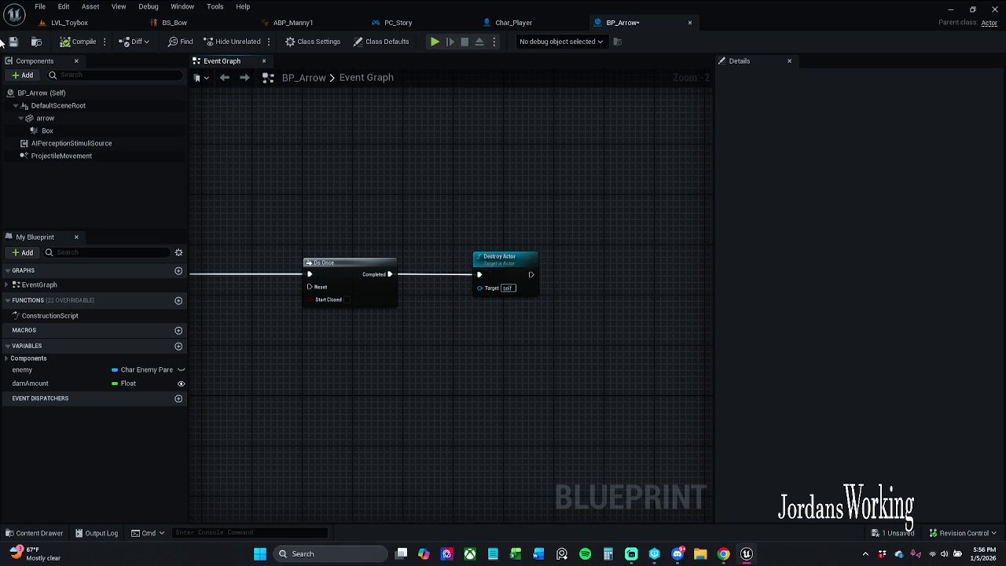
{"action": "left_click", "coordinate": [69, 22]}
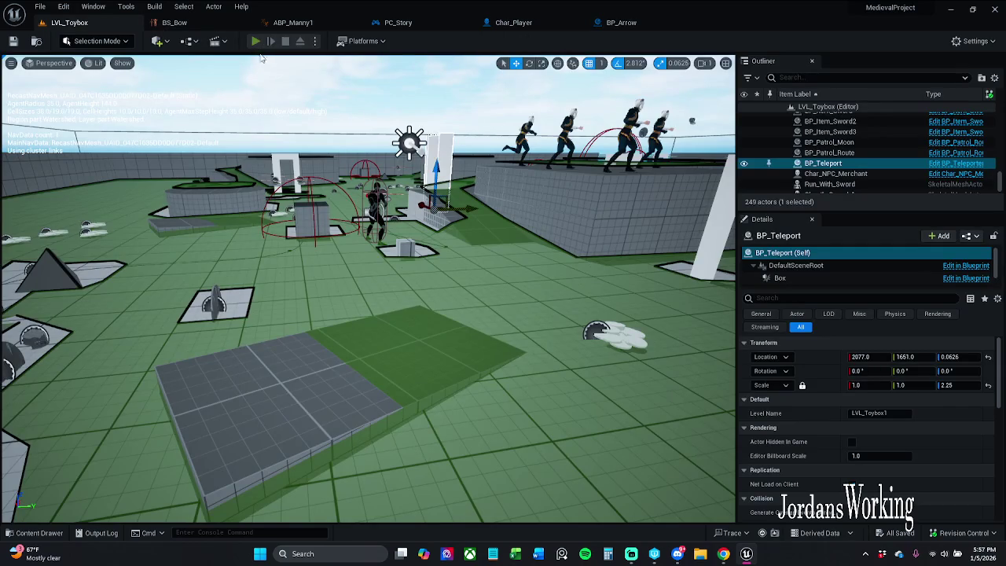
{"action": "left_click", "coordinate": [255, 41]}
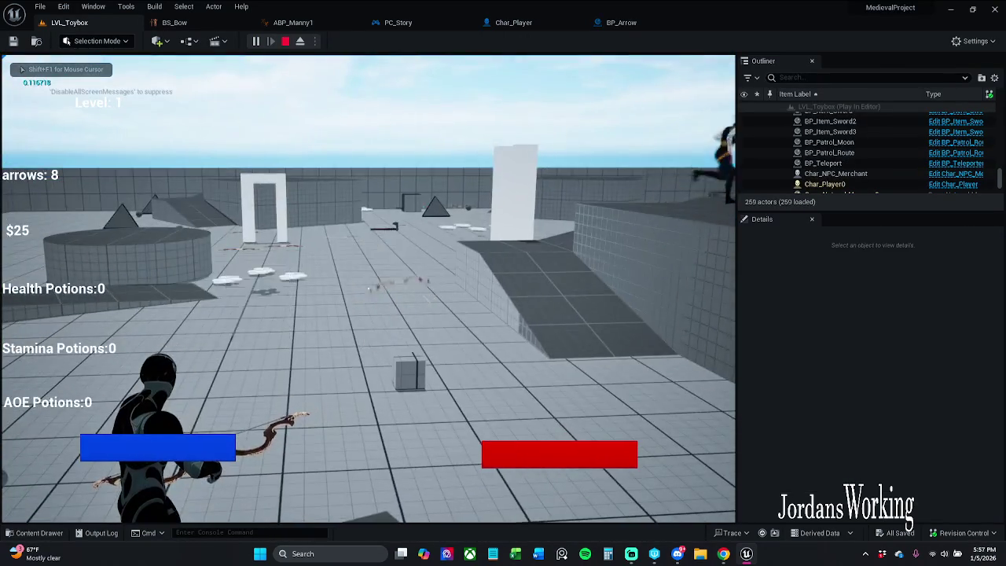
{"action": "key", "text": "Escape"}
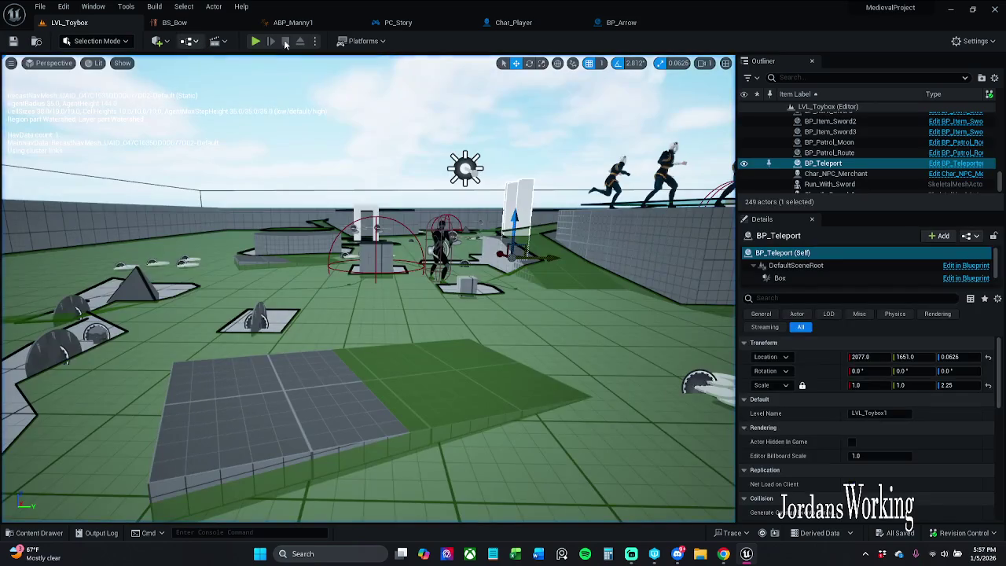
{"action": "left_click", "coordinate": [648, 23]}
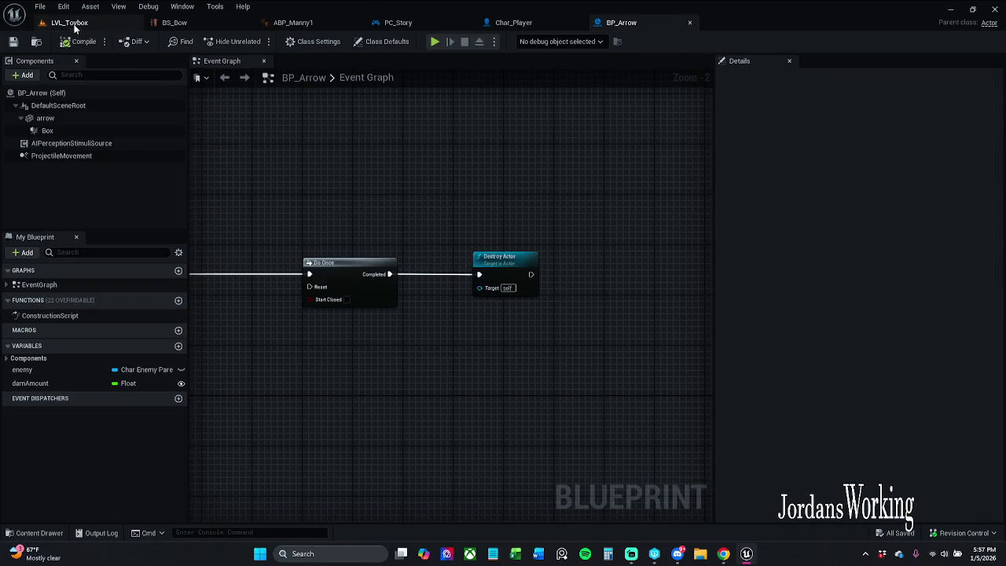
{"action": "left_click", "coordinate": [71, 22]}
{"action": "left_click", "coordinate": [256, 41]}
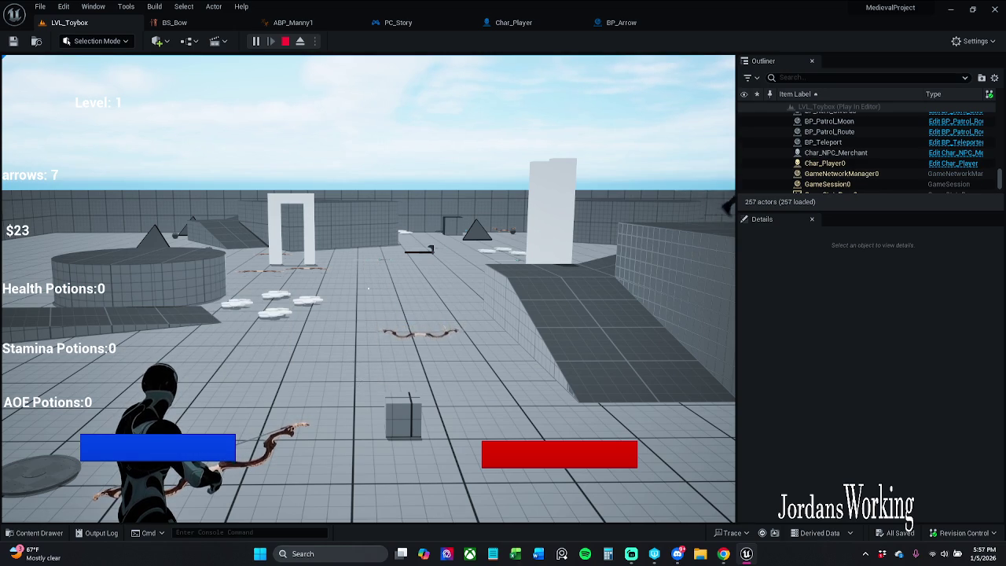
{"action": "key", "text": "Escape"}
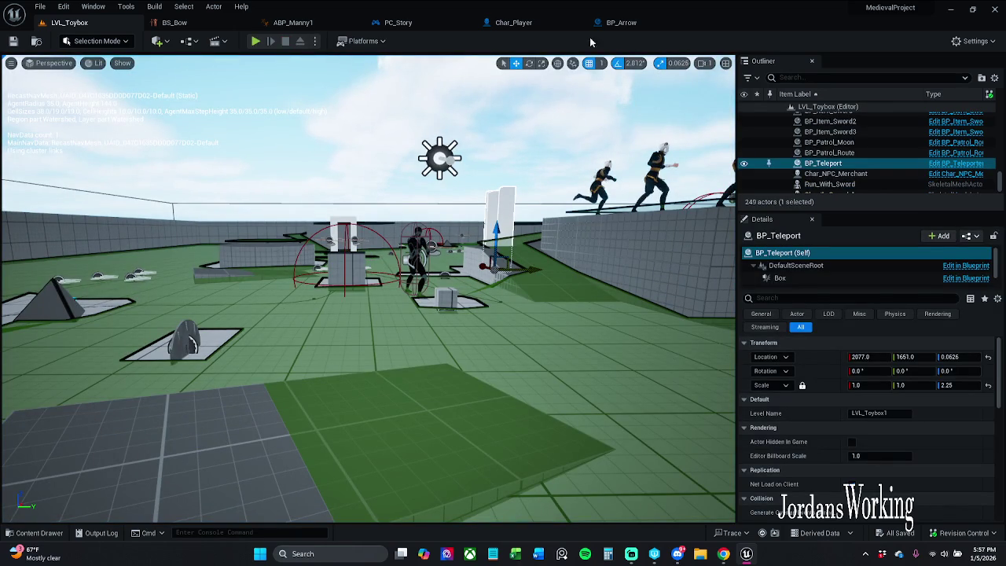
{"action": "left_click", "coordinate": [632, 23]}
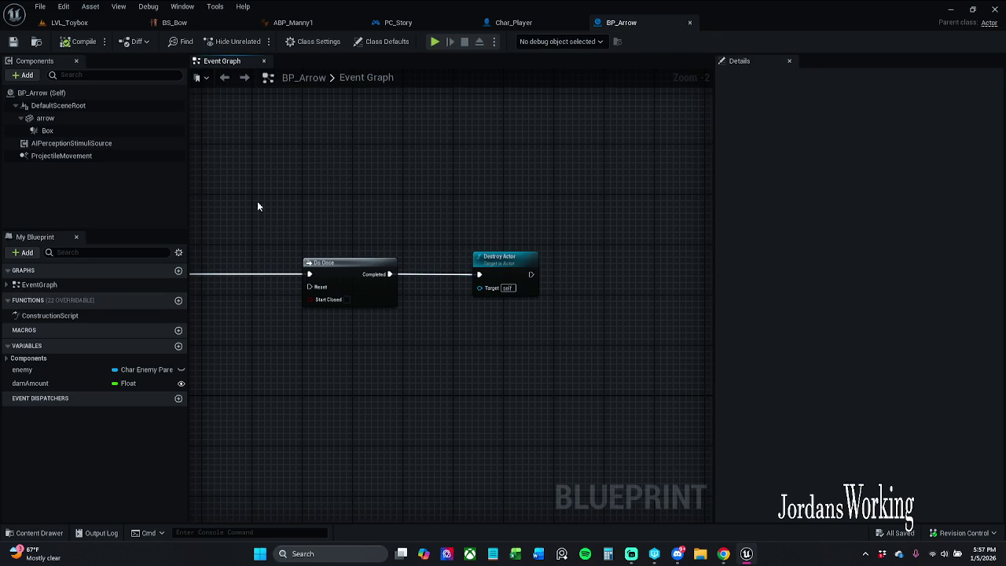
Step: Delete the unused ResetHit custom event from the BP_Arrow graph
{"action": "scroll", "coordinate": [257, 206], "scroll_direction": "down", "scroll_amount": 1}
{"action": "mouse_move", "coordinate": [398, 215]}
{"action": "left_mouse_down"}
{"action": "mouse_move", "coordinate": [622, 304]}
{"action": "mouse_move", "coordinate": [629, 282]}
{"action": "mouse_move", "coordinate": [483, 269]}
{"action": "left_mouse_up"}
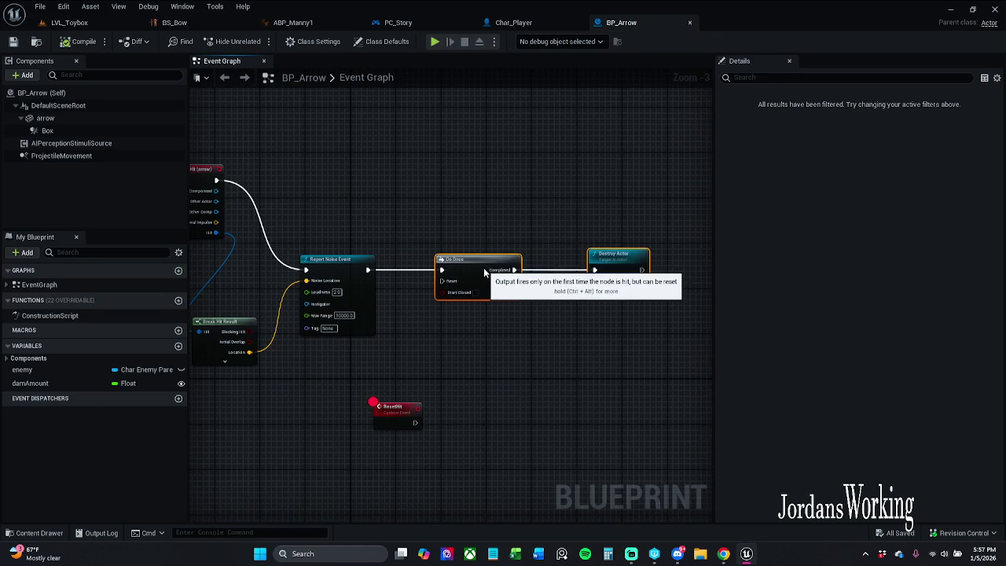
{"action": "left_click", "coordinate": [13, 41]}
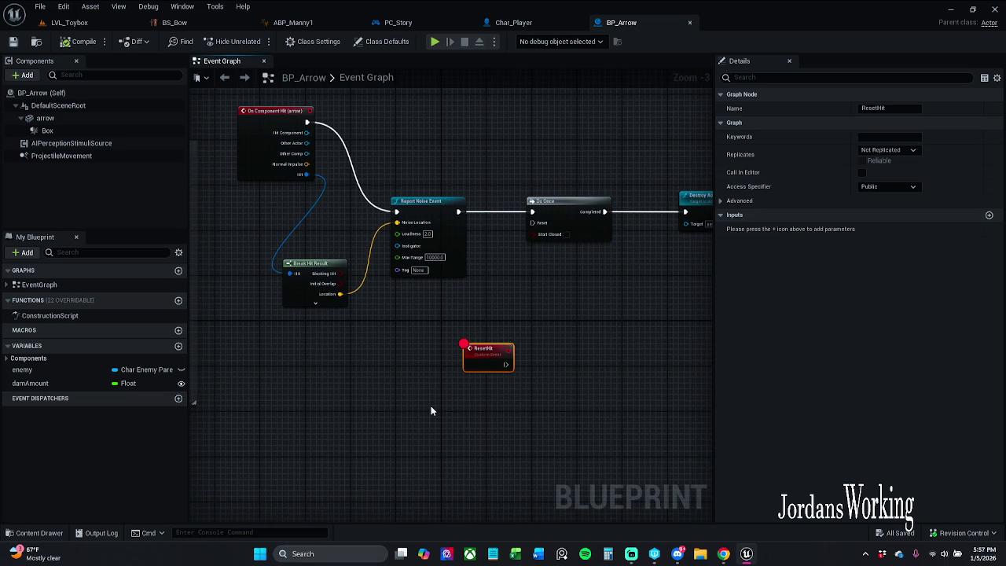
{"action": "key", "text": "Delete"}
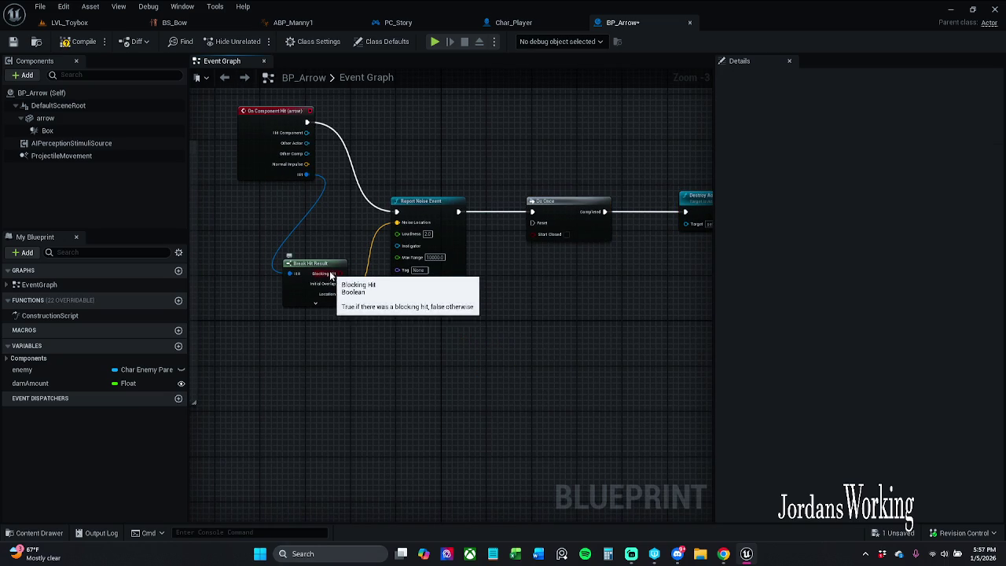
Step: Save BP_Arrow and go back to the LVL_Toybox level
{"action": "scroll", "coordinate": [344, 230], "scroll_direction": "up", "scroll_amount": 2}
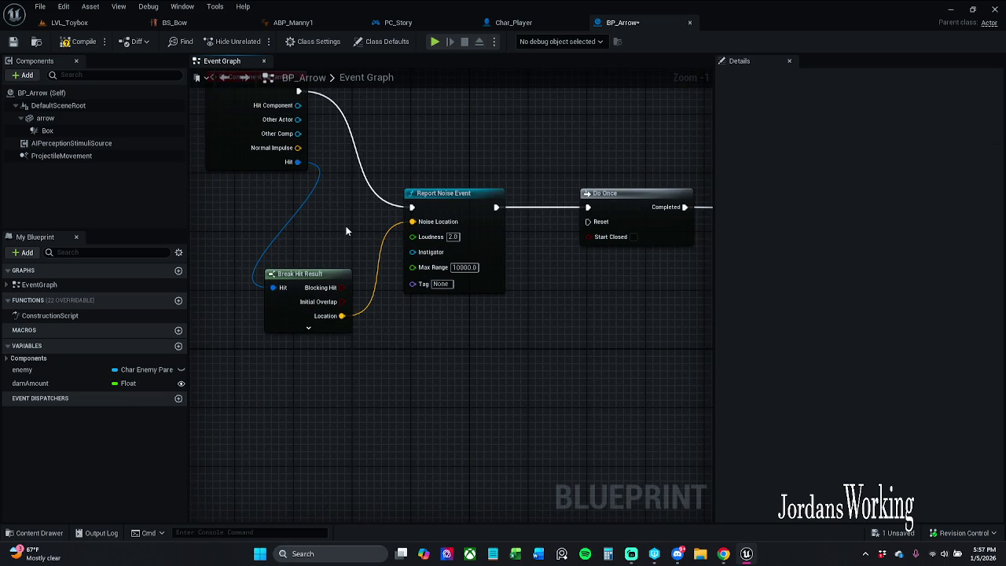
{"action": "scroll", "coordinate": [345, 225], "scroll_direction": "down", "scroll_amount": 1}
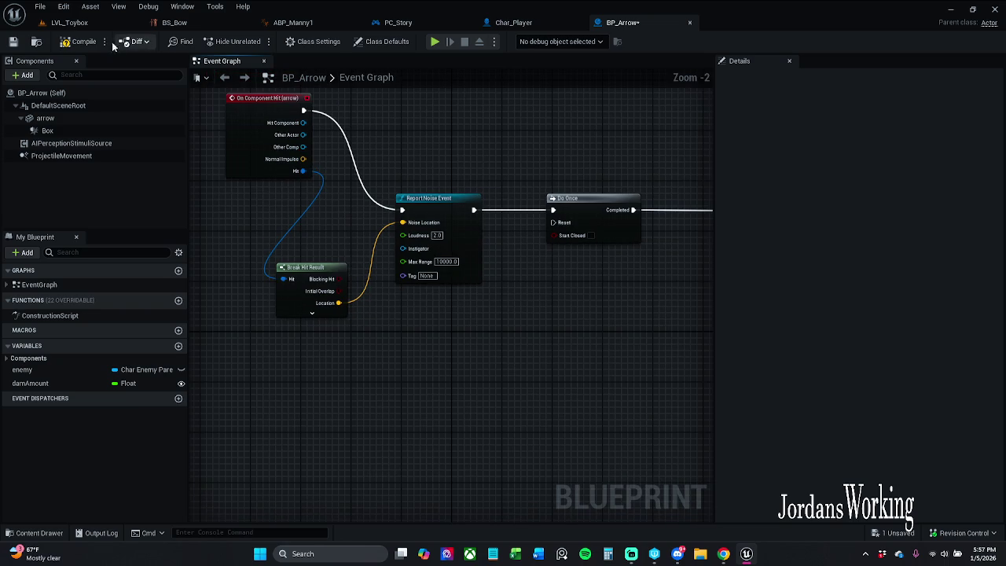
{"action": "left_click", "coordinate": [12, 44]}
{"action": "left_click", "coordinate": [70, 22]}
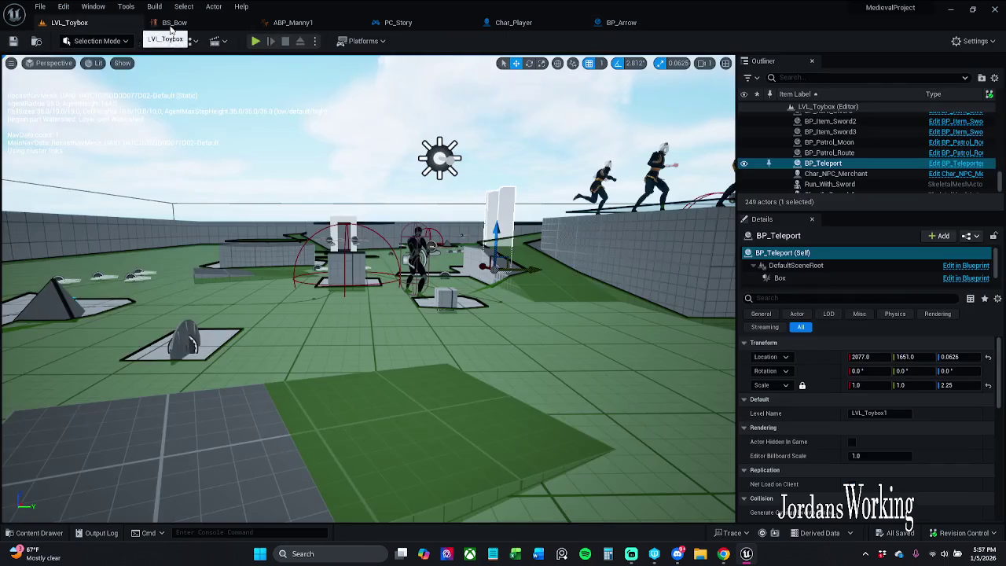
{"action": "left_click", "coordinate": [256, 42]}
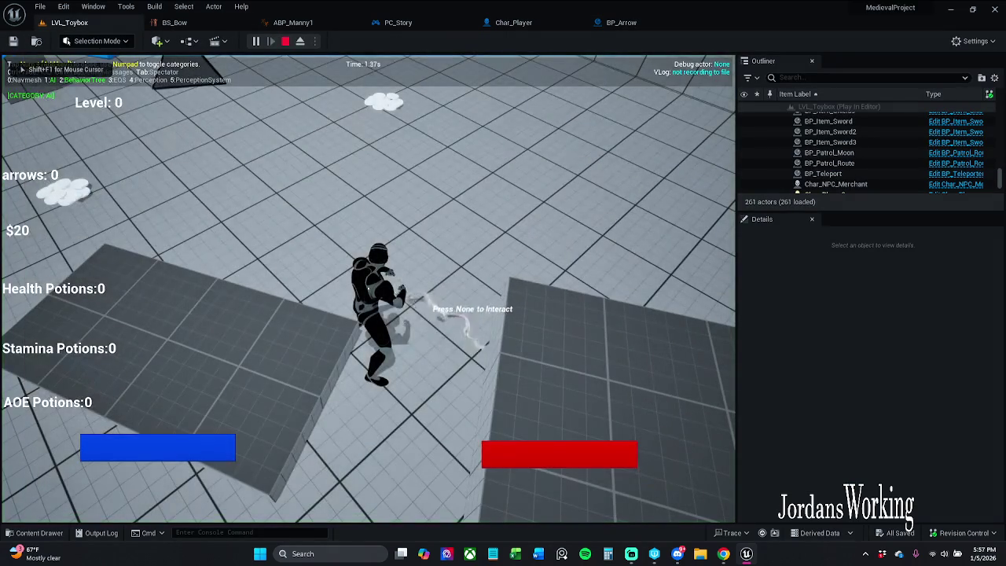
{"action": "key", "text": "KP_4"}
{"action": "key", "text": "KP_5"}
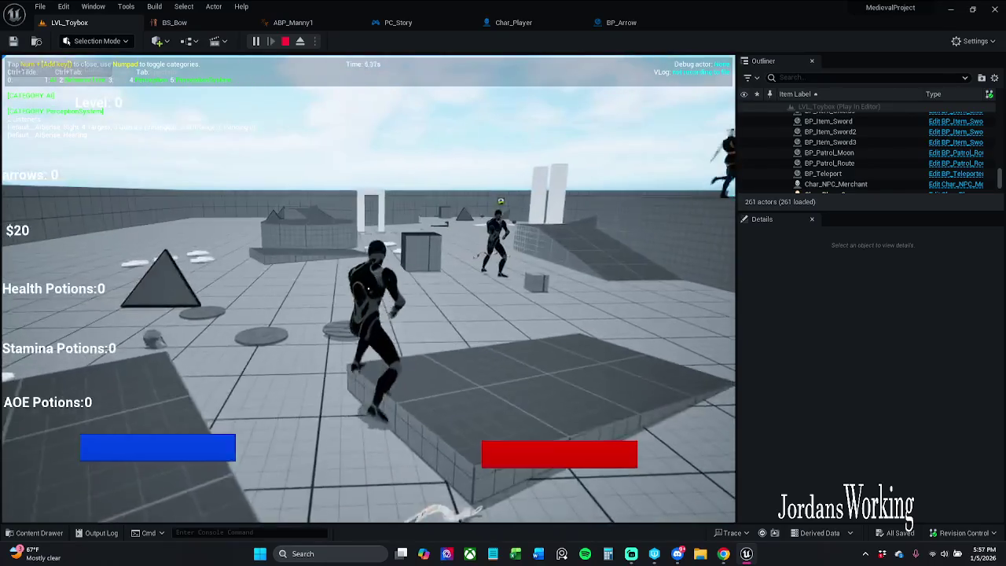
{"action": "key", "text": "p"}
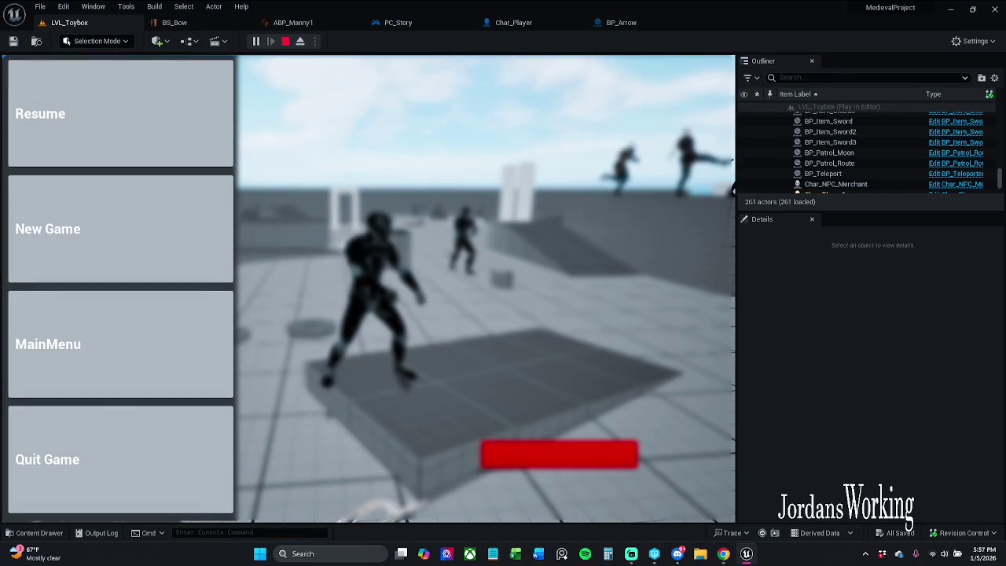
{"action": "left_click_drag", "start_coordinate": [1000, 181], "coordinate": [999, 110]}
{"action": "left_click", "coordinate": [864, 140]}
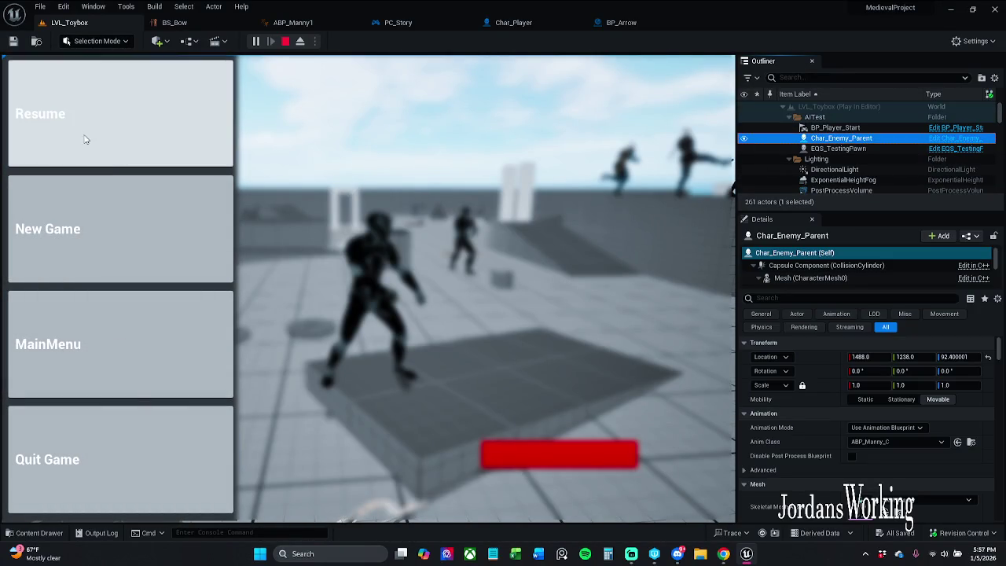
{"action": "left_click", "coordinate": [71, 148]}
{"action": "key", "text": "apostrophe"}
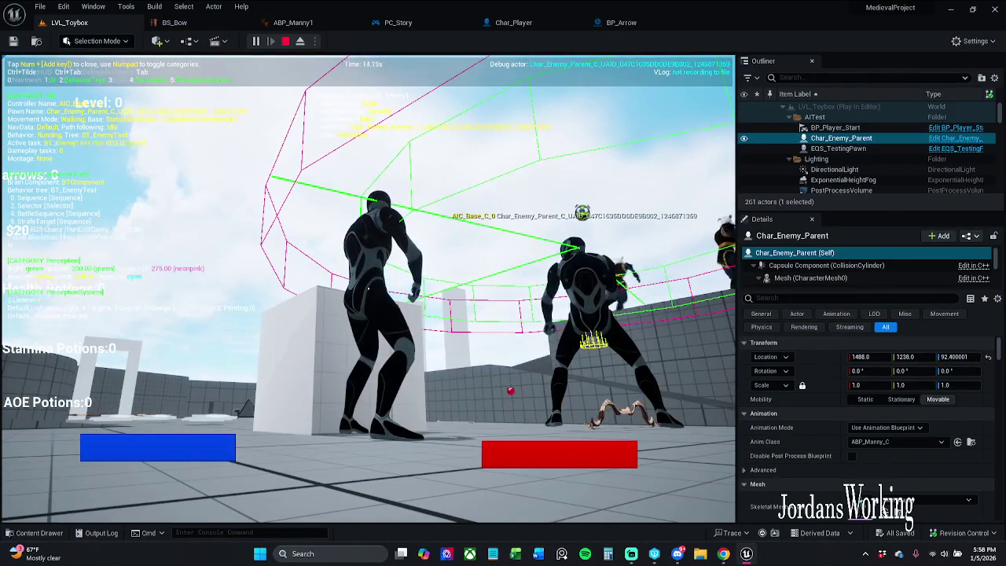
{"action": "key", "text": "Escape"}
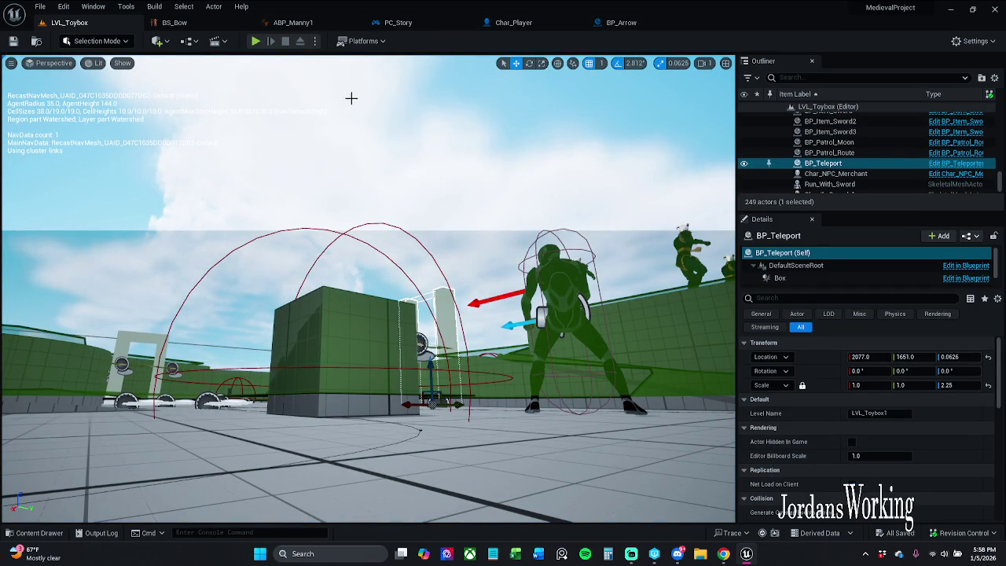
Step: Open the selected enemy's blueprint with Ctrl+E and select its AIPerception component
{"action": "left_click", "coordinate": [555, 267]}
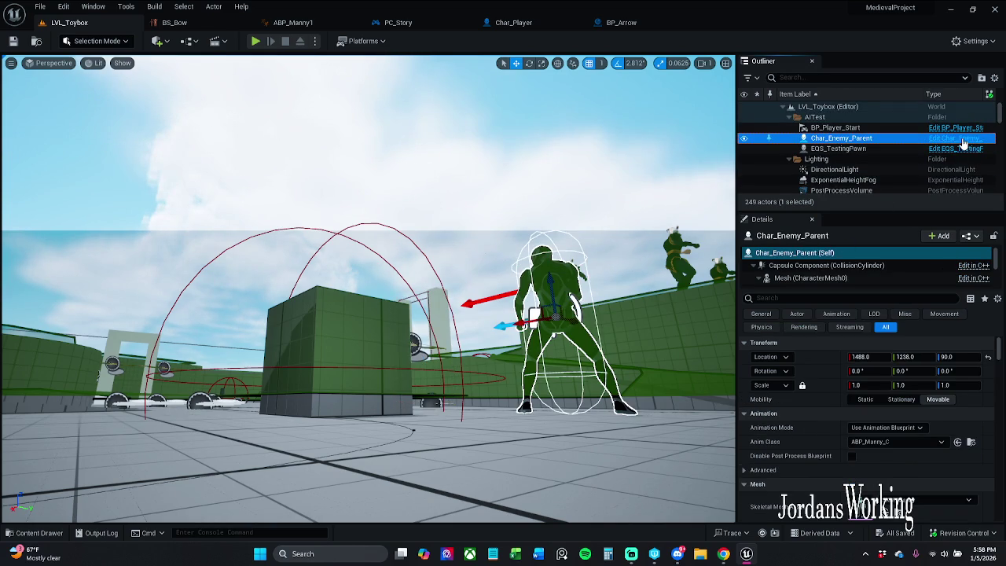
{"action": "key", "text": "ctrl+e"}
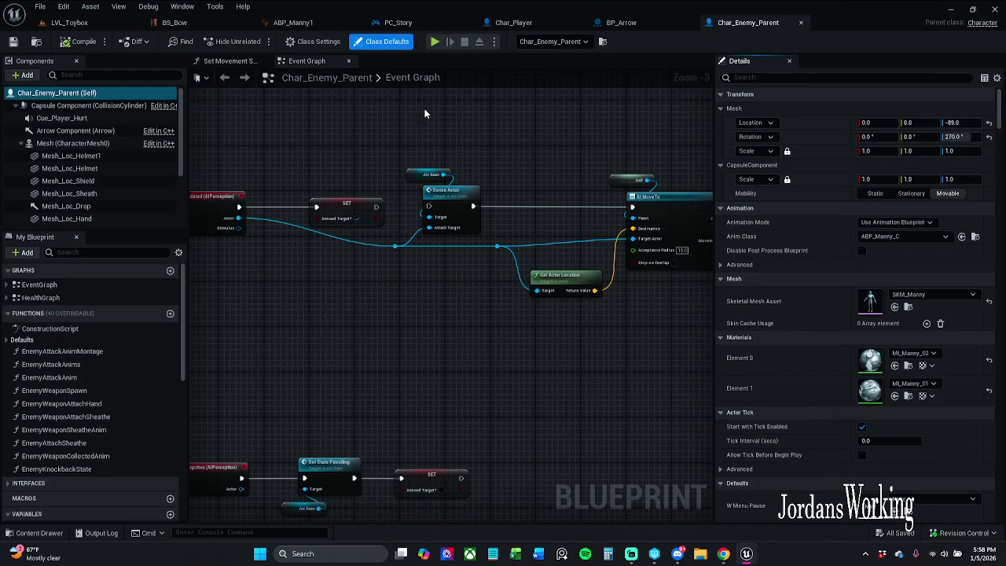
{"action": "scroll", "coordinate": [81, 169], "scroll_direction": "down", "scroll_amount": 3}
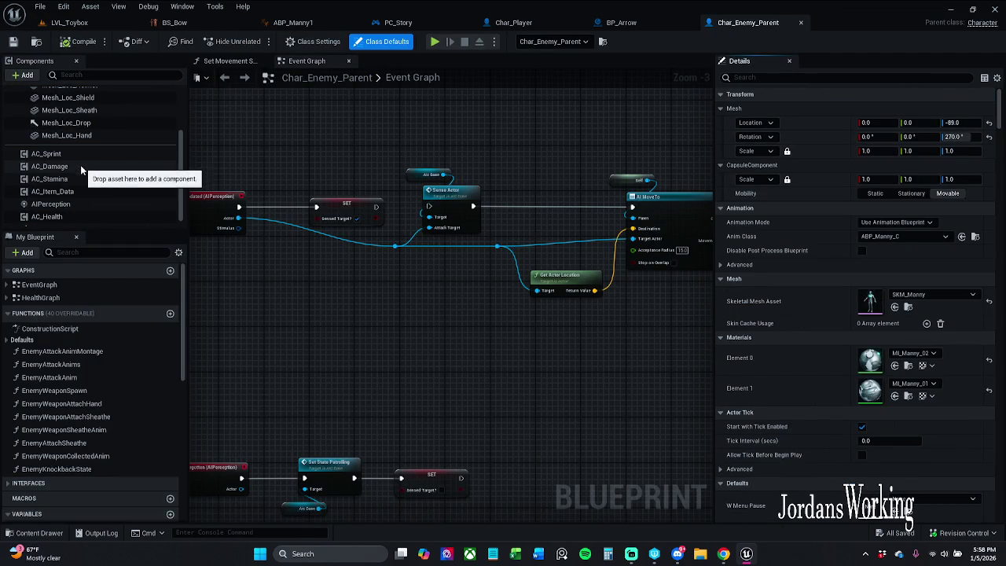
{"action": "scroll", "coordinate": [81, 173], "scroll_direction": "down", "scroll_amount": 1}
{"action": "left_click", "coordinate": [78, 195]}
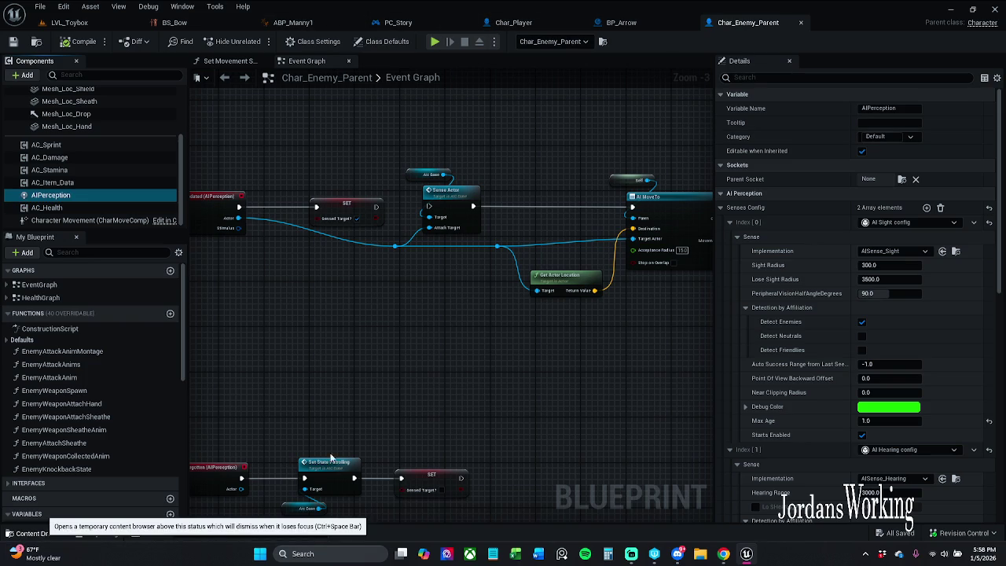
Step: Browse _MyContent > Characters > Enemy > Controllers and open the AIC_Base blueprint
{"action": "left_click", "coordinate": [36, 533]}
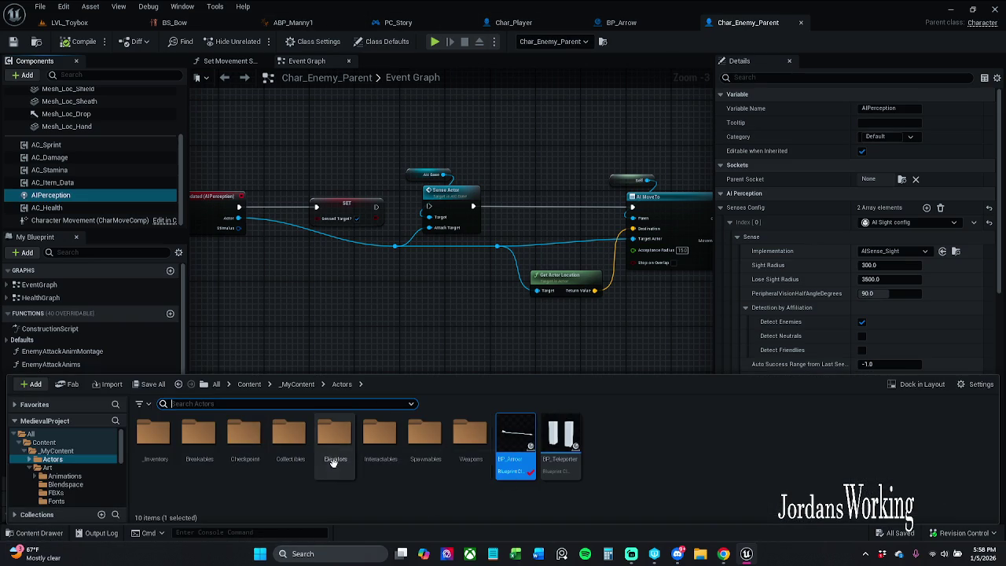
{"action": "left_click", "coordinate": [298, 385]}
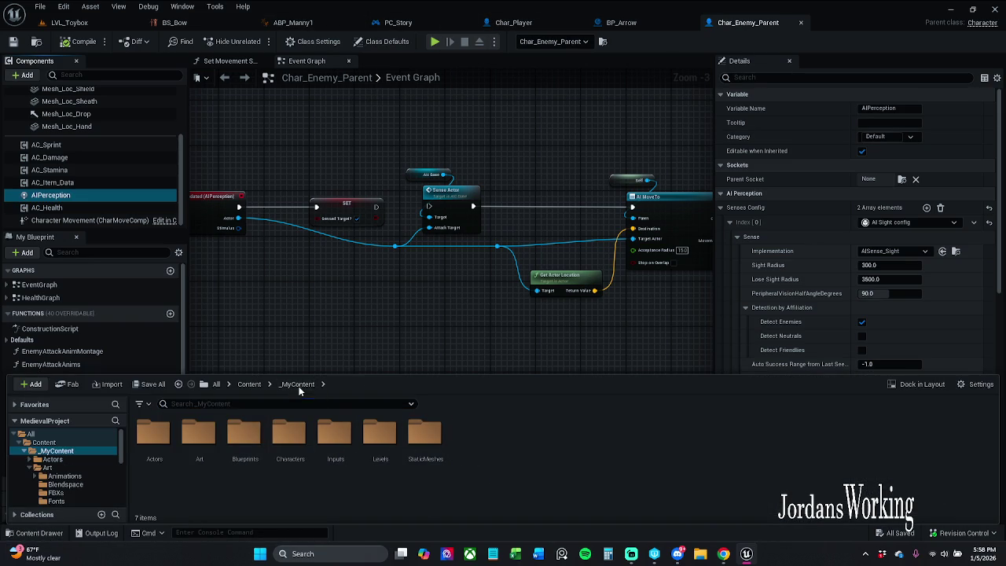
{"action": "double_click", "coordinate": [290, 436]}
{"action": "left_click", "coordinate": [159, 458]}
{"action": "double_click", "coordinate": [160, 458]}
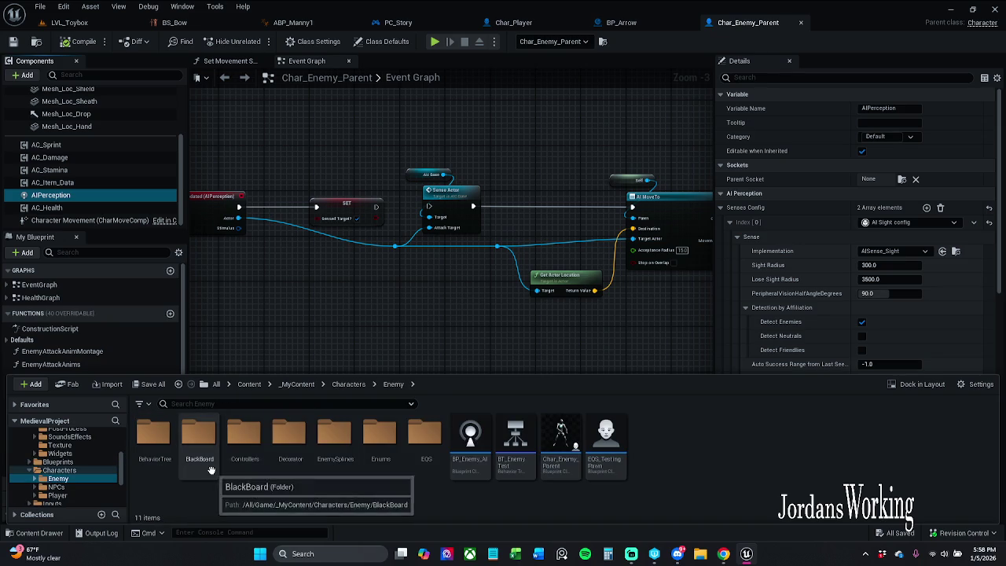
{"action": "double_click", "coordinate": [244, 452]}
{"action": "double_click", "coordinate": [152, 434]}
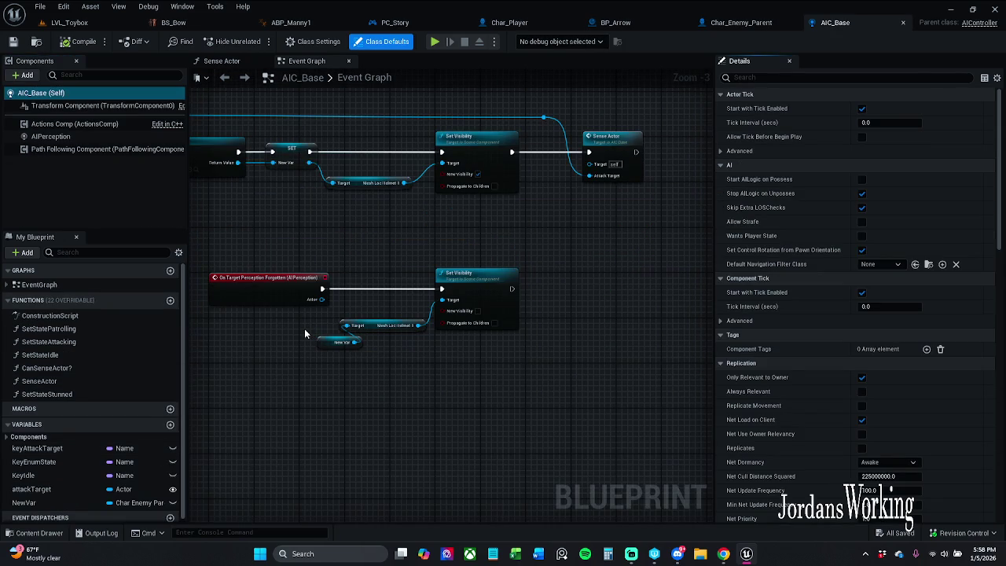
Step: Set AIC_Base's AIPerception Hearing Range to 550, check out and save, then return to LVL_Toybox
{"action": "scroll", "coordinate": [312, 316], "scroll_direction": "down", "scroll_amount": 3}
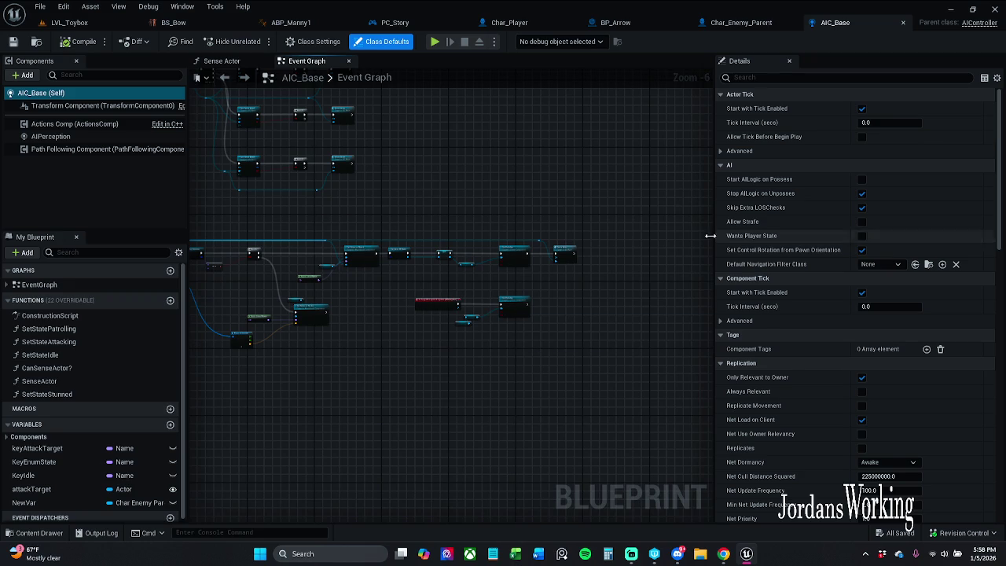
{"action": "left_click", "coordinate": [75, 137]}
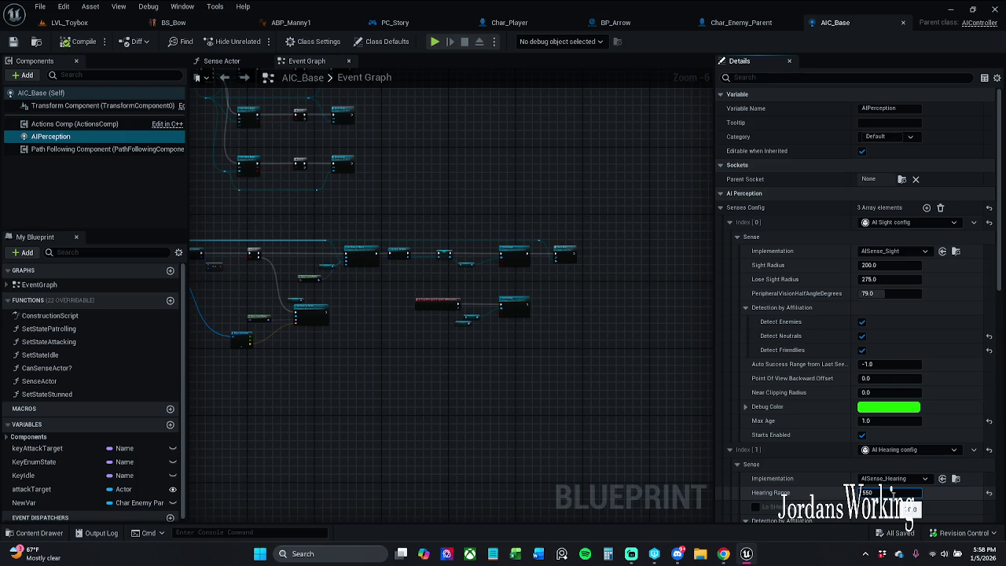
{"action": "key", "text": "Return"}
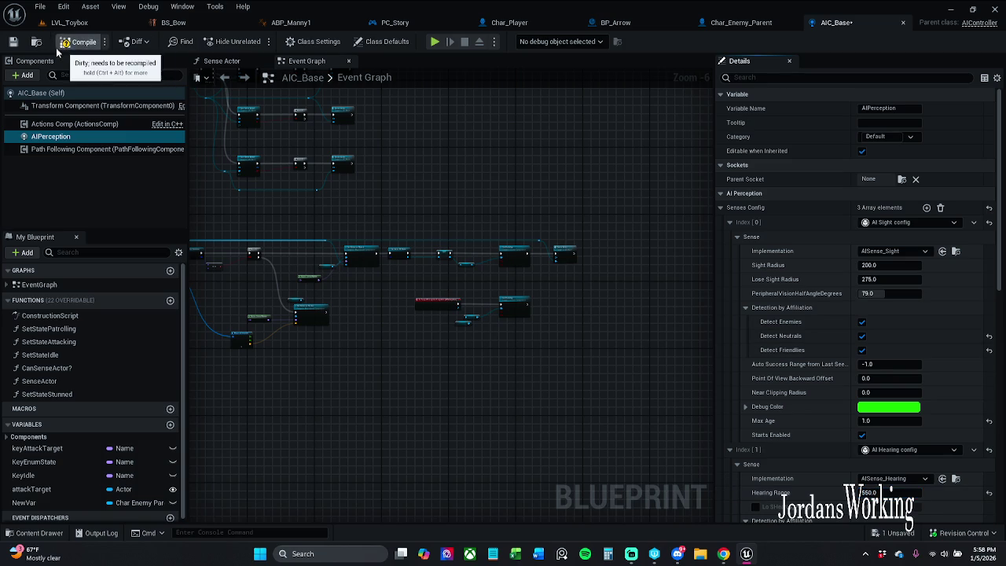
{"action": "left_click", "coordinate": [14, 48]}
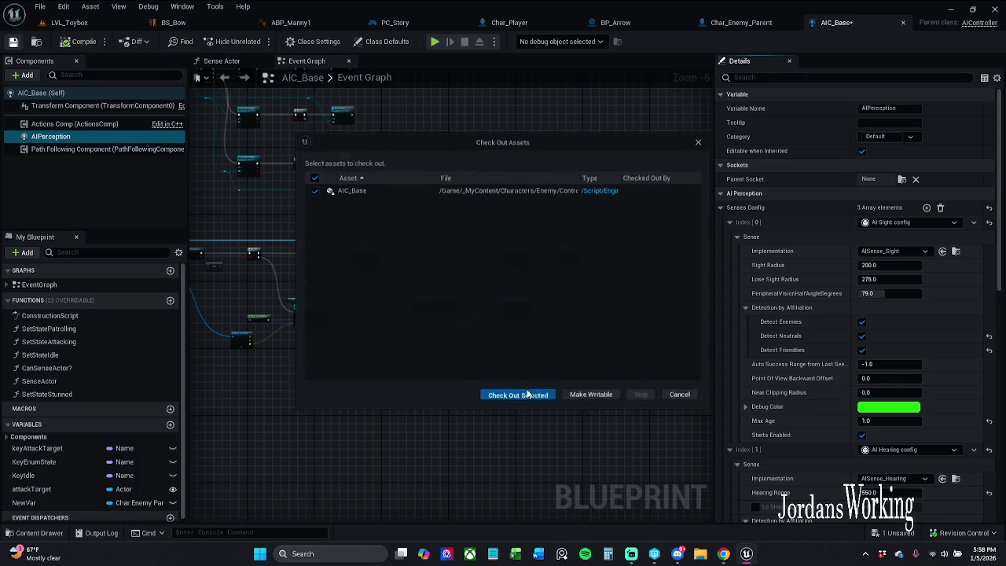
{"action": "left_click", "coordinate": [518, 395]}
{"action": "left_click", "coordinate": [69, 22]}
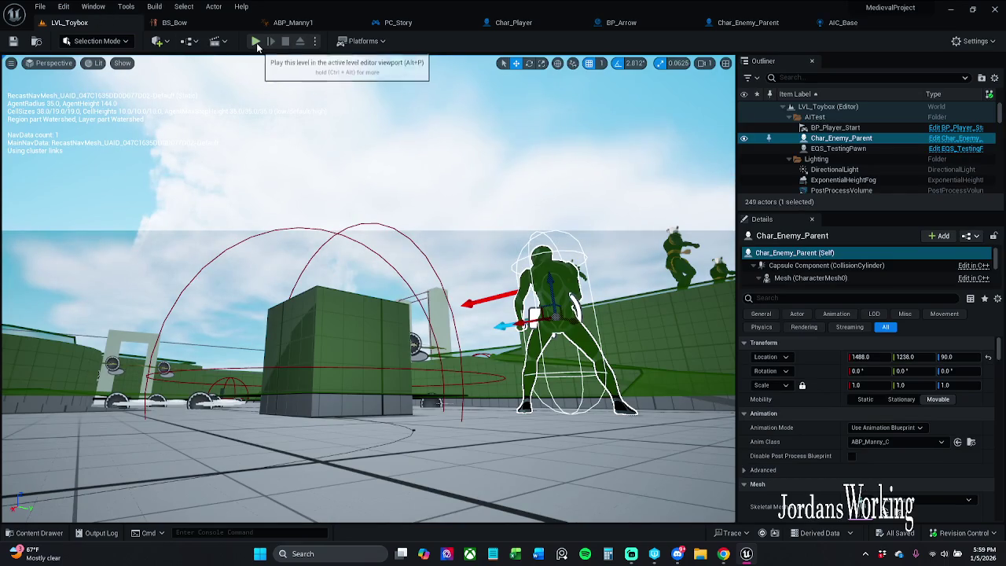
{"action": "left_click", "coordinate": [255, 42]}
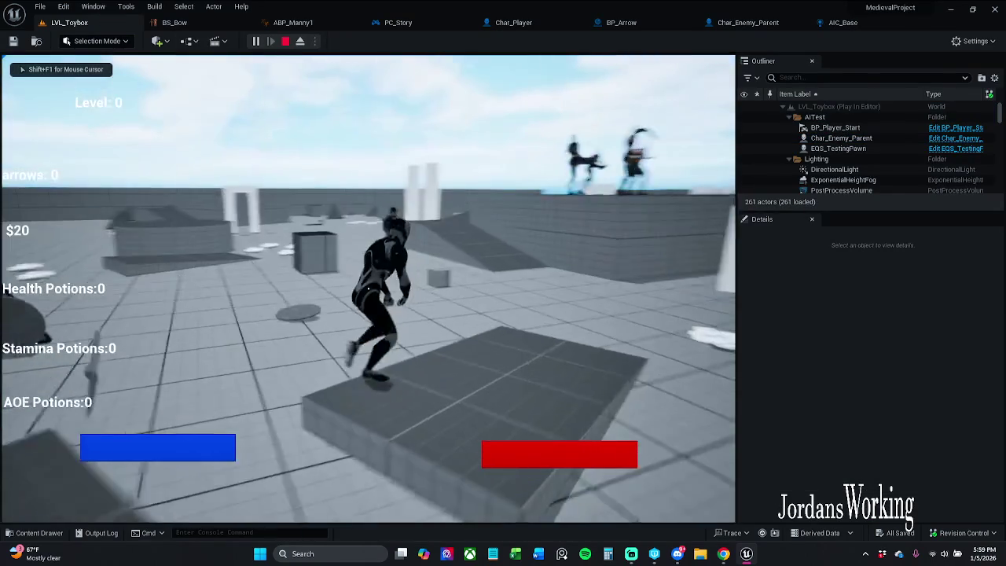
{"action": "key", "text": "p"}
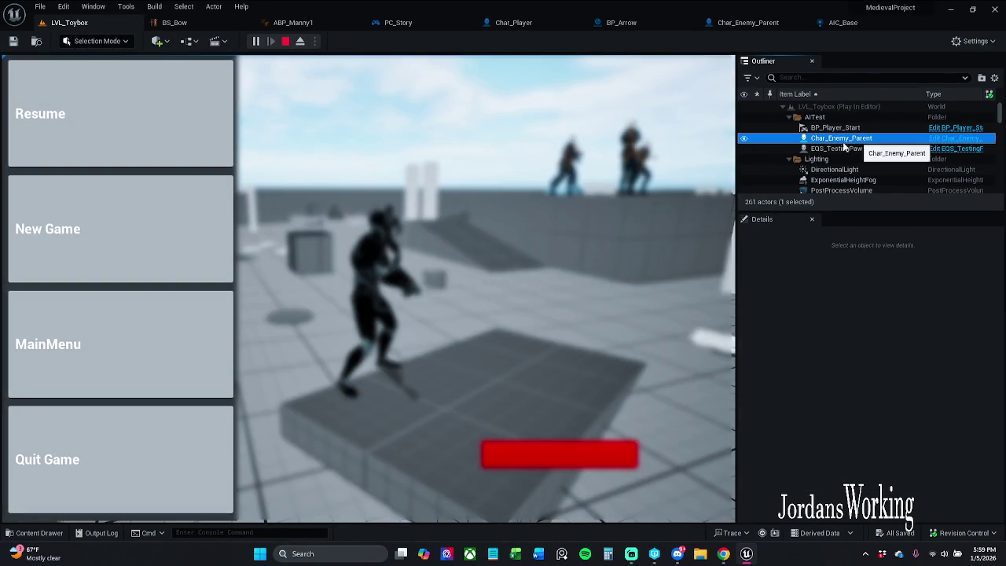
{"action": "left_click", "coordinate": [841, 137]}
{"action": "left_click", "coordinate": [83, 137]}
{"action": "key", "text": "apostrophe"}
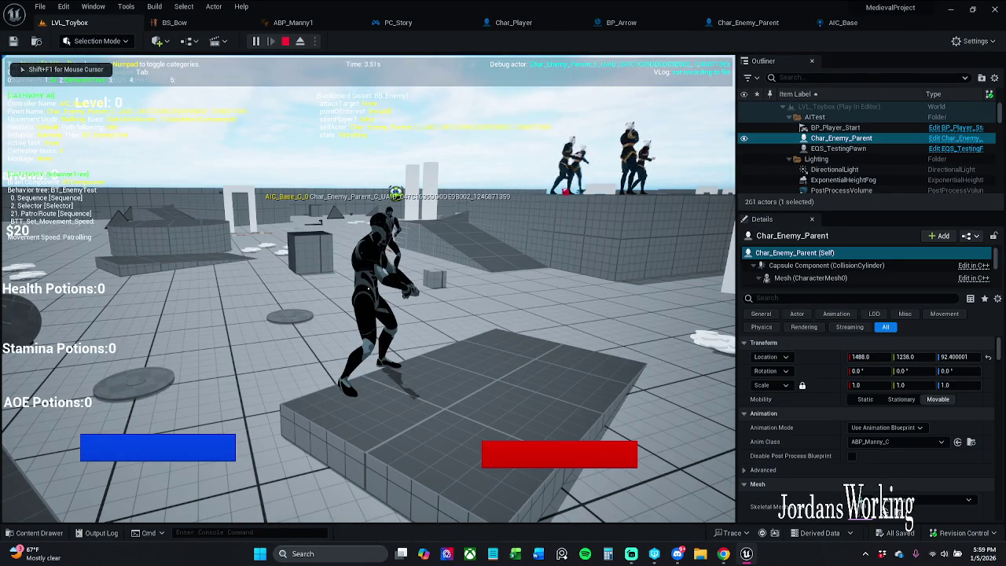
{"action": "key", "text": "KP_4"}
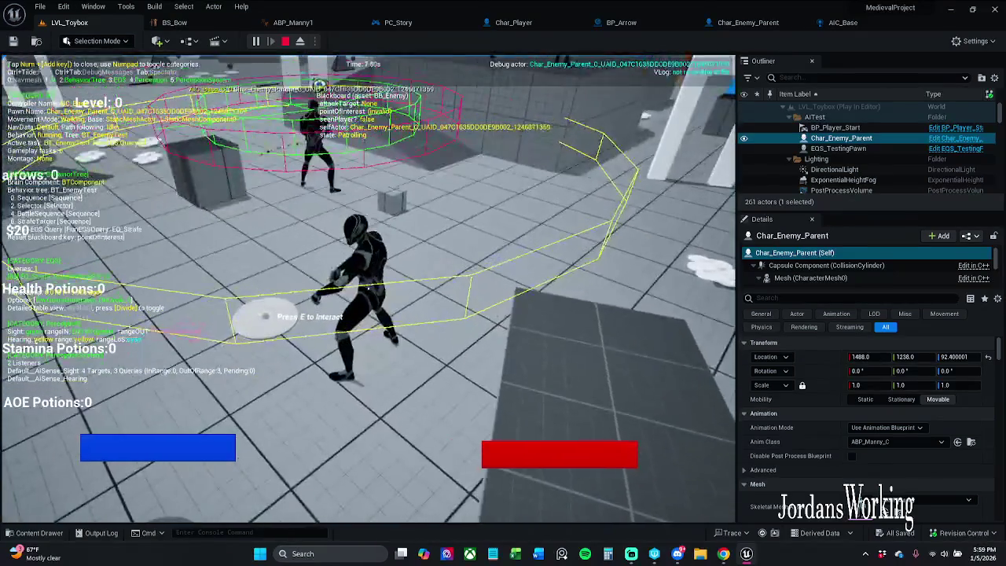
{"action": "key", "text": "Escape"}
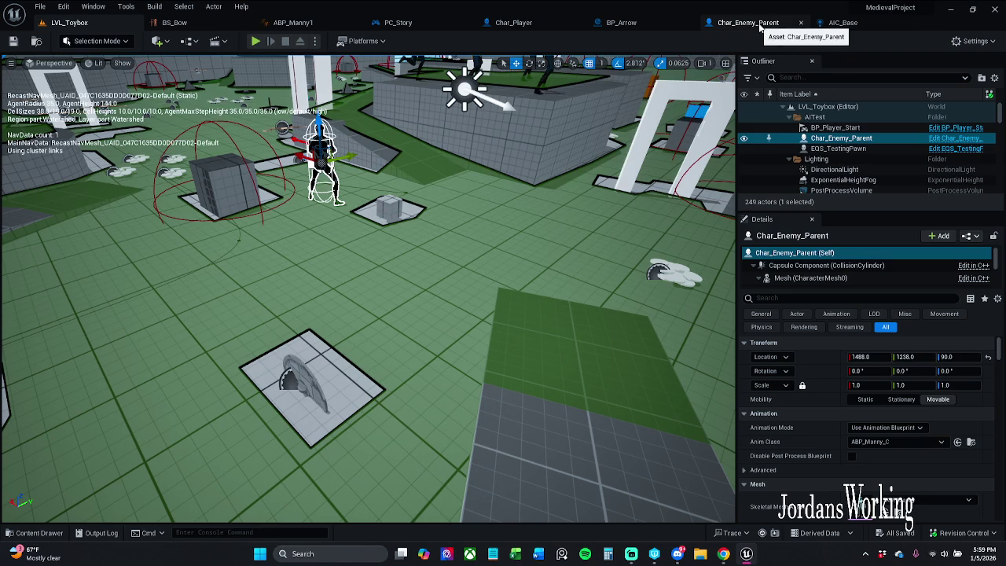
Step: In AIC_Base, set Senses Config index [2] to AI Damage sense config
{"action": "left_click", "coordinate": [836, 23]}
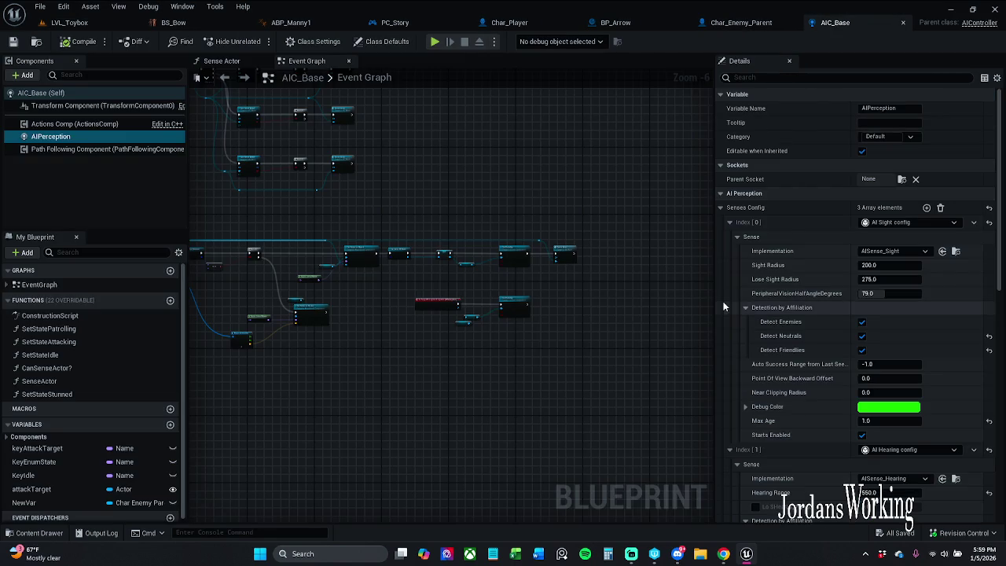
{"action": "left_click", "coordinate": [737, 237]}
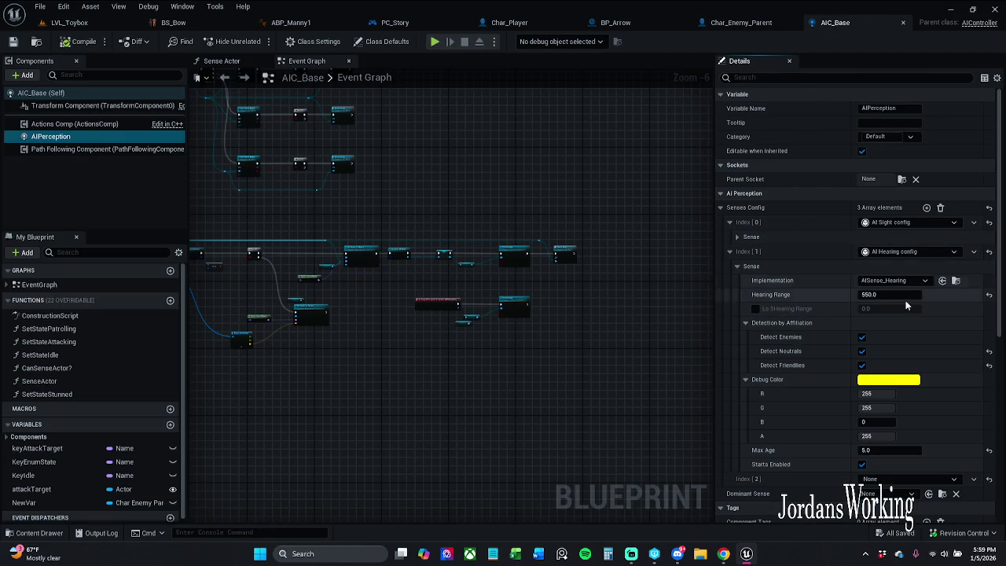
{"action": "scroll", "coordinate": [896, 299], "scroll_direction": "down", "scroll_amount": 1}
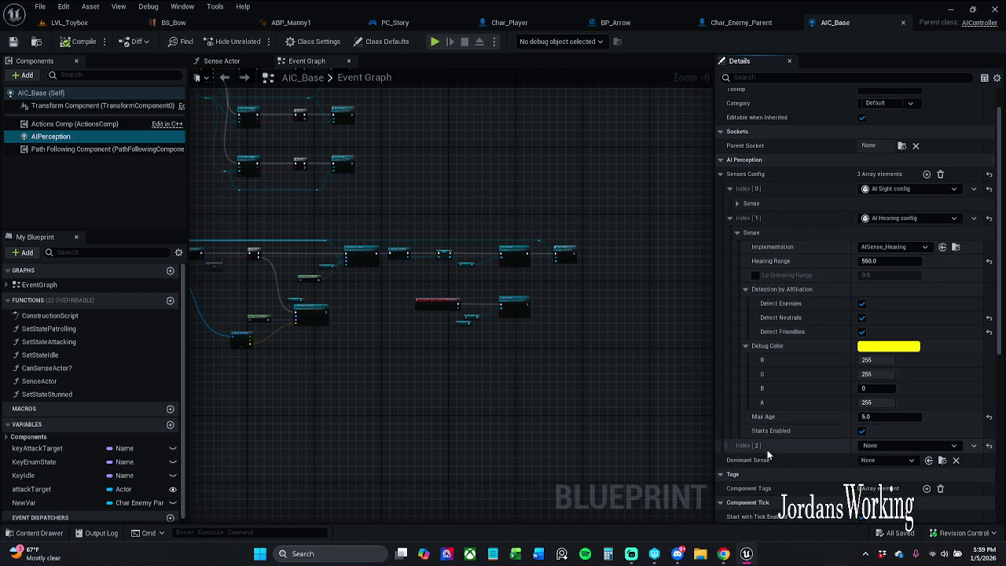
{"action": "left_click", "coordinate": [878, 446]}
{"action": "left_click", "coordinate": [912, 366]}
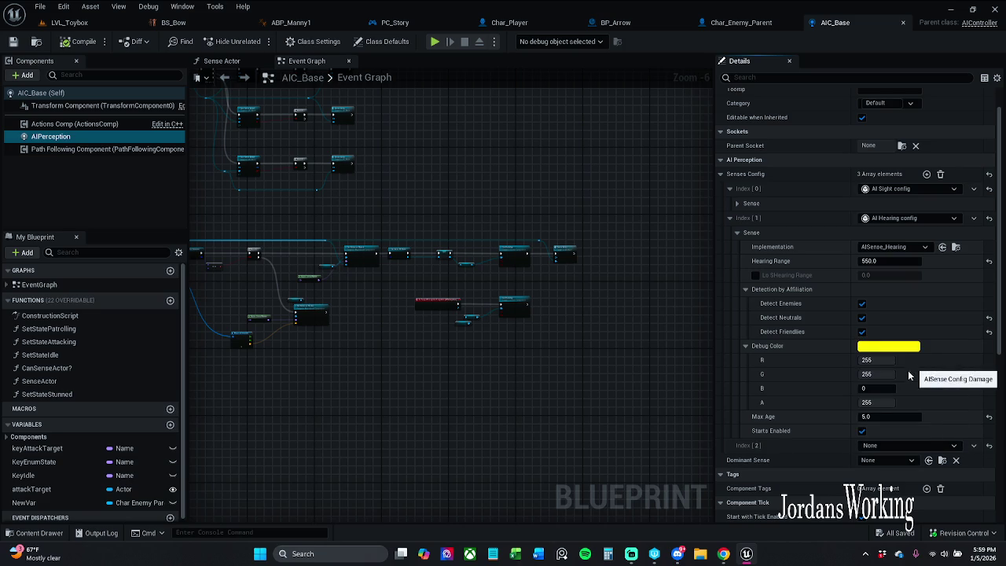
Step: Review the hearing and damage sense settings, set Hearing Range to 1550, and save
{"action": "left_click", "coordinate": [918, 247]}
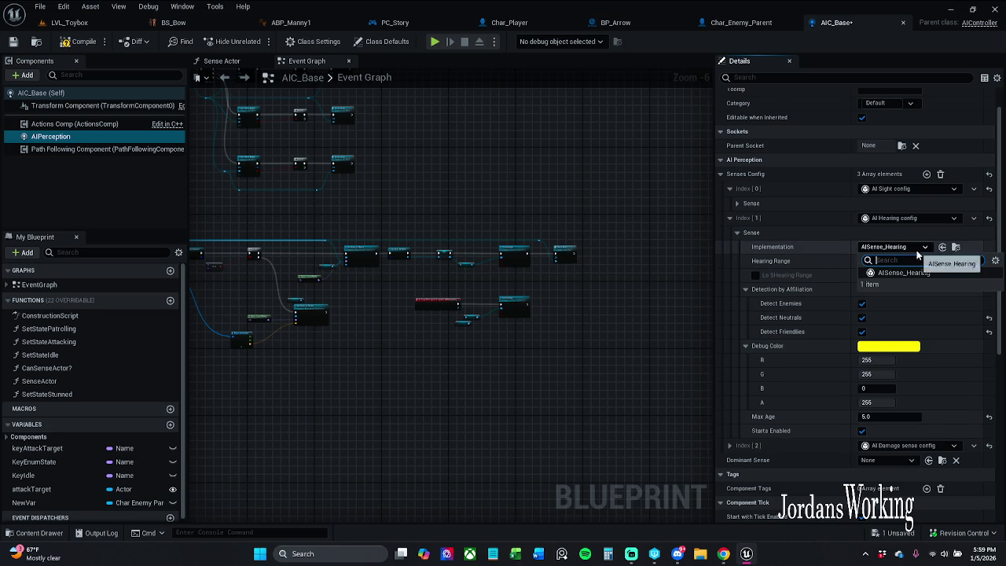
{"action": "left_click", "coordinate": [731, 445]}
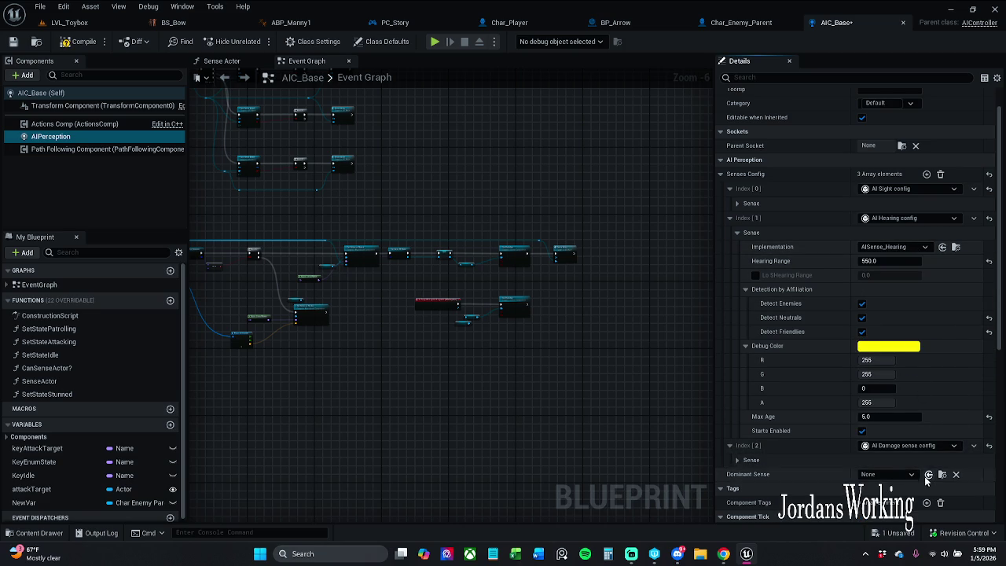
{"action": "left_click", "coordinate": [738, 460]}
{"action": "scroll", "coordinate": [893, 477], "scroll_direction": "down", "scroll_amount": 1}
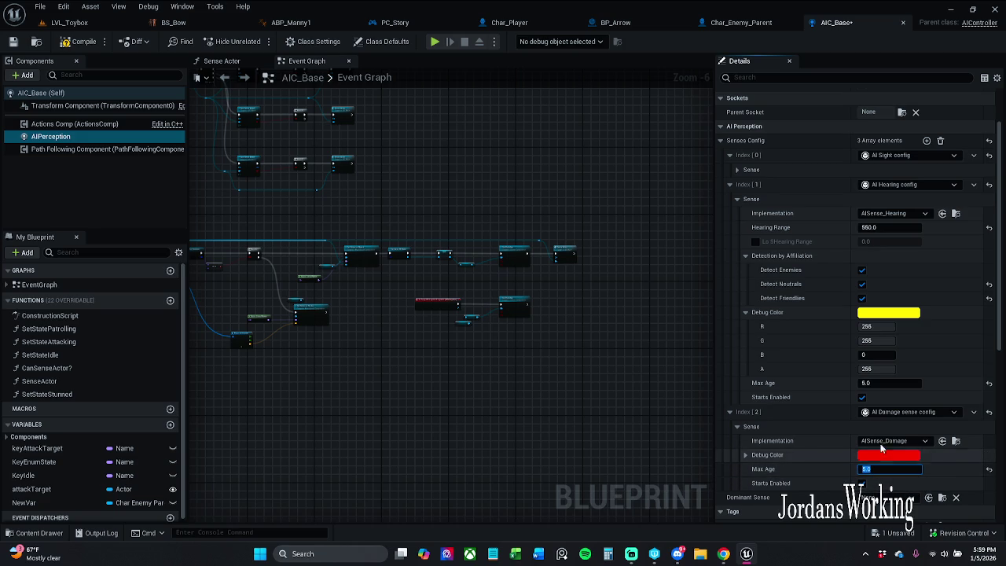
{"action": "left_click", "coordinate": [737, 428]}
{"action": "type", "text": "1550"}
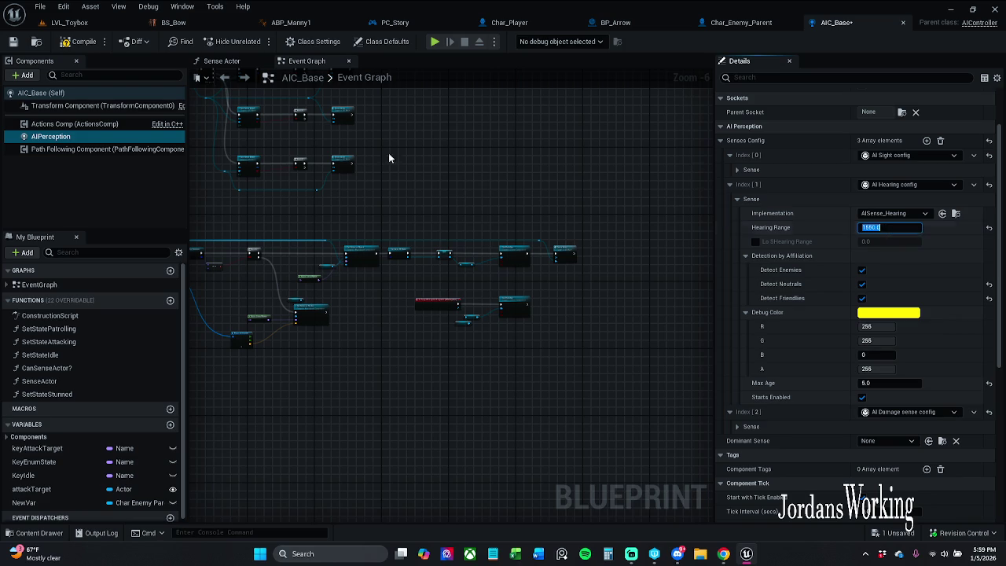
{"action": "left_click", "coordinate": [12, 41]}
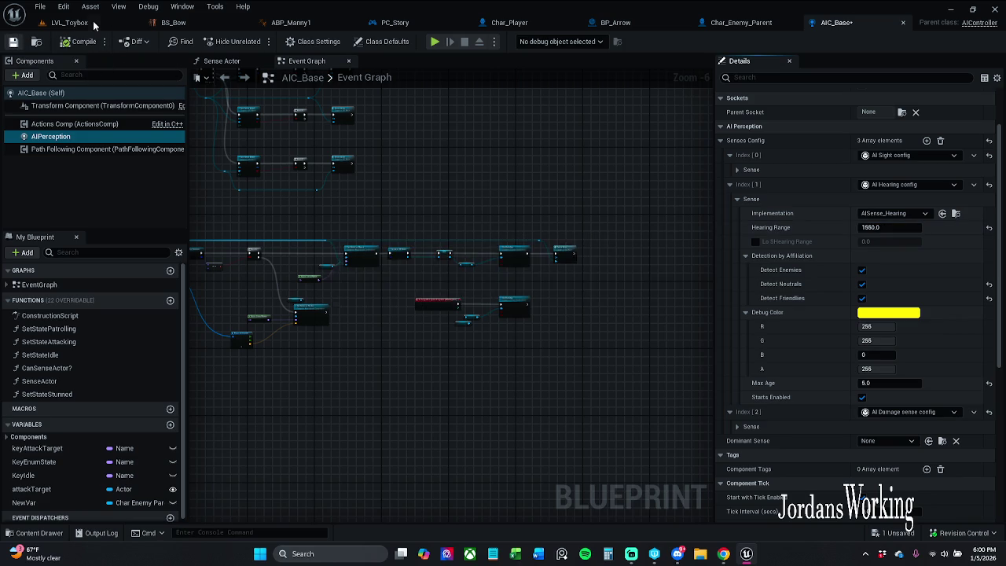
Step: Playtest LVL_Toybox with the Gameplay Debugger on Char_Enemy_Parent, attacking the enemies, then stop
{"action": "left_click", "coordinate": [94, 25]}
{"action": "left_click", "coordinate": [255, 41]}
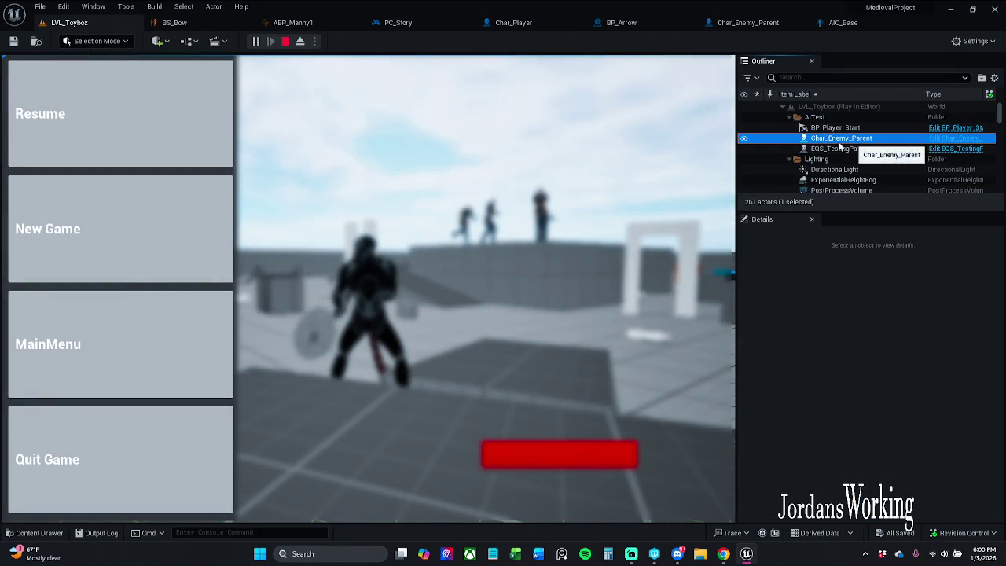
{"action": "left_click", "coordinate": [845, 138]}
{"action": "left_click", "coordinate": [161, 155]}
{"action": "key", "text": "apostrophe"}
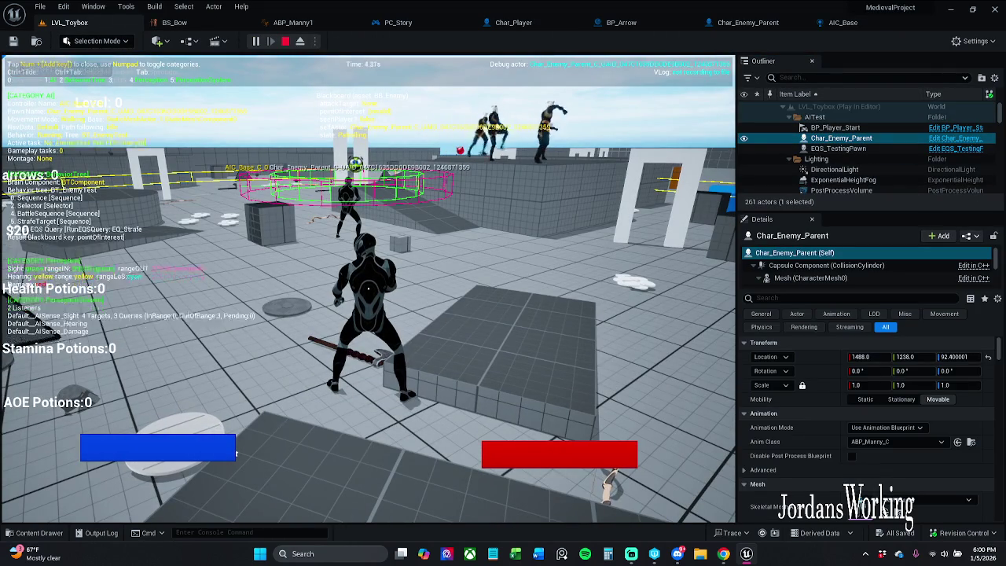
{"action": "key", "text": "w"}
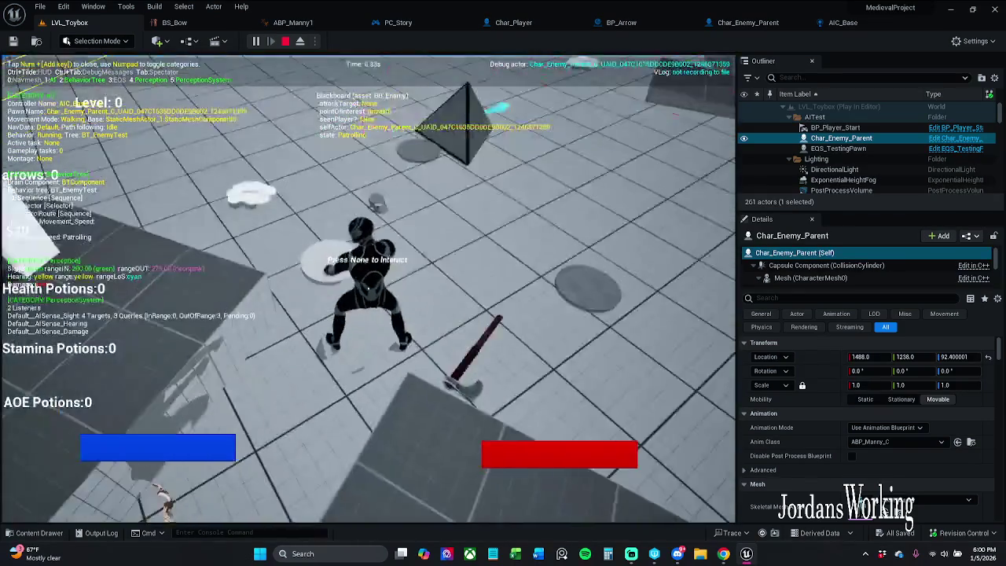
{"action": "key", "text": "w"}
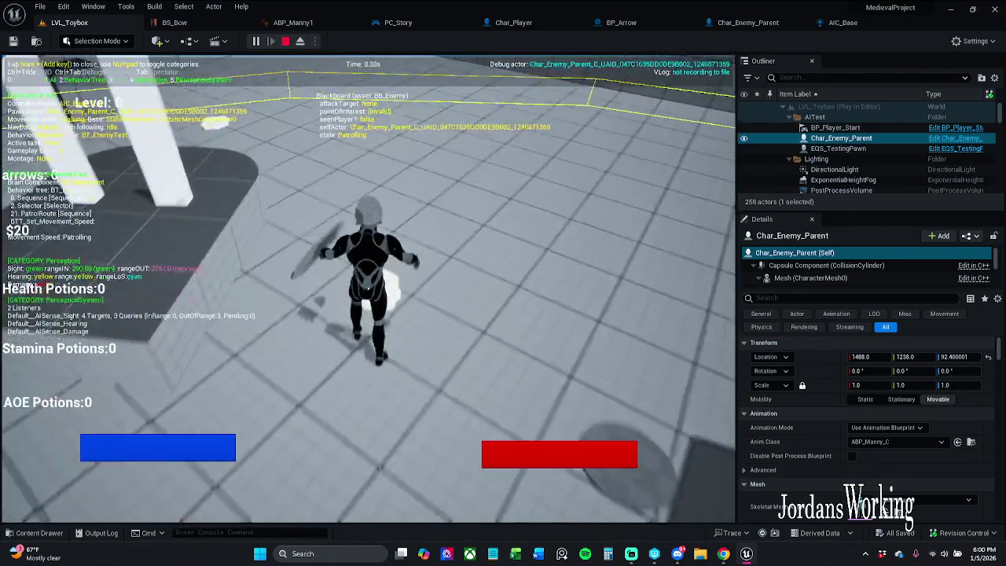
{"action": "key", "text": "w"}
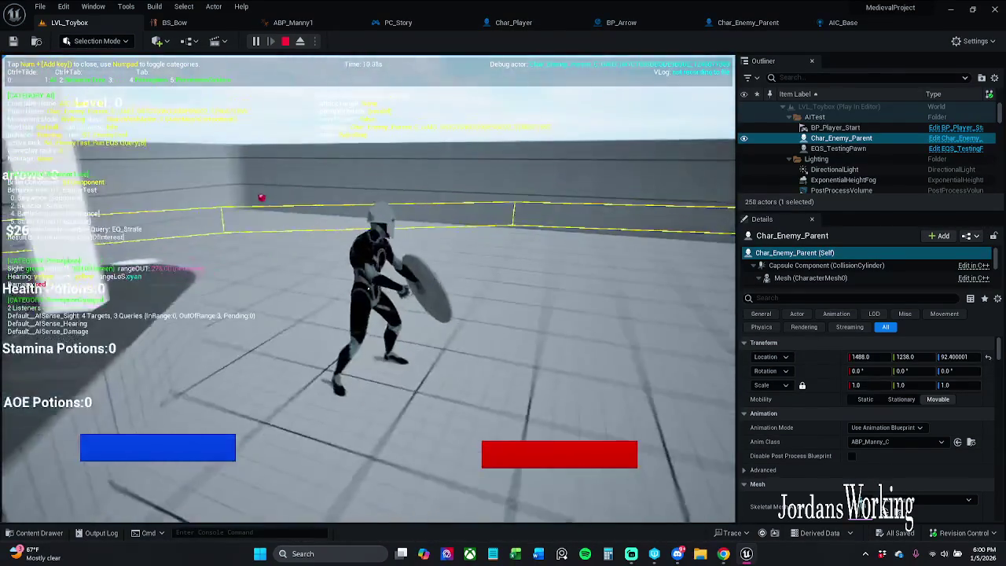
{"action": "key", "text": "w"}
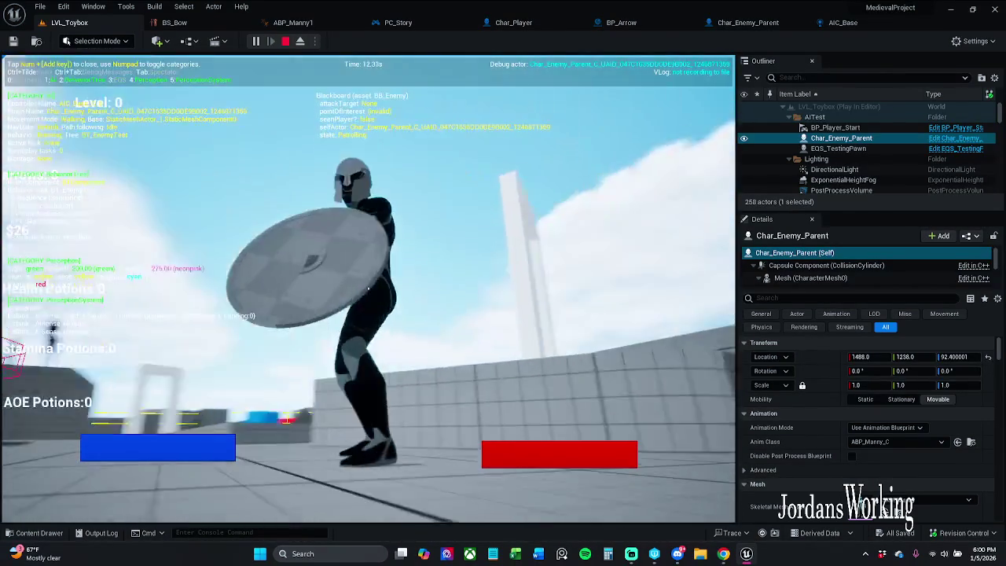
{"action": "key", "text": "w"}
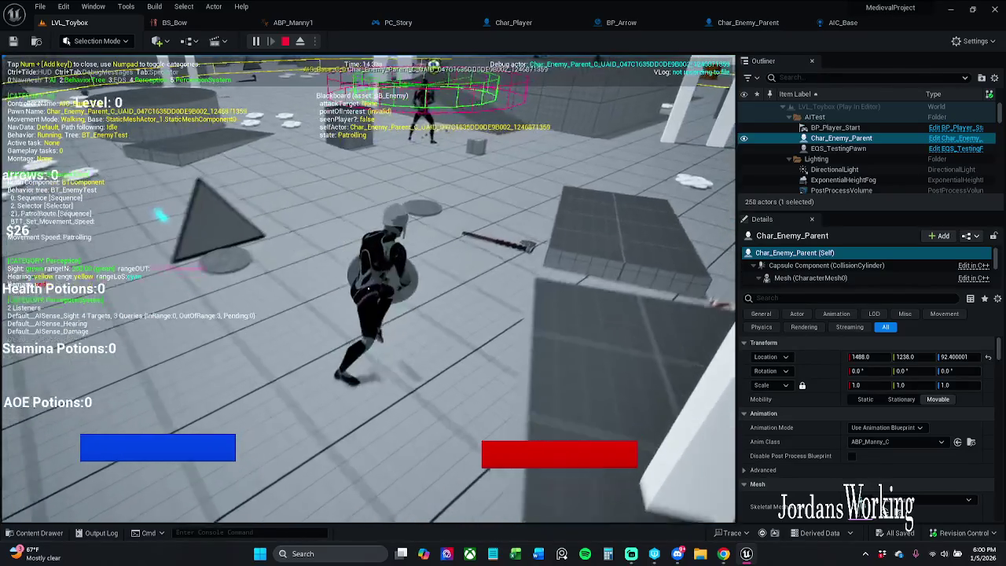
{"action": "key", "text": "w"}
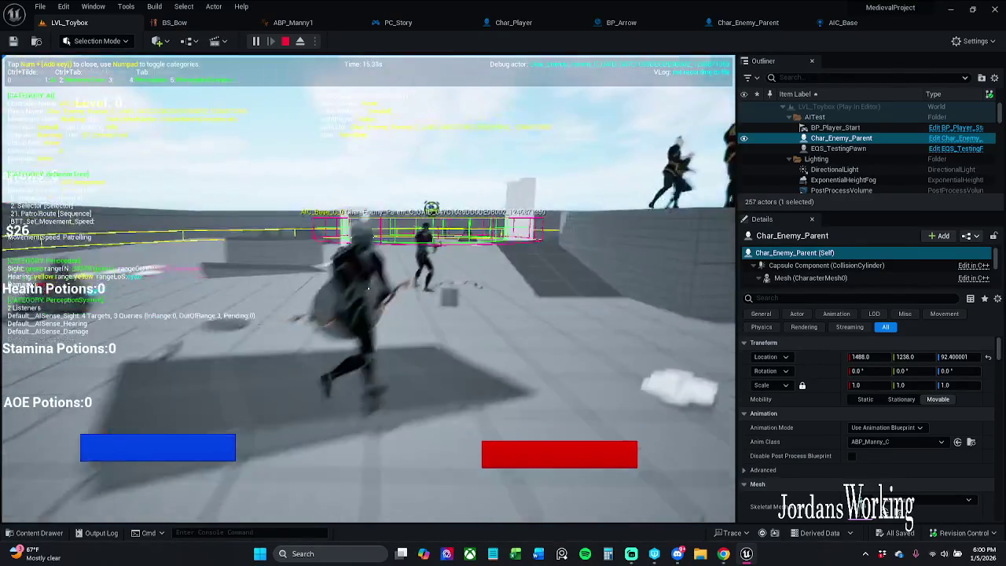
{"action": "key", "text": "w"}
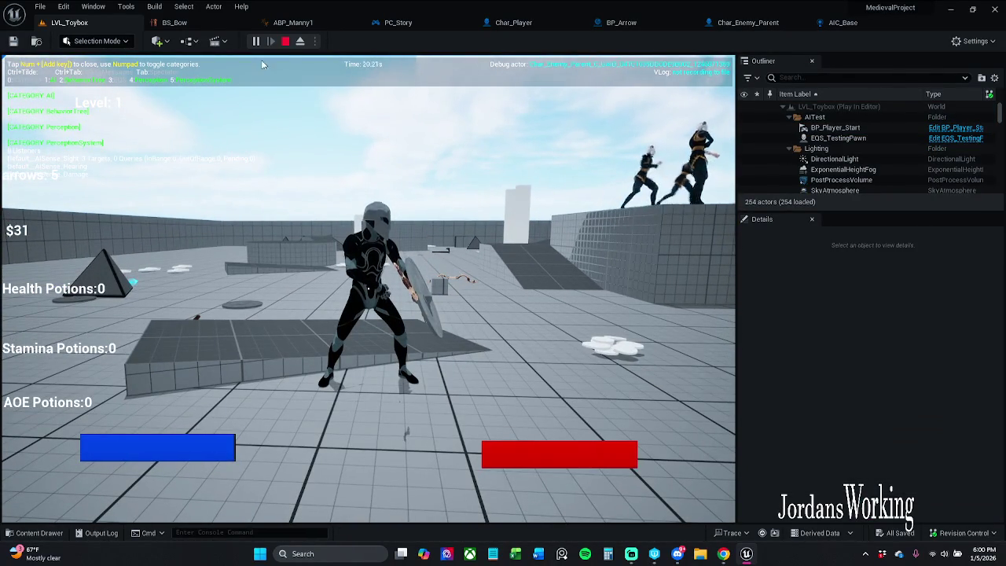
{"action": "key", "text": "Escape"}
Step: Playtest again showing the enemy's Perception debug category, then stop the session
{"action": "left_click", "coordinate": [256, 41]}
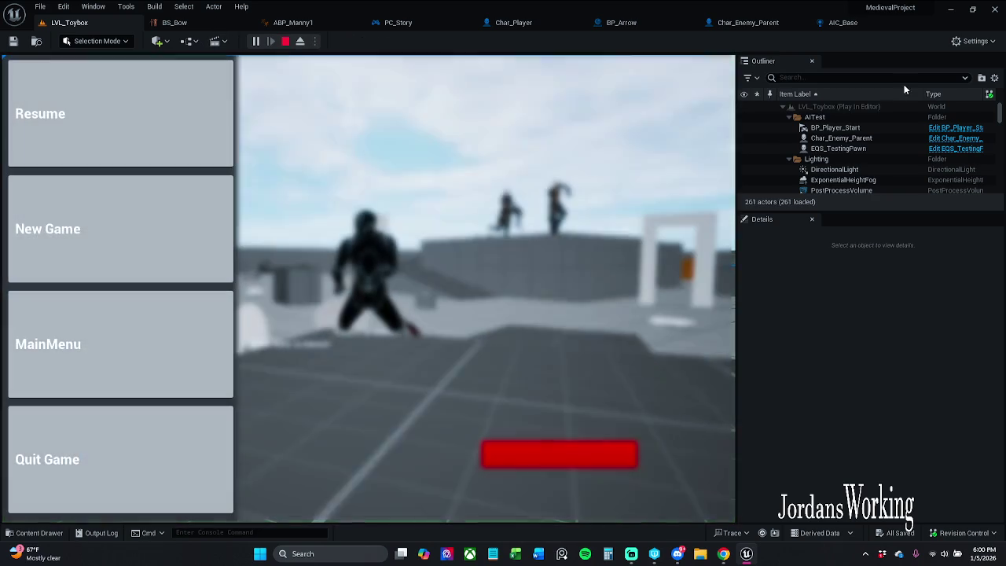
{"action": "left_click", "coordinate": [886, 140]}
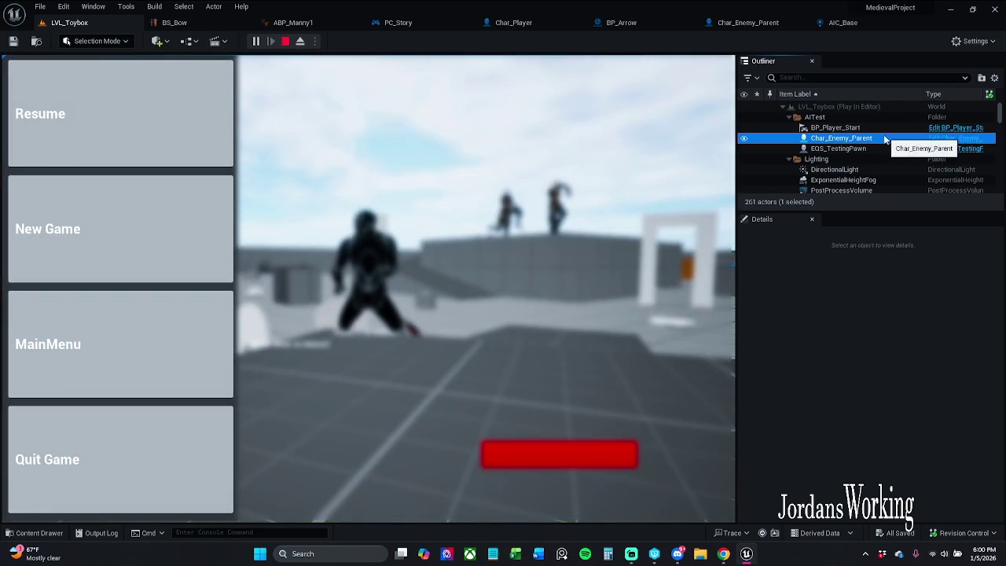
{"action": "left_click", "coordinate": [113, 144]}
{"action": "key", "text": "apostrophe"}
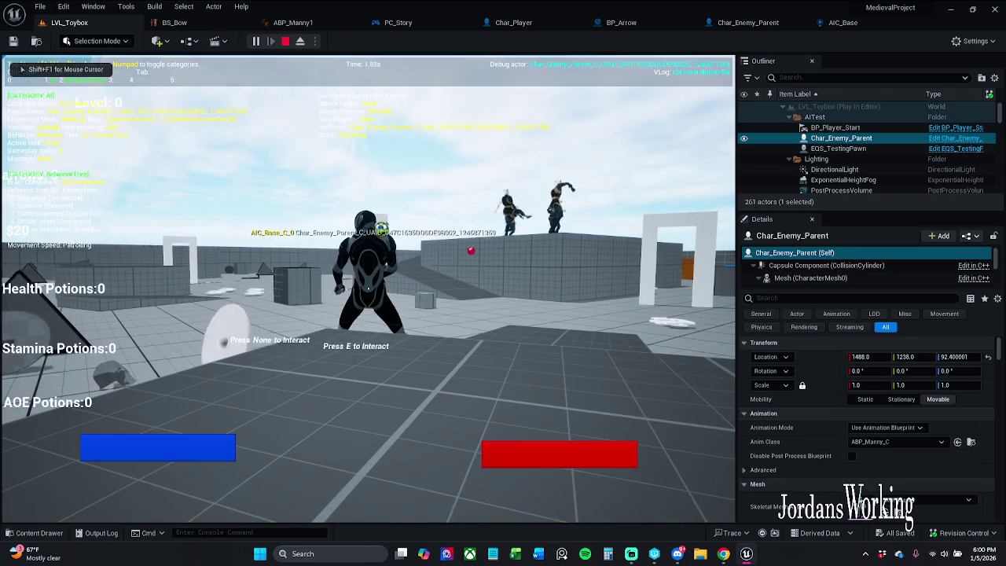
{"action": "key", "text": "KP_5"}
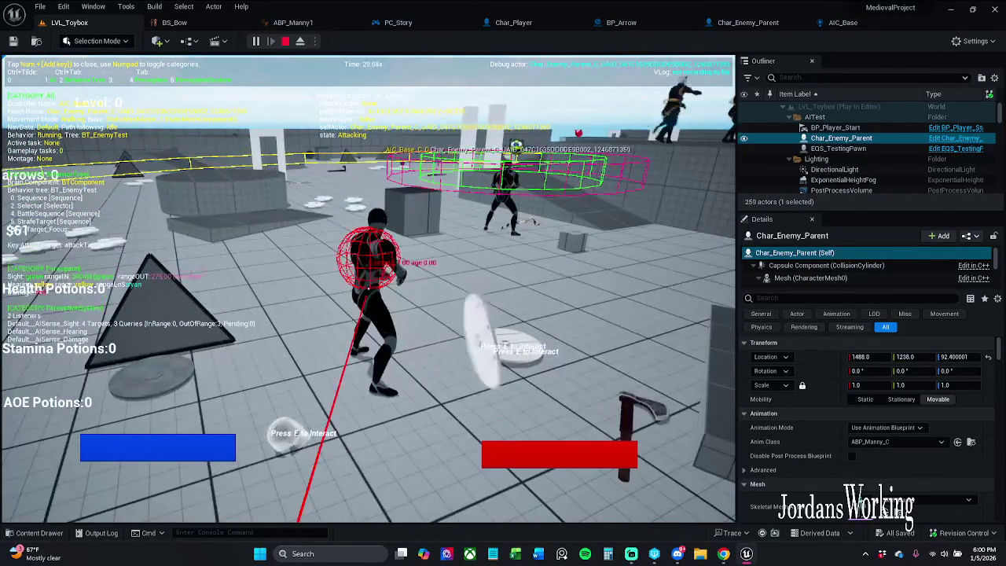
{"action": "key", "text": "Escape"}
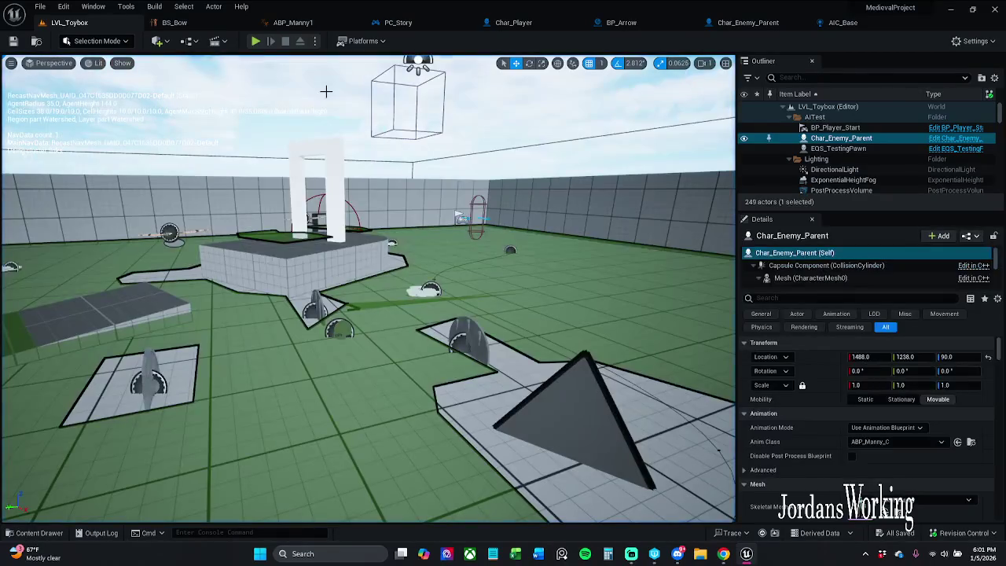
Step: In AIC_Base, open Revision Control's Submit list of changed files, then cancel it
{"action": "left_click", "coordinate": [842, 23]}
{"action": "scroll", "coordinate": [550, 269], "scroll_direction": "up", "scroll_amount": 3}
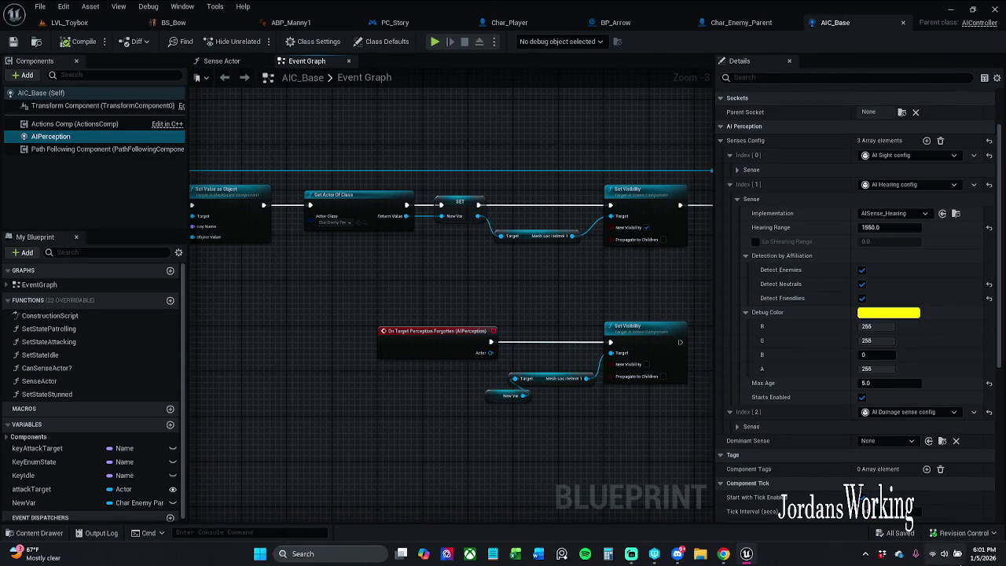
{"action": "left_click", "coordinate": [990, 535]}
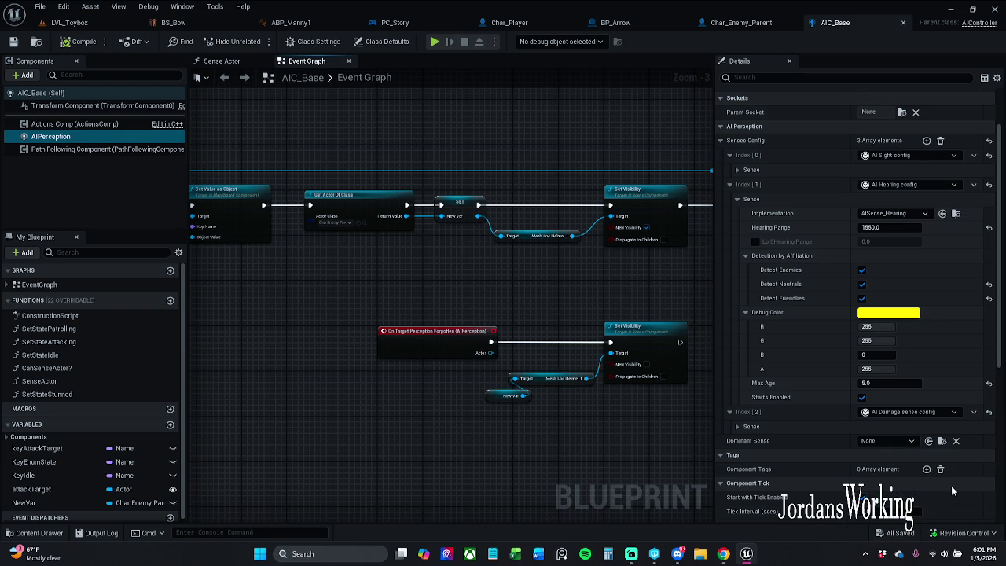
{"action": "left_click", "coordinate": [951, 486]}
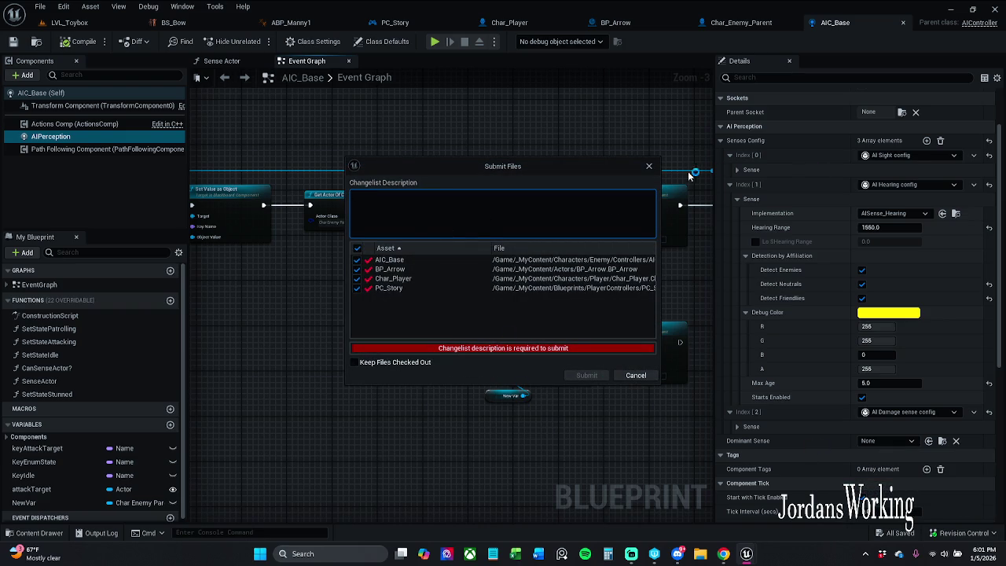
{"action": "left_click", "coordinate": [649, 167]}
Step: Look over BP_Arrow and AIC_Base, then open Char_Player's Spawn Arrow graph
{"action": "left_click", "coordinate": [621, 22]}
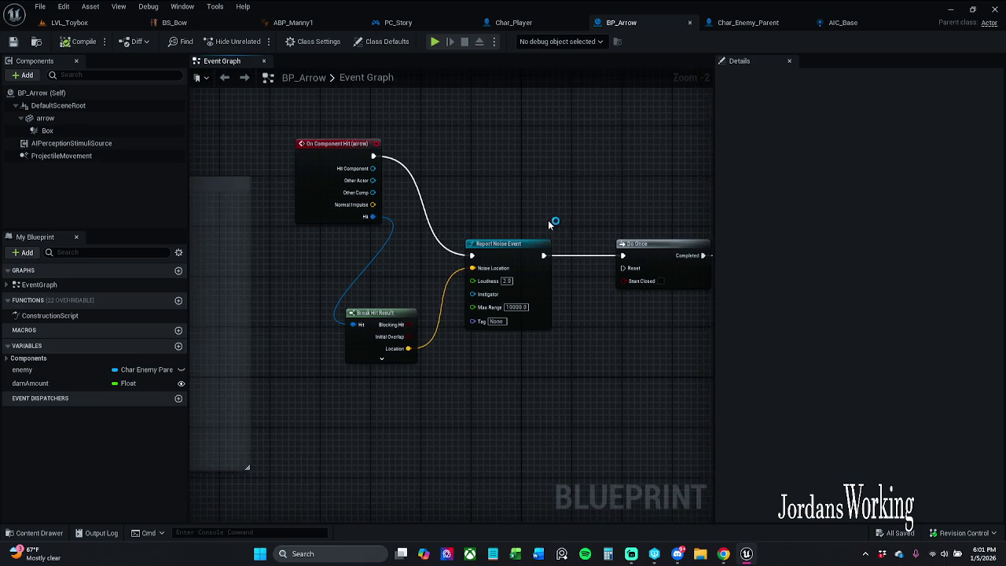
{"action": "left_click", "coordinate": [839, 22]}
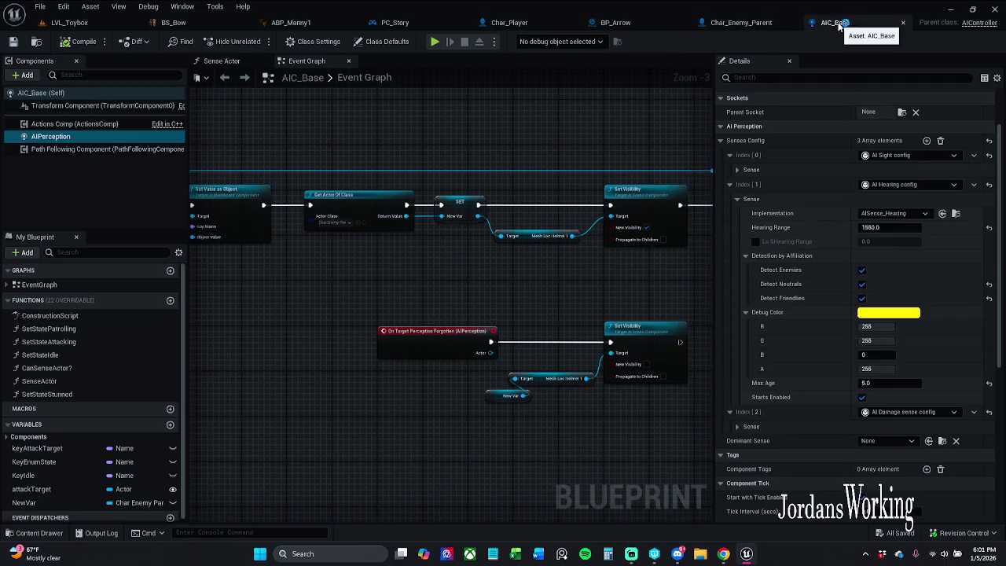
{"action": "left_click", "coordinate": [515, 23]}
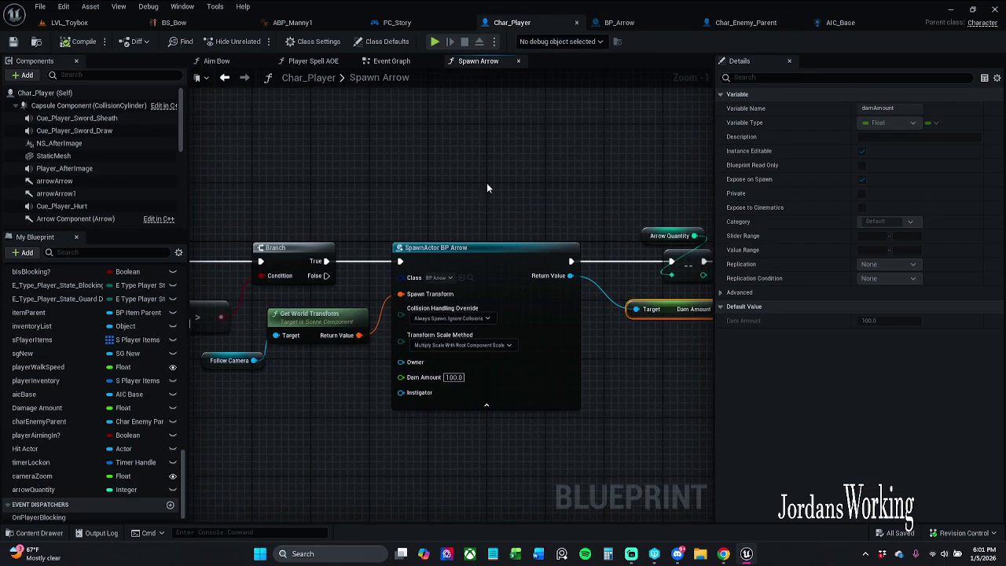
Step: Select the Report Damage Event node group in Char_Player's main Event Graph
{"action": "left_click", "coordinate": [403, 67]}
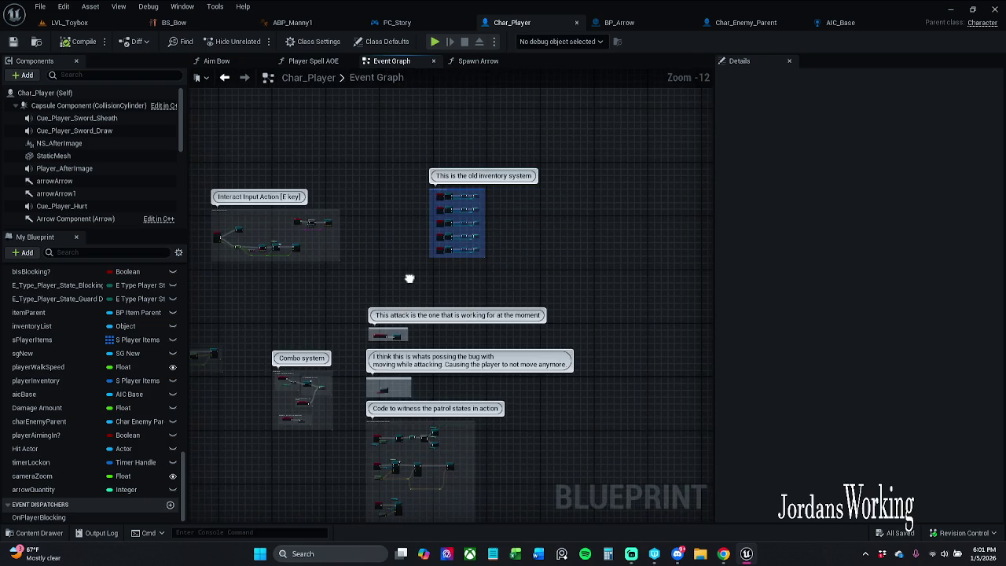
{"action": "mouse_move", "coordinate": [409, 278]}
{"action": "left_mouse_down"}
{"action": "mouse_move", "coordinate": [427, 162]}
{"action": "mouse_move", "coordinate": [468, 138]}
{"action": "left_mouse_up"}
{"action": "scroll", "coordinate": [450, 318], "scroll_direction": "up", "scroll_amount": 7}
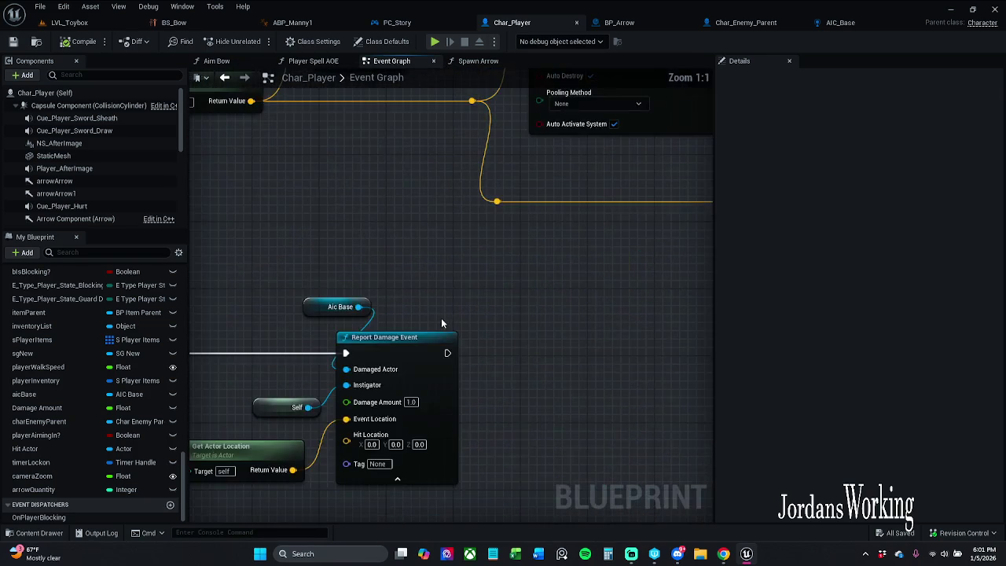
{"action": "left_click_drag", "start_coordinate": [398, 211], "coordinate": [627, 491]}
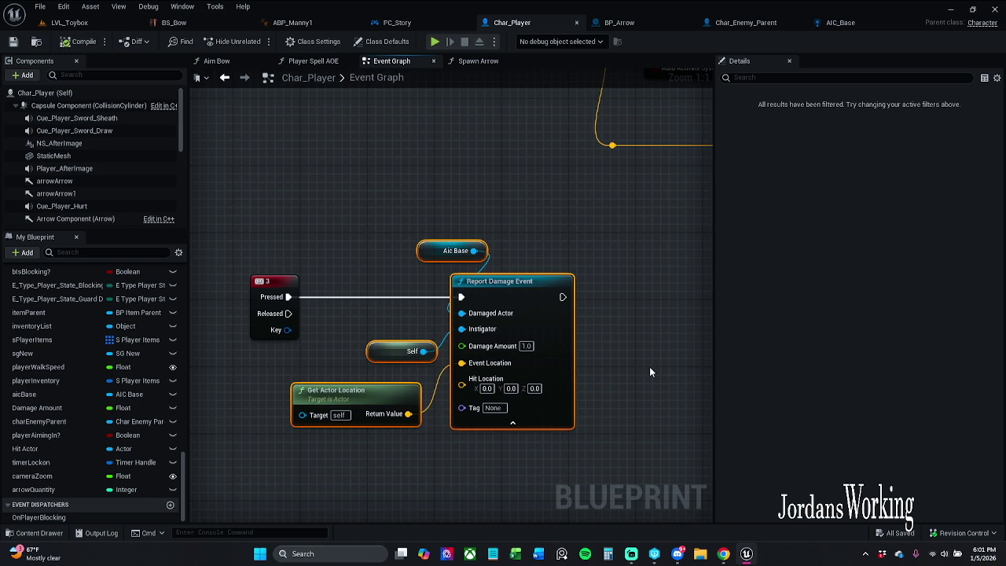
Step: Paste the Report Damage Event nodes into BP_Arrow's Event Graph, position them, then remove them
{"action": "left_click", "coordinate": [621, 22]}
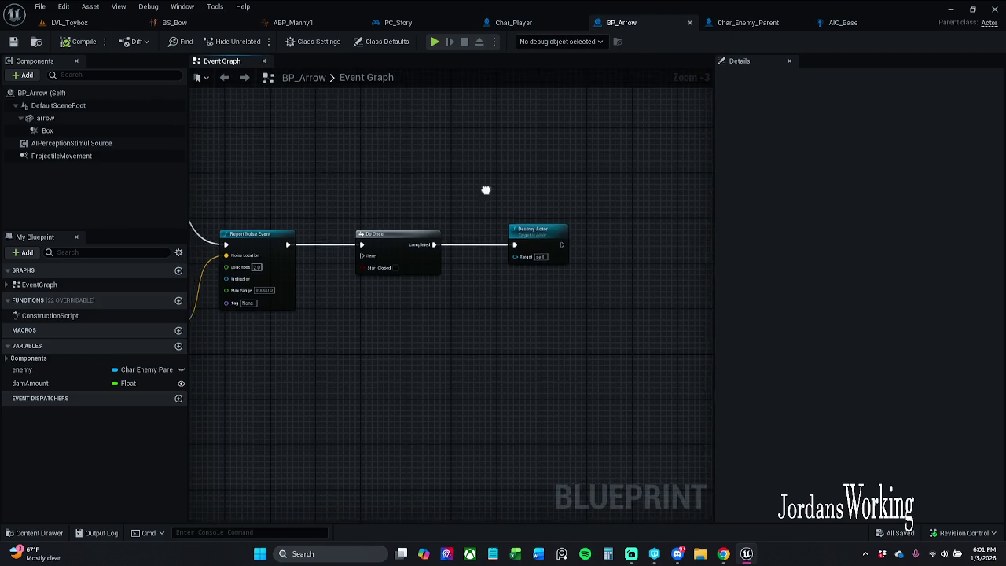
{"action": "key", "text": "ctrl+v"}
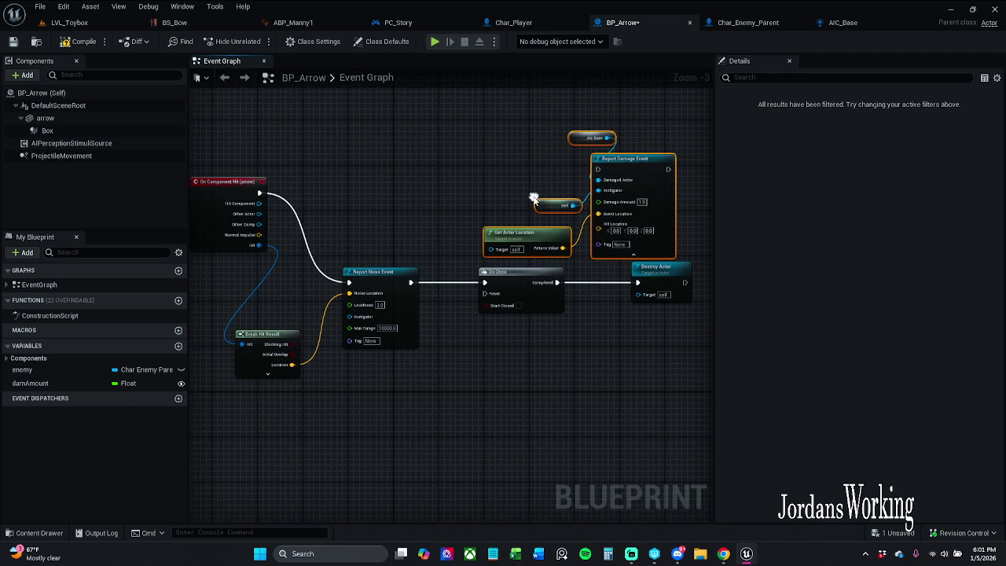
{"action": "left_click_drag", "start_coordinate": [613, 158], "coordinate": [609, 153]}
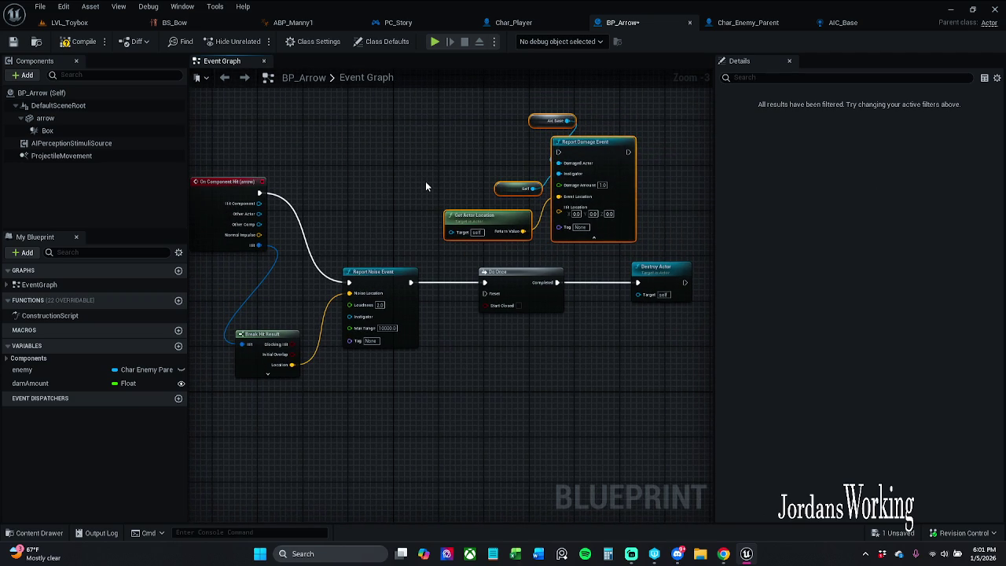
{"action": "mouse_move", "coordinate": [425, 186]}
{"action": "left_mouse_down"}
{"action": "mouse_move", "coordinate": [531, 196]}
{"action": "mouse_move", "coordinate": [659, 185]}
{"action": "mouse_move", "coordinate": [300, 209]}
{"action": "left_mouse_up"}
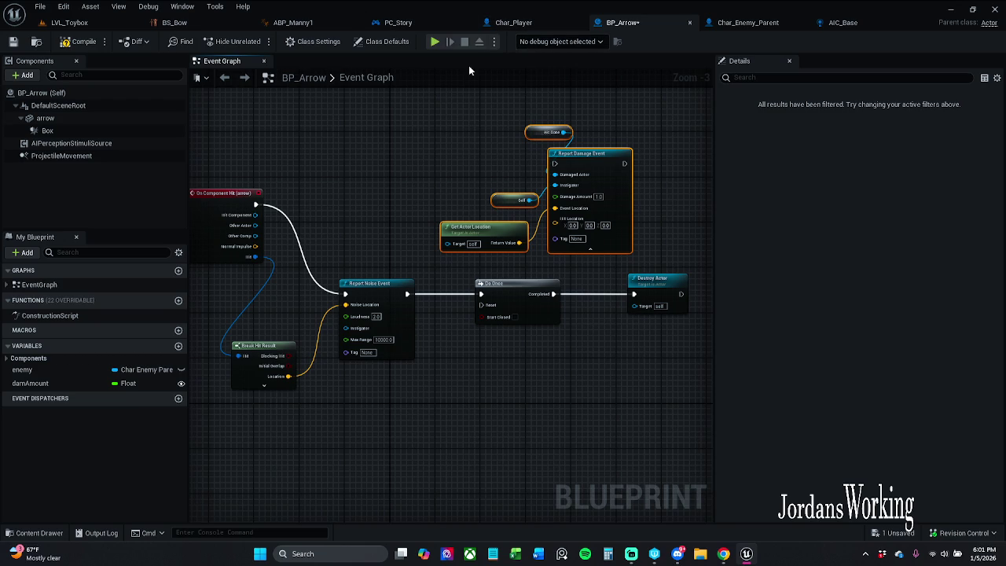
{"action": "key", "text": "Delete"}
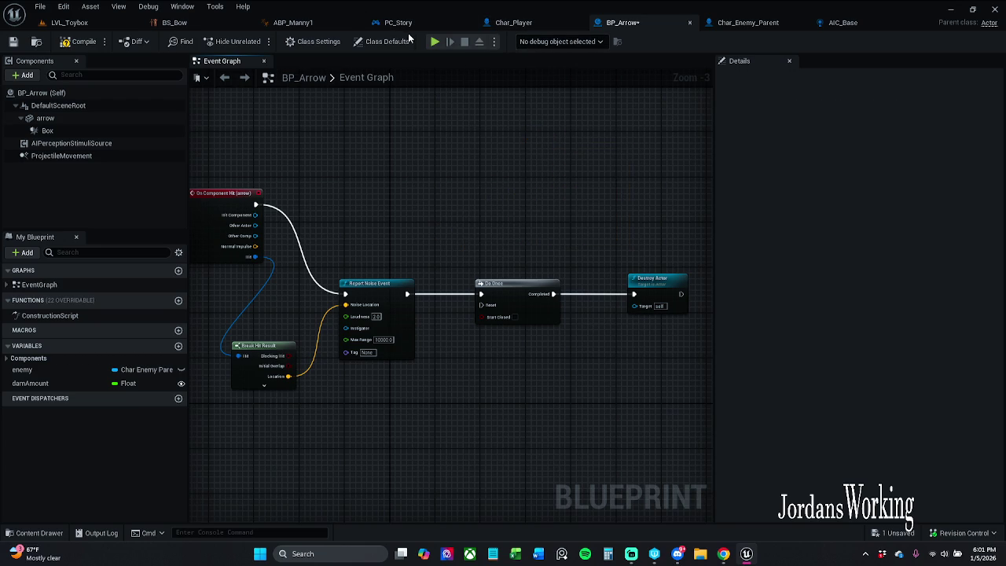
Step: Paste the damage report nodes right of Spawn Arrow in PC_Story's combat graph and wire them in
{"action": "left_click", "coordinate": [397, 22]}
{"action": "left_click", "coordinate": [467, 338]}
{"action": "key", "text": "ctrl+v"}
{"action": "mouse_move", "coordinate": [568, 343]}
{"action": "left_mouse_down"}
{"action": "mouse_move", "coordinate": [587, 348]}
{"action": "mouse_move", "coordinate": [739, 262]}
{"action": "mouse_move", "coordinate": [632, 212]}
{"action": "mouse_move", "coordinate": [376, 233]}
{"action": "left_mouse_up"}
{"action": "left_click_drag", "start_coordinate": [618, 216], "coordinate": [632, 235]}
{"action": "left_click", "coordinate": [425, 203]}
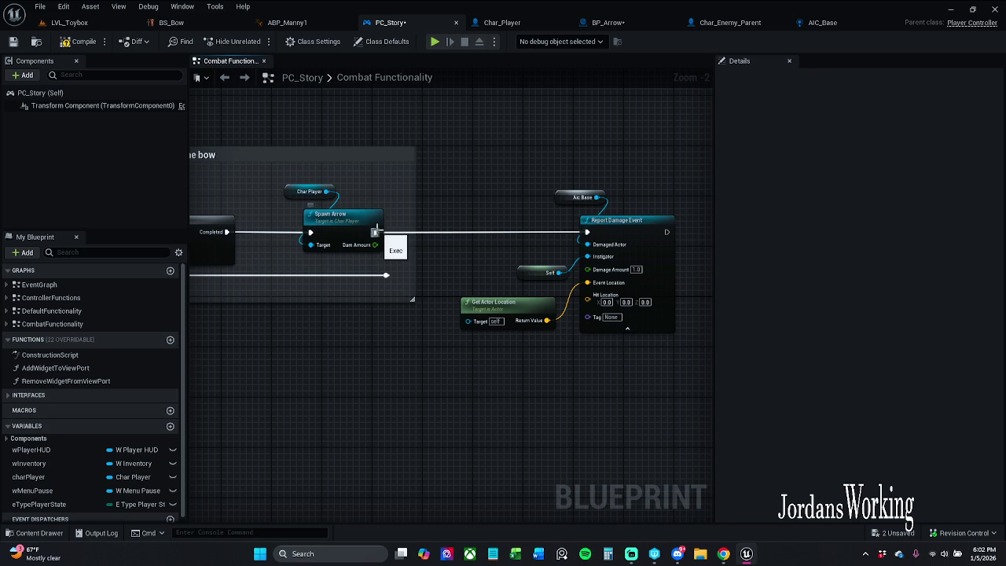
Step: Insert a Sequence node after Spawn Arrow, with its Then 0 wire rerouted underneath
{"action": "key", "text": "s"}
{"action": "left_click", "coordinate": [373, 226]}
{"action": "mouse_move", "coordinate": [389, 224]}
{"action": "left_mouse_down"}
{"action": "mouse_move", "coordinate": [455, 224]}
{"action": "mouse_move", "coordinate": [507, 263]}
{"action": "mouse_move", "coordinate": [397, 281]}
{"action": "mouse_move", "coordinate": [387, 275]}
{"action": "mouse_move", "coordinate": [493, 281]}
{"action": "left_mouse_up"}
{"action": "left_click", "coordinate": [387, 274]}
{"action": "left_click", "coordinate": [410, 242]}
Step: Enlarge the comment box leftward and downward to enclose the new Sequence and damage nodes
{"action": "scroll", "coordinate": [381, 201], "scroll_direction": "down", "scroll_amount": 1}
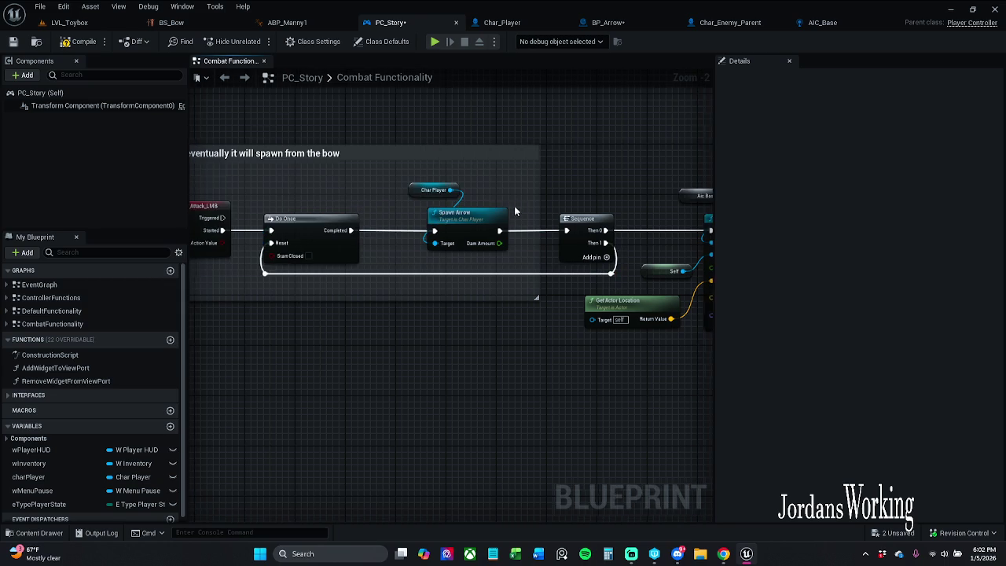
{"action": "left_click_drag", "start_coordinate": [388, 228], "coordinate": [493, 228]}
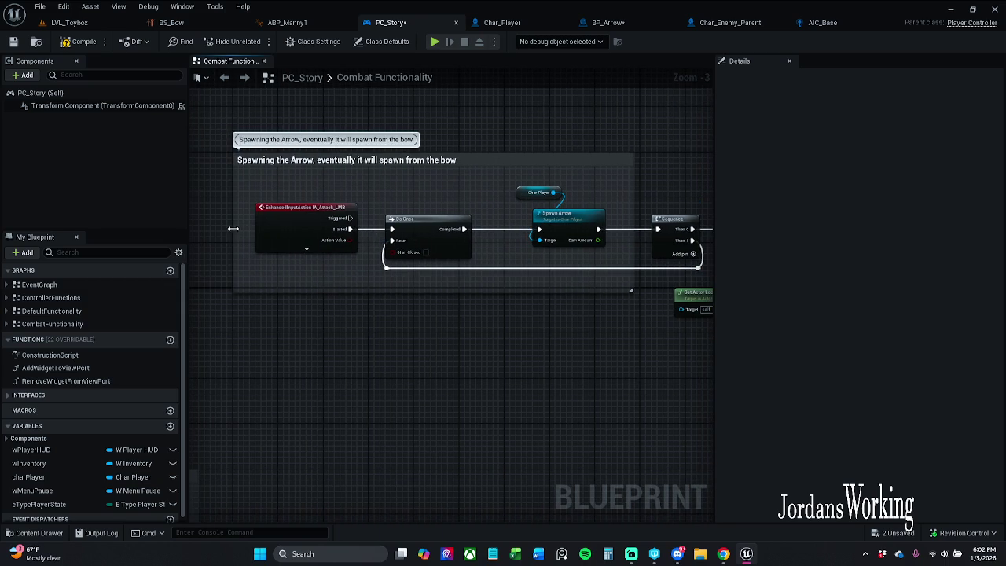
{"action": "mouse_move", "coordinate": [288, 228]}
{"action": "left_mouse_down"}
{"action": "mouse_move", "coordinate": [243, 228]}
{"action": "mouse_move", "coordinate": [704, 236]}
{"action": "mouse_move", "coordinate": [679, 235]}
{"action": "left_mouse_up"}
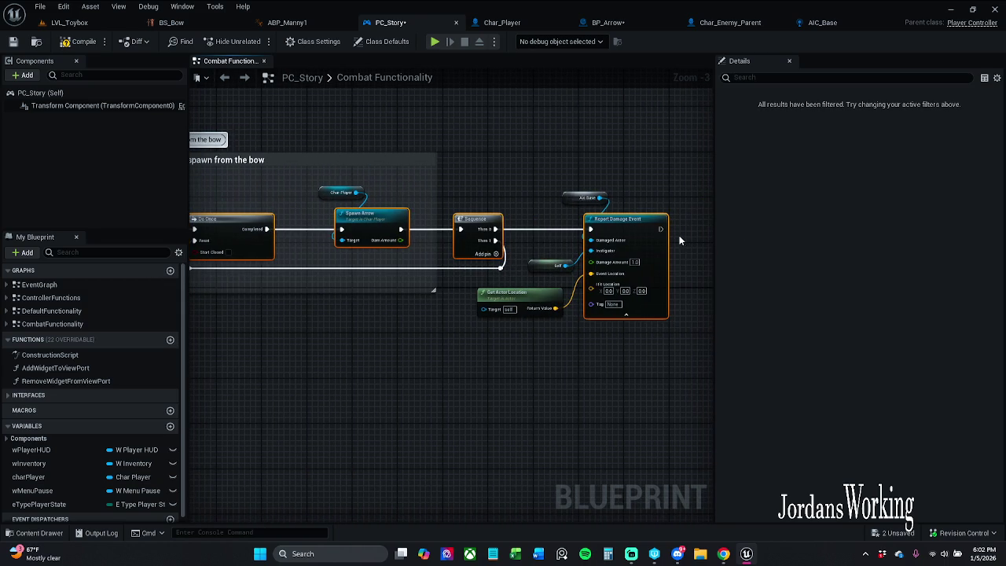
{"action": "left_click_drag", "start_coordinate": [460, 292], "coordinate": [751, 276]}
{"action": "left_click", "coordinate": [482, 281]}
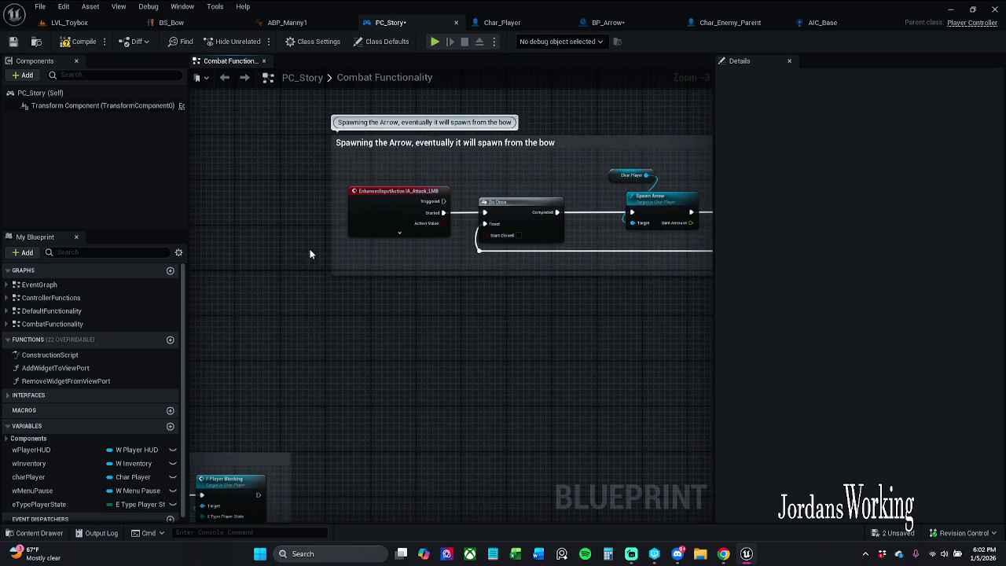
{"action": "left_click_drag", "start_coordinate": [332, 253], "coordinate": [324, 253]}
{"action": "left_click_drag", "start_coordinate": [462, 295], "coordinate": [244, 292]}
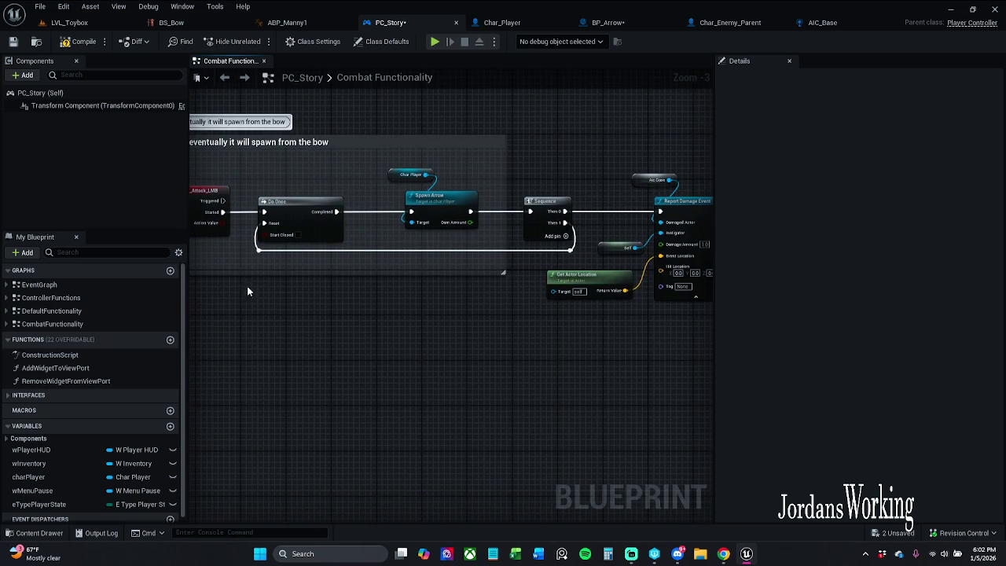
{"action": "mouse_move", "coordinate": [462, 272]}
{"action": "left_mouse_down"}
{"action": "mouse_move", "coordinate": [466, 321]}
{"action": "mouse_move", "coordinate": [473, 305]}
{"action": "mouse_move", "coordinate": [449, 338]}
{"action": "left_mouse_up"}
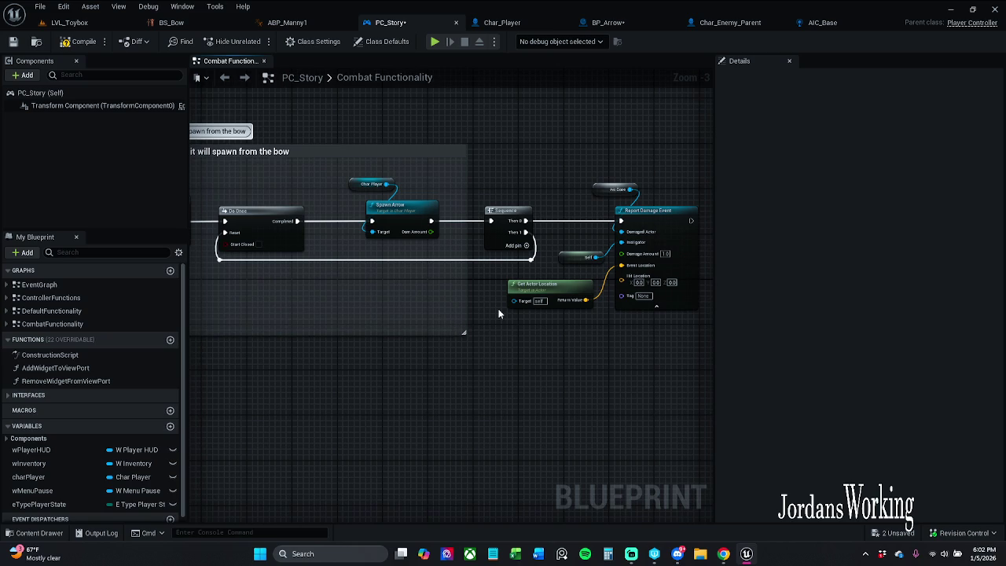
Step: Select the Aic Base node feeding Report Damage Event and reframe the damage nodes
{"action": "scroll", "coordinate": [497, 313], "scroll_direction": "up", "scroll_amount": 4}
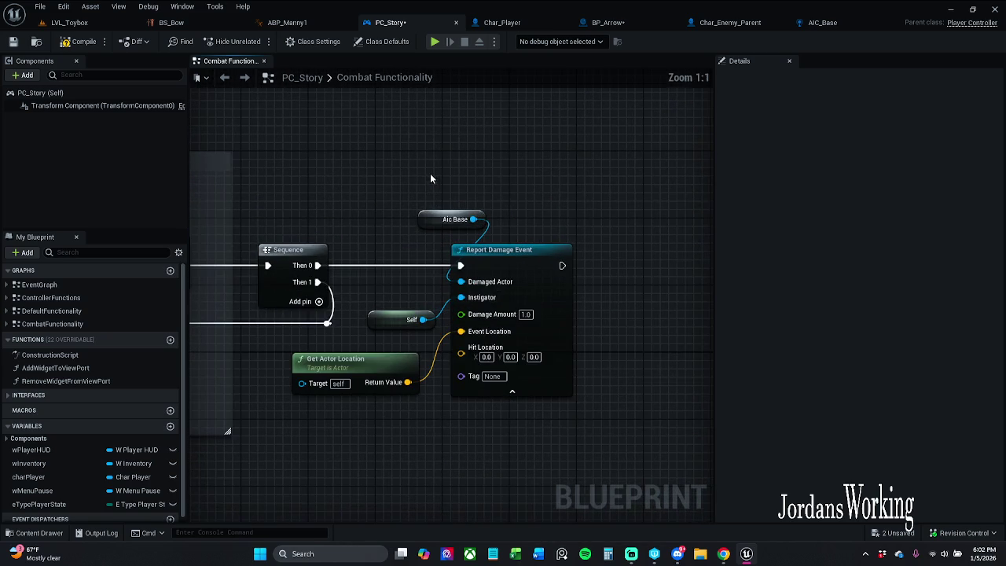
{"action": "scroll", "coordinate": [111, 366], "scroll_direction": "down", "scroll_amount": 1}
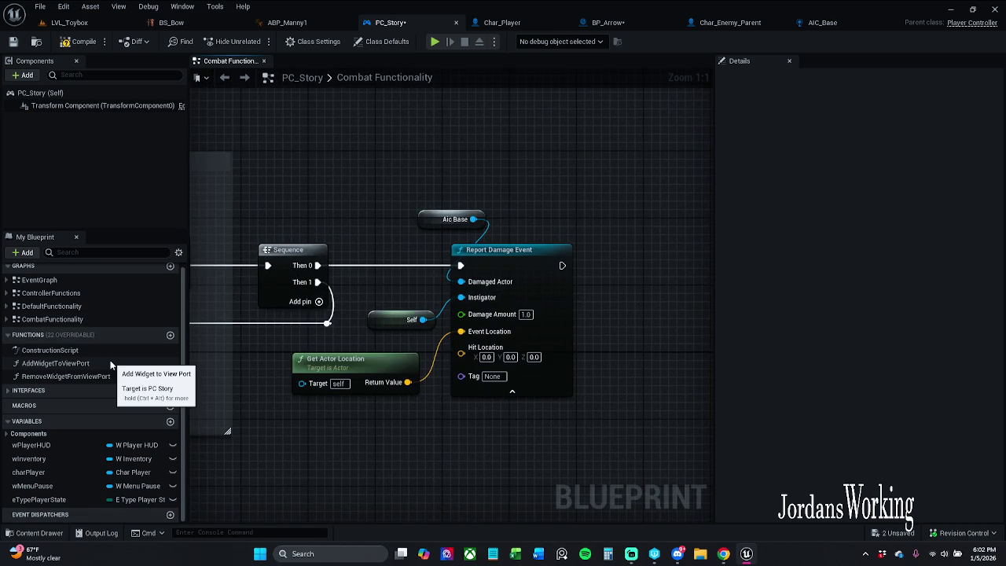
{"action": "left_click_drag", "start_coordinate": [421, 202], "coordinate": [495, 231]}
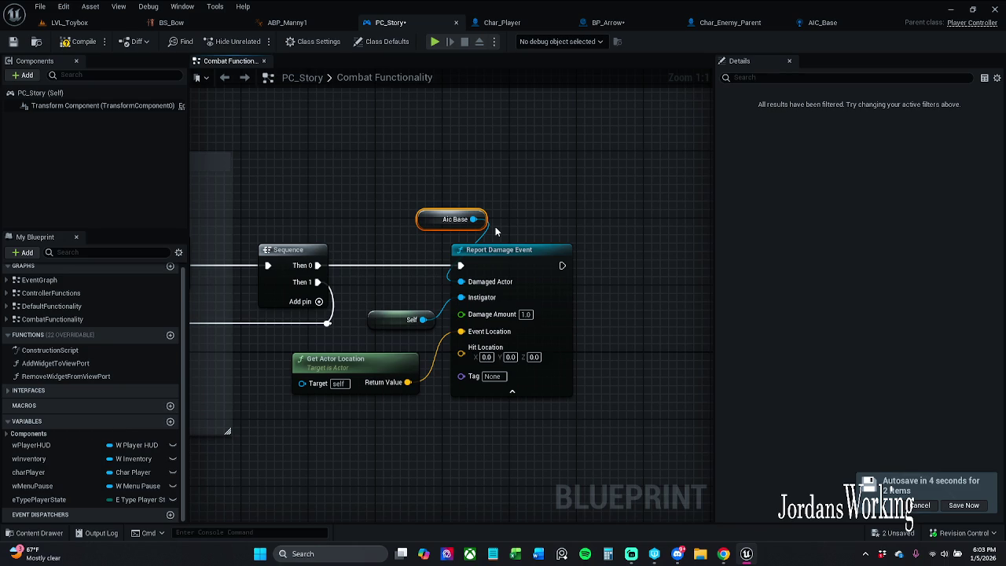
{"action": "left_click_drag", "start_coordinate": [455, 396], "coordinate": [483, 320]}
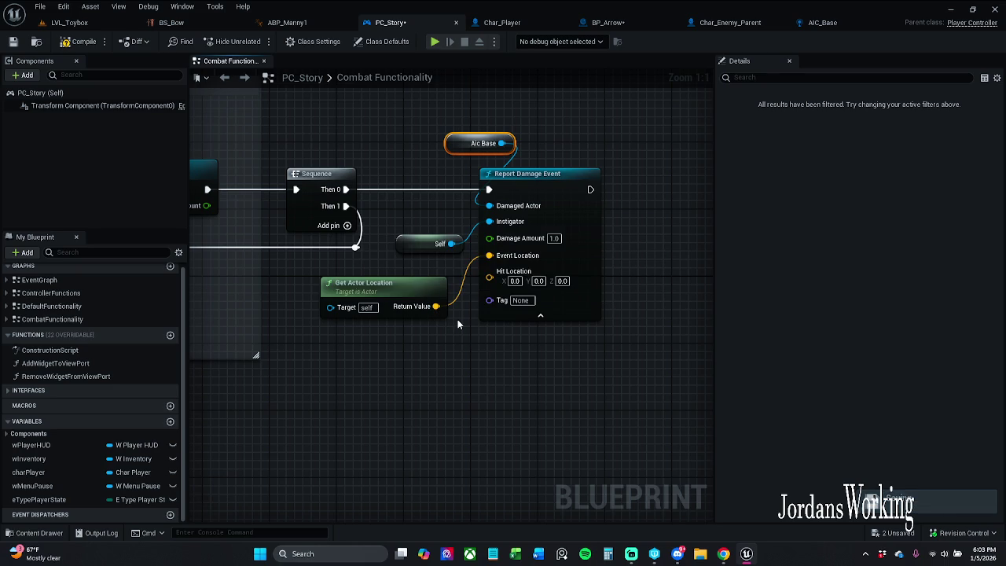
{"action": "left_click", "coordinate": [510, 23]}
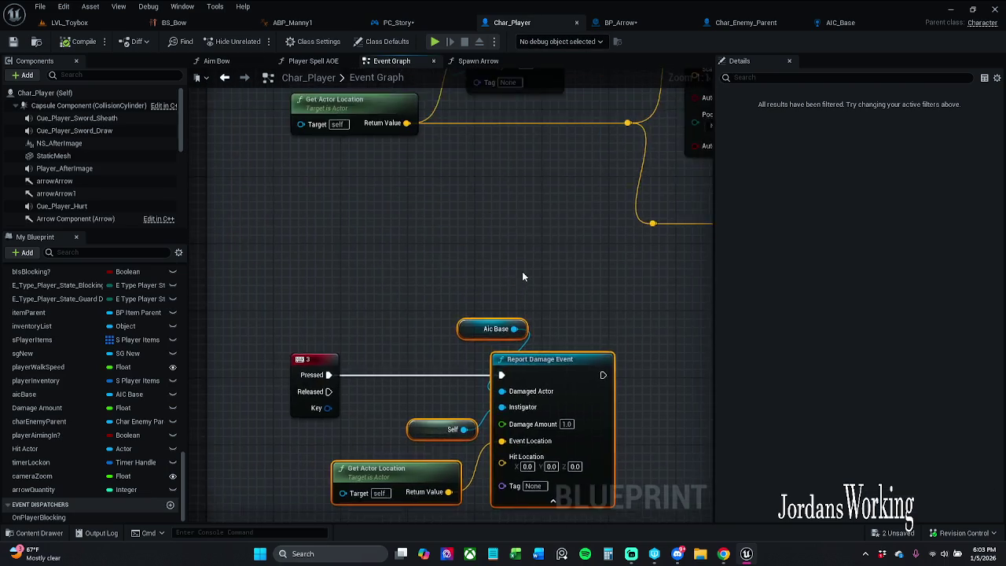
Step: Check Report Damage Event in Char_Player's Event Graph, then return to PC_Story's Combat Functionality graph
{"action": "scroll", "coordinate": [523, 270], "scroll_direction": "down", "scroll_amount": 4}
{"action": "left_click_drag", "start_coordinate": [444, 373], "coordinate": [440, 213]}
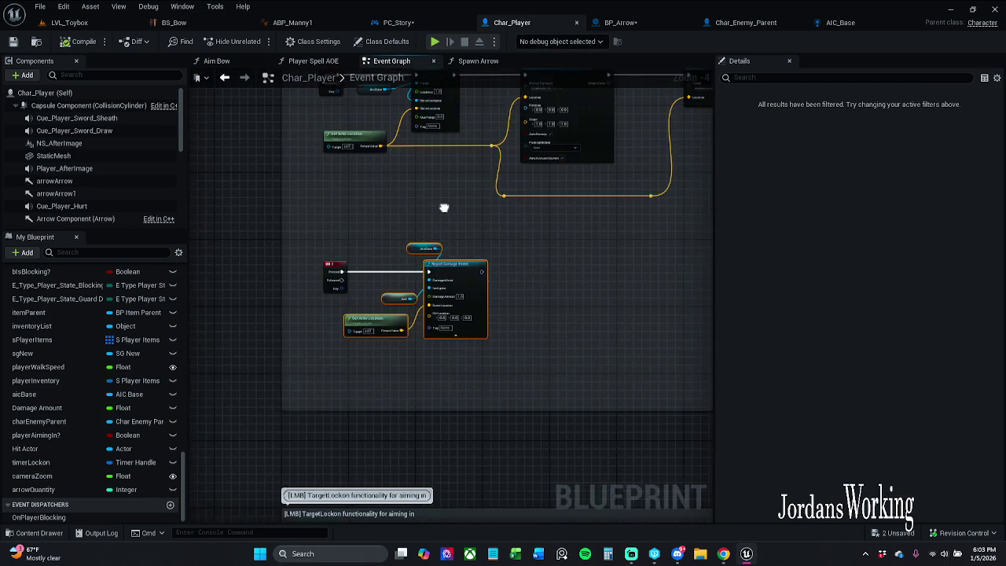
{"action": "scroll", "coordinate": [453, 220], "scroll_direction": "up", "scroll_amount": 2}
{"action": "left_click", "coordinate": [428, 25]}
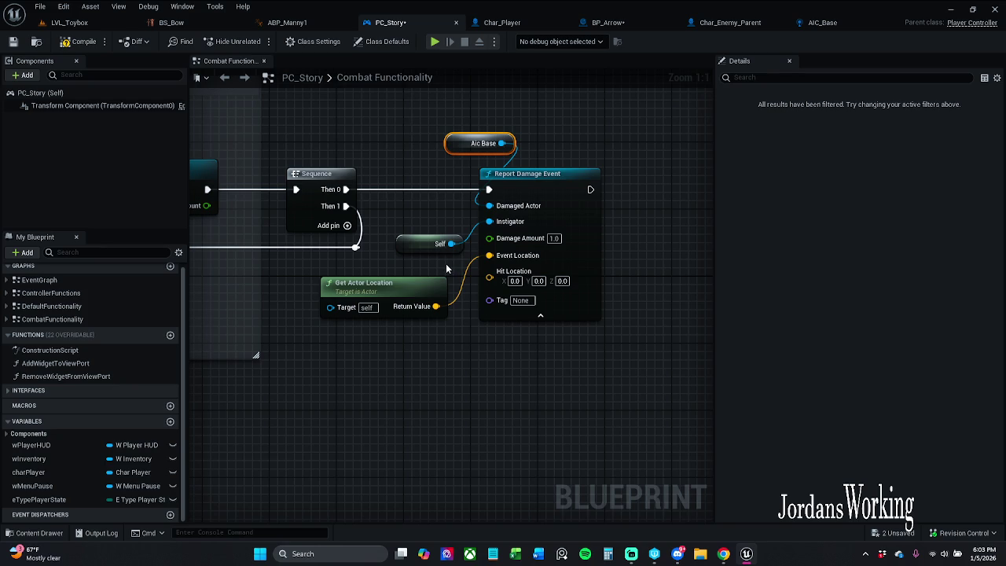
Step: Inspect Report Damage Event's inputs and delete the old Aic Base variable node
{"action": "left_click_drag", "start_coordinate": [489, 277], "coordinate": [445, 338]}
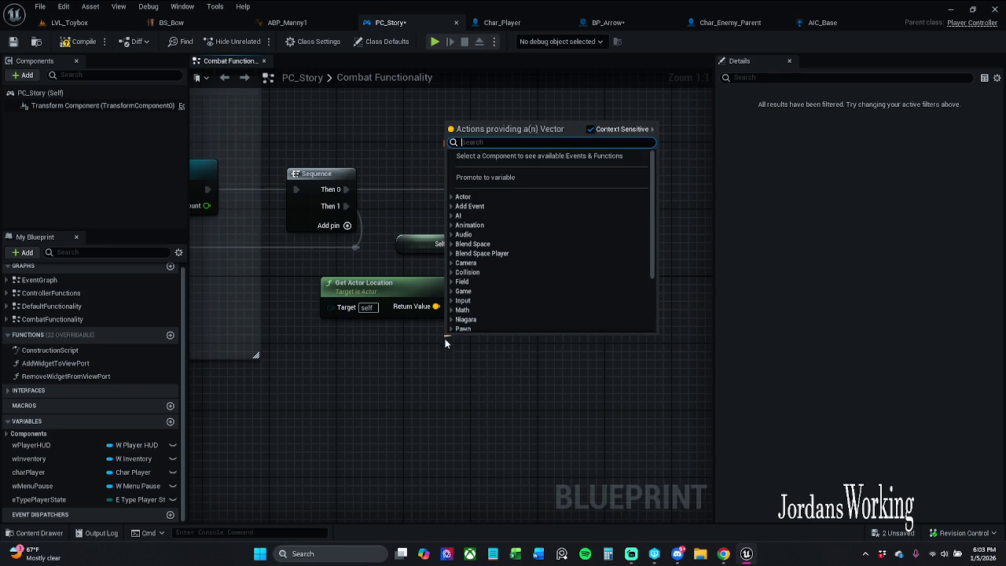
{"action": "left_click", "coordinate": [420, 390]}
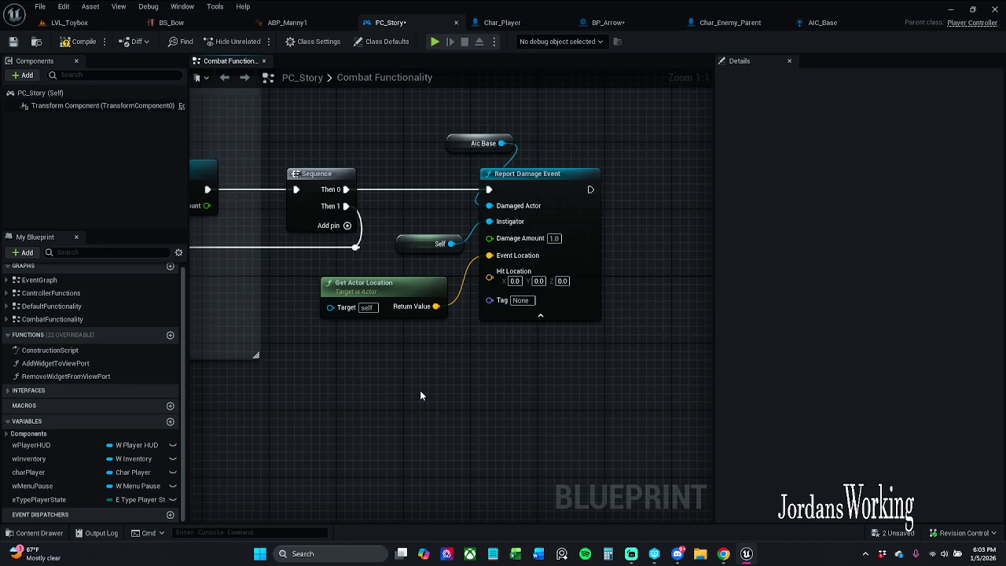
{"action": "left_click", "coordinate": [540, 315]}
{"action": "left_click", "coordinate": [551, 289]}
{"action": "left_click", "coordinate": [486, 143]}
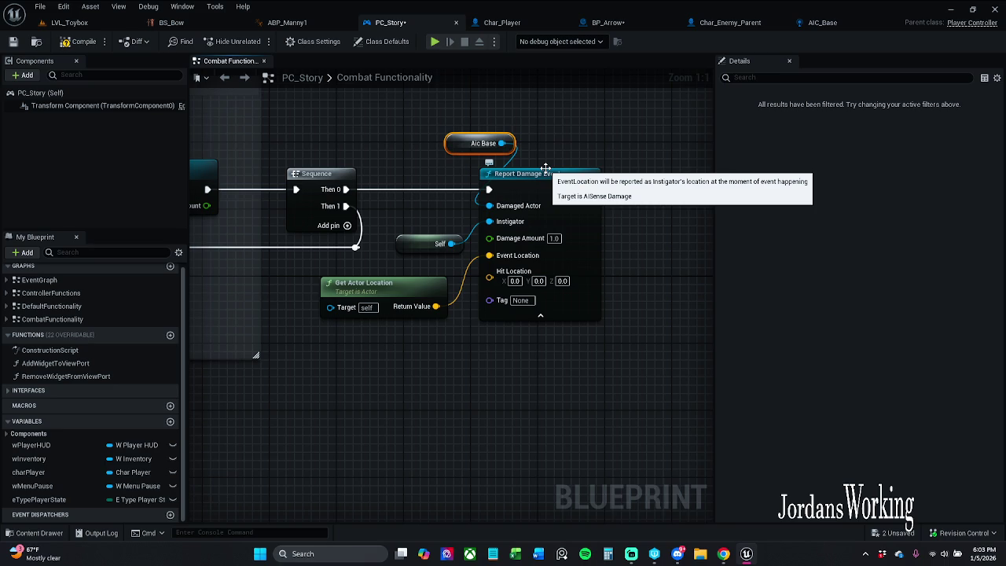
{"action": "key", "text": "Delete"}
Step: Wire a charPlayer getter's Aic Base into Report Damage Event's Damaged Actor and tidy the nodes
{"action": "mouse_move", "coordinate": [36, 472]}
{"action": "left_mouse_down"}
{"action": "mouse_move", "coordinate": [483, 176]}
{"action": "mouse_move", "coordinate": [468, 105]}
{"action": "mouse_move", "coordinate": [542, 140]}
{"action": "mouse_move", "coordinate": [512, 140]}
{"action": "left_mouse_up"}
{"action": "left_click", "coordinate": [490, 128]}
{"action": "type", "text": "aic"}
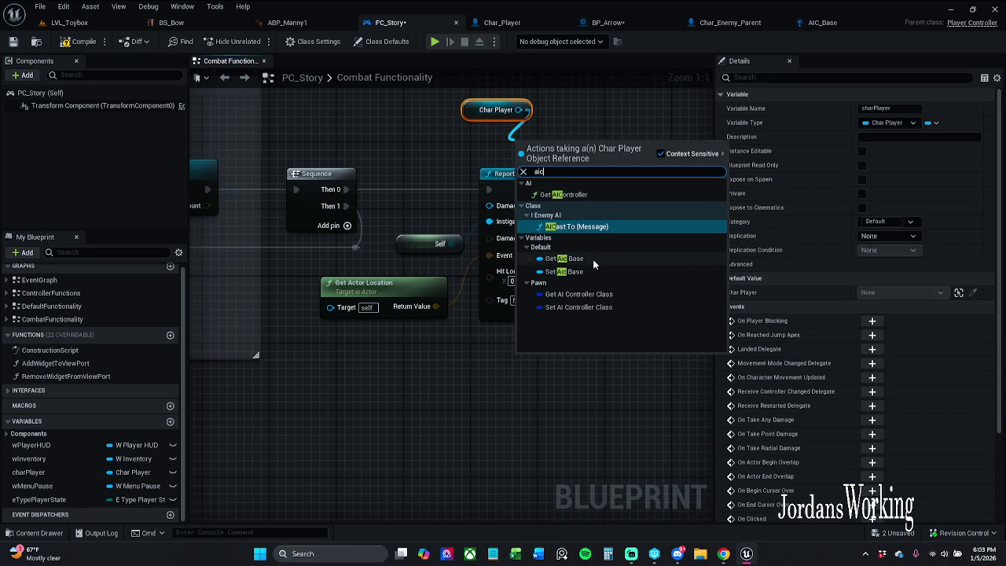
{"action": "left_click", "coordinate": [564, 259]}
{"action": "left_click_drag", "start_coordinate": [603, 143], "coordinate": [490, 205]}
{"action": "left_click_drag", "start_coordinate": [562, 147], "coordinate": [529, 148]}
{"action": "left_click_drag", "start_coordinate": [463, 159], "coordinate": [553, 101]}
{"action": "left_click_drag", "start_coordinate": [534, 148], "coordinate": [517, 154]}
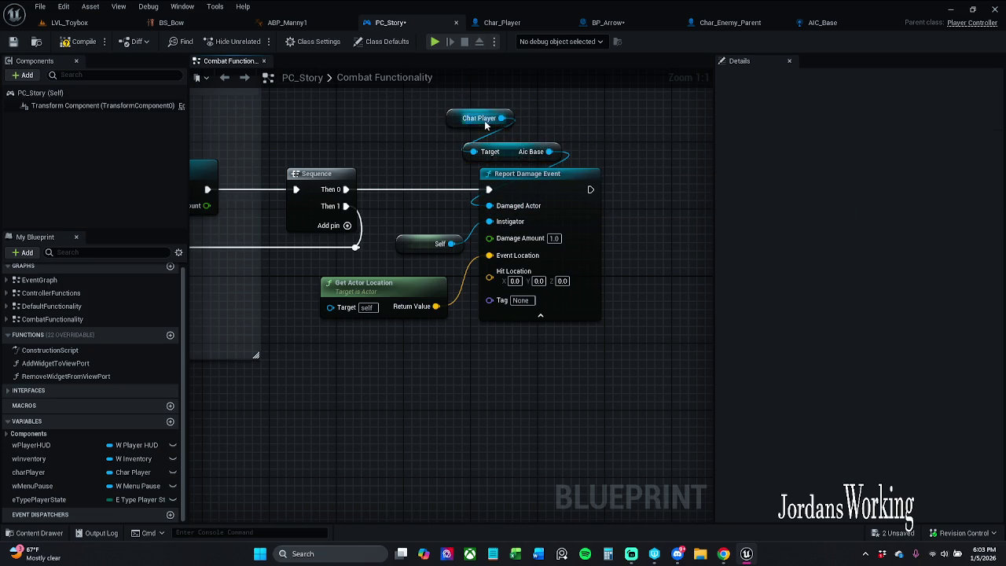
{"action": "left_click_drag", "start_coordinate": [452, 116], "coordinate": [452, 128]}
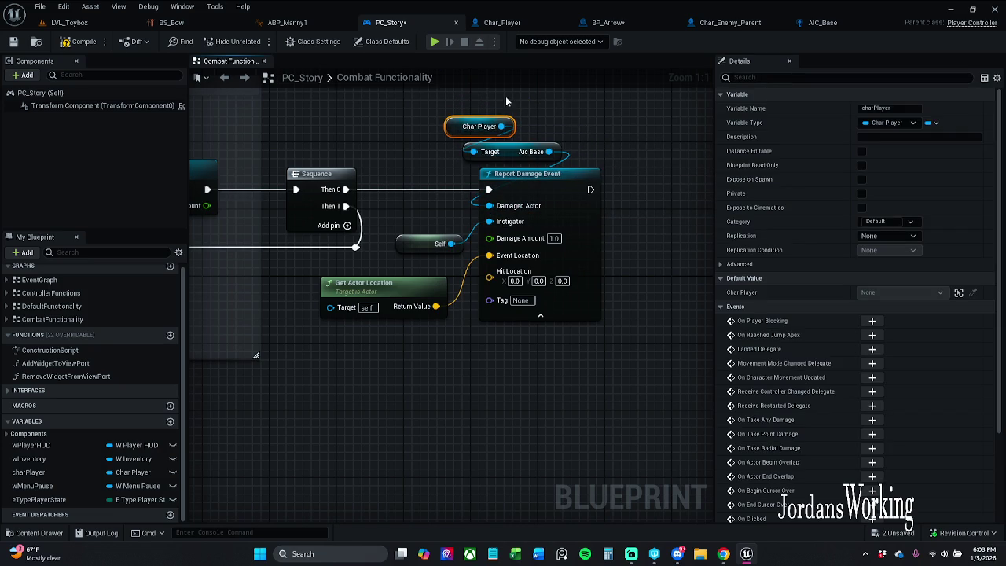
Step: Compile and save the PC_Story blueprint
{"action": "left_click", "coordinate": [87, 42]}
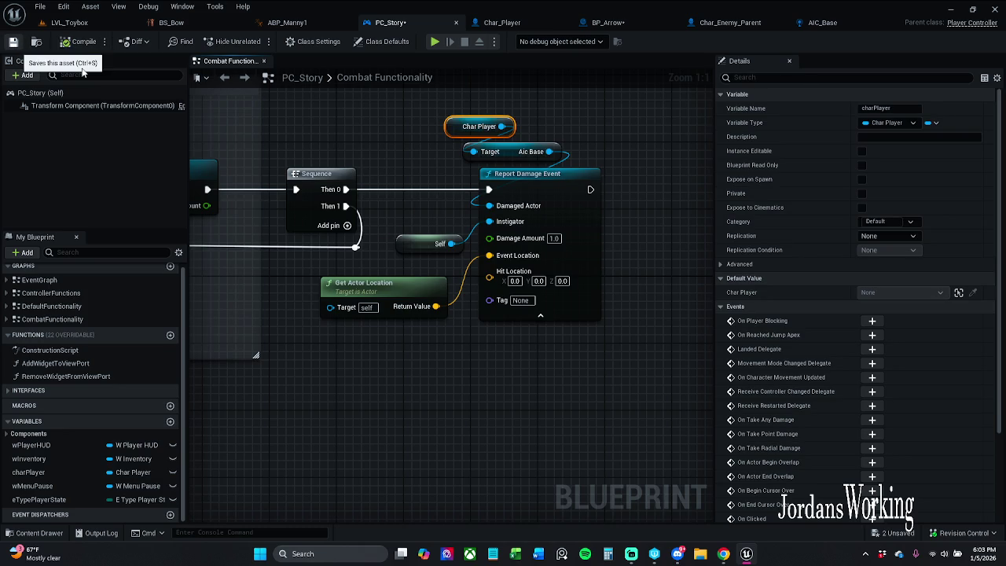
{"action": "key", "text": "ctrl+s"}
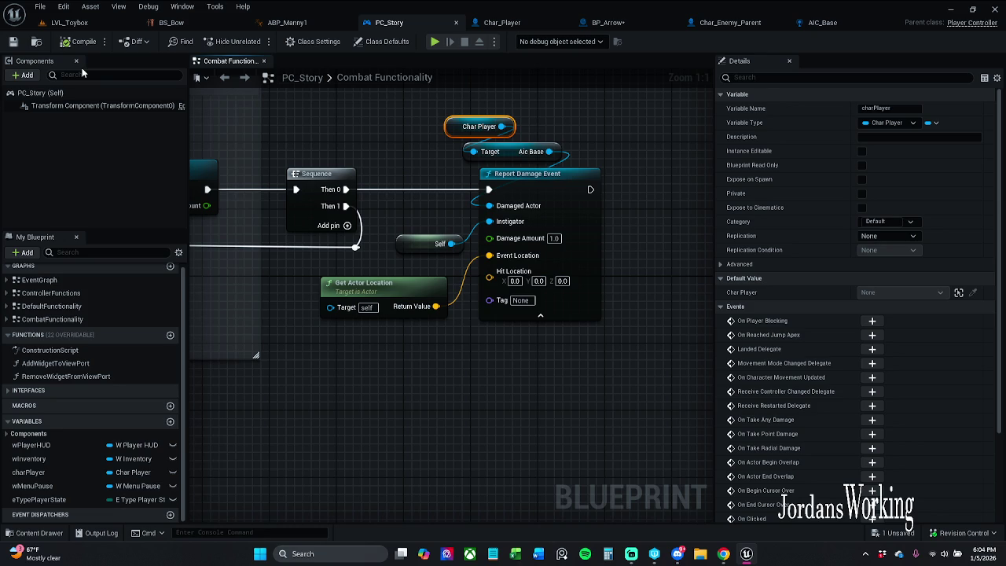
{"action": "scroll", "coordinate": [490, 179], "scroll_direction": "down", "scroll_amount": 1}
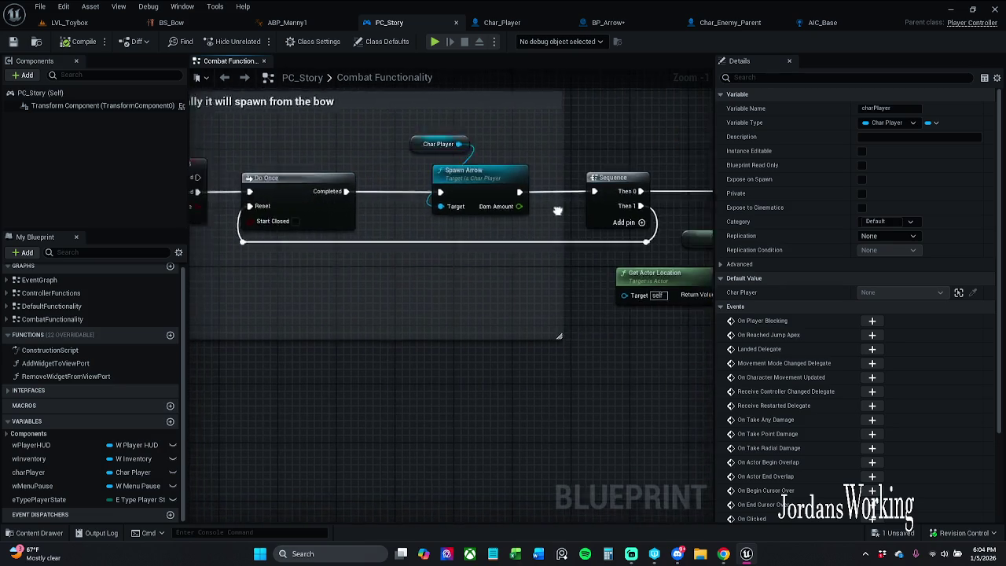
{"action": "left_click", "coordinate": [72, 22]}
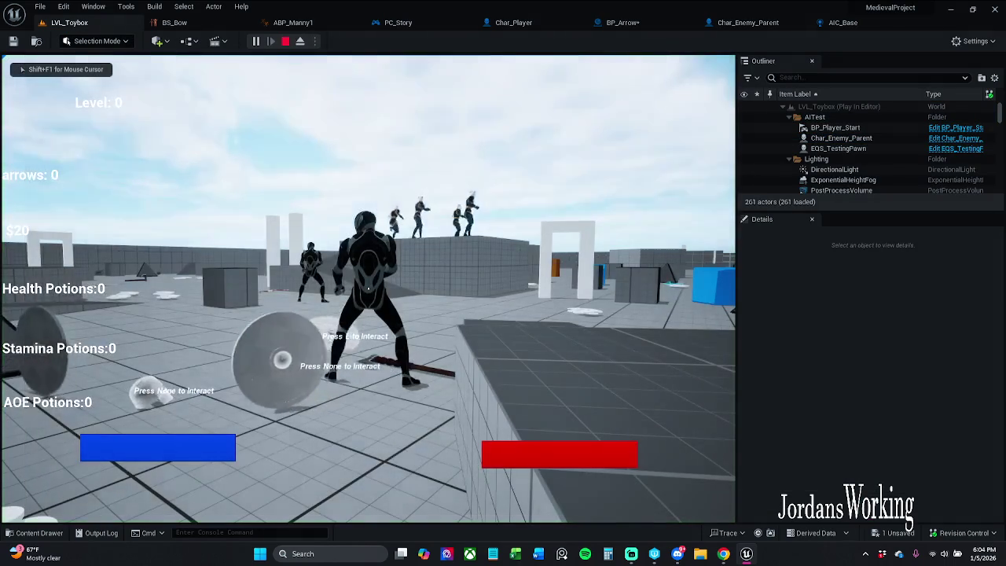
Step: Turn on the gameplay debugger and set Char_Enemy_Parent as its debug target
{"action": "key", "text": "apostrophe"}
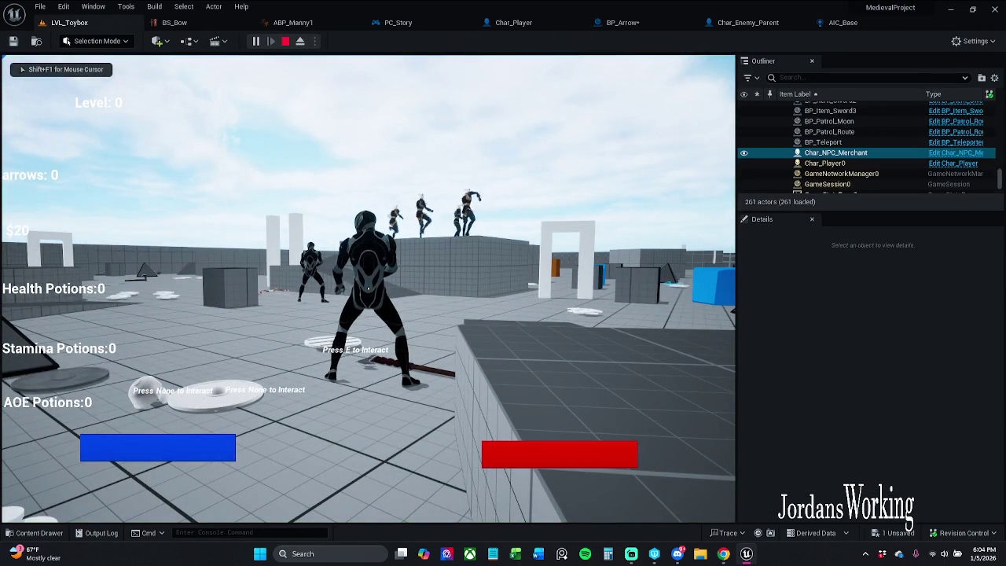
{"action": "key", "text": "p"}
{"action": "left_click", "coordinate": [841, 184]}
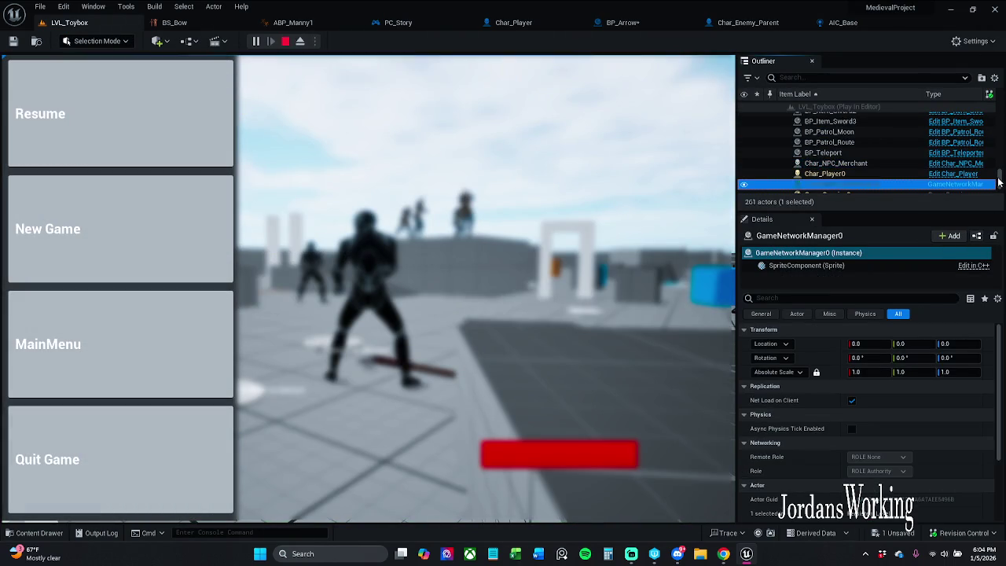
{"action": "scroll", "coordinate": [982, 114], "scroll_direction": "up", "scroll_amount": 5}
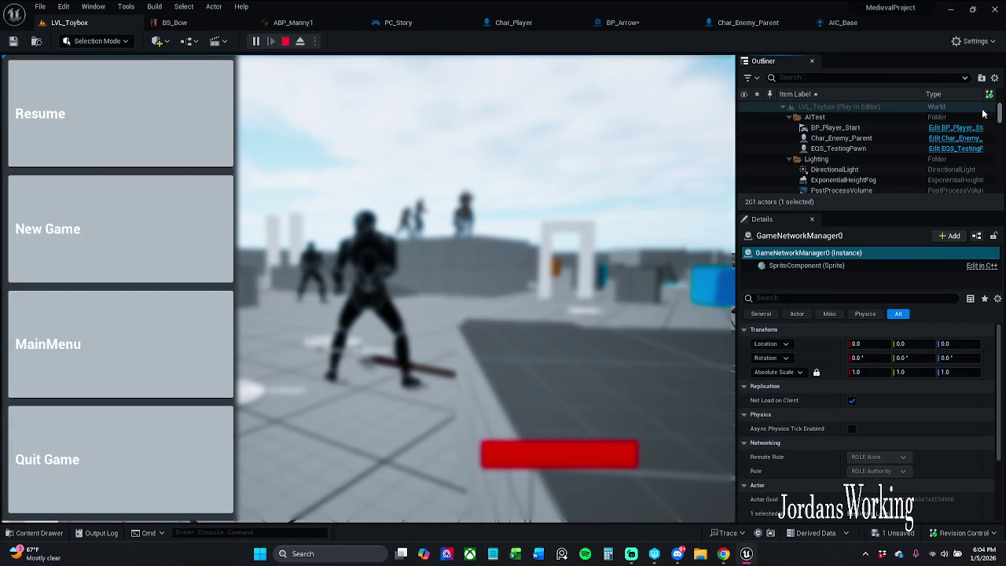
{"action": "left_click", "coordinate": [883, 138]}
{"action": "key", "text": "p"}
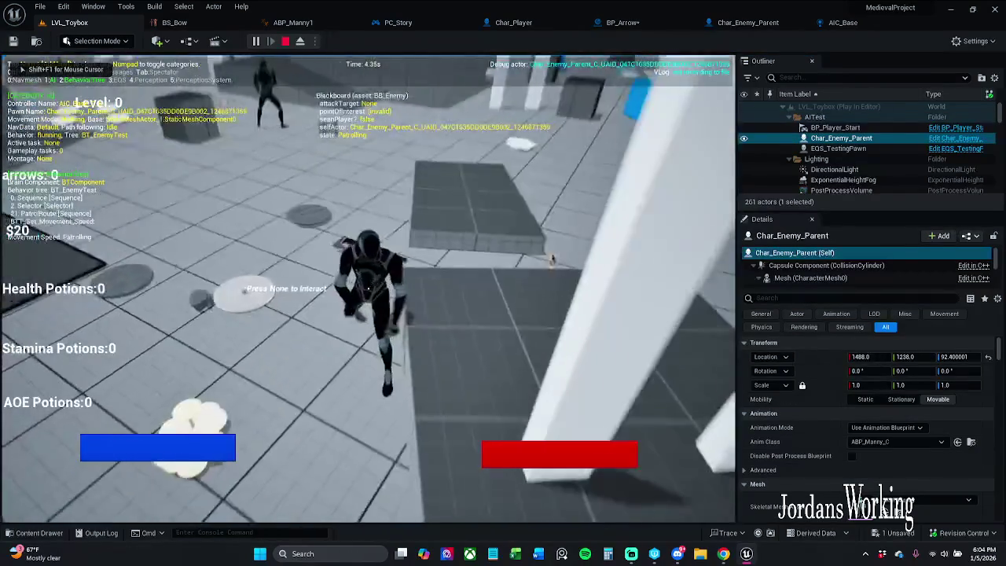
Step: Shoot arrows at the enemies, then replay with their debug info shown before stopping
{"action": "key", "text": "w"}
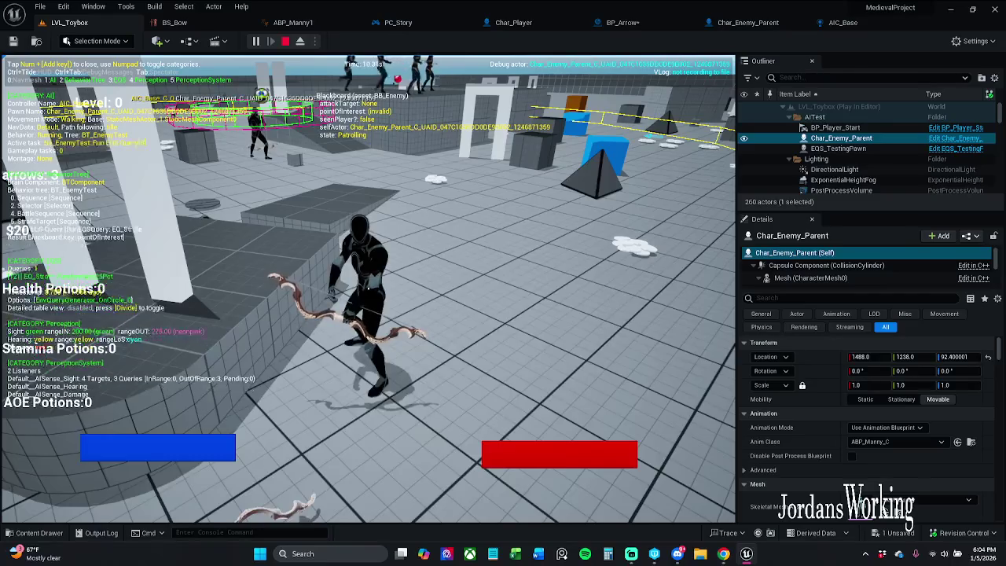
{"action": "key", "text": "w"}
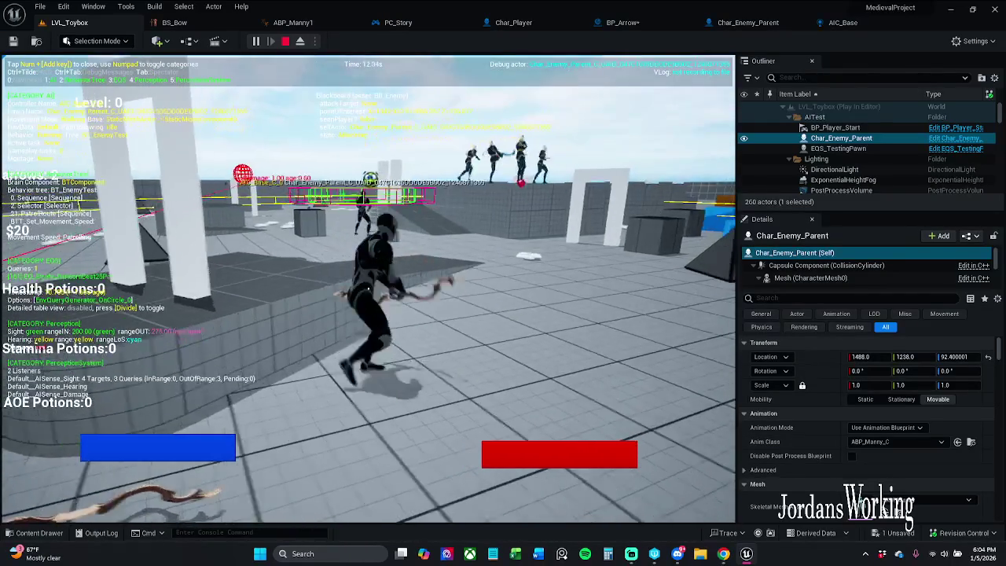
{"action": "key", "text": "w"}
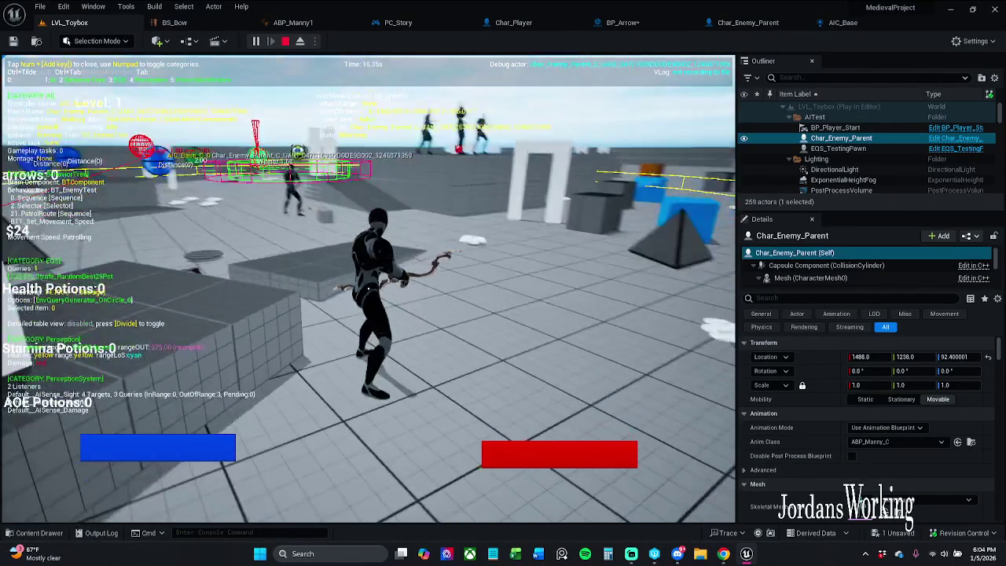
{"action": "key", "text": "Escape"}
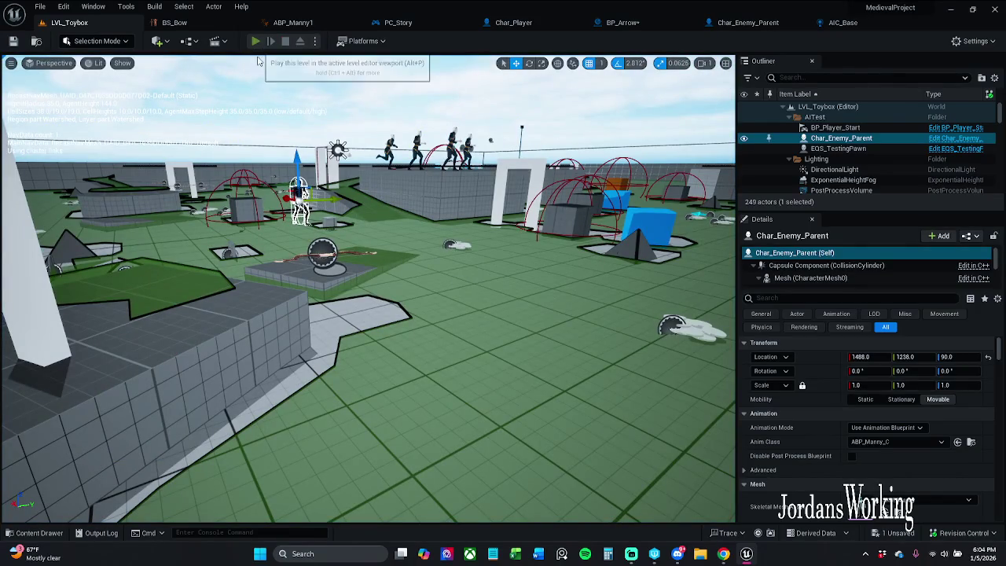
{"action": "left_click", "coordinate": [257, 42]}
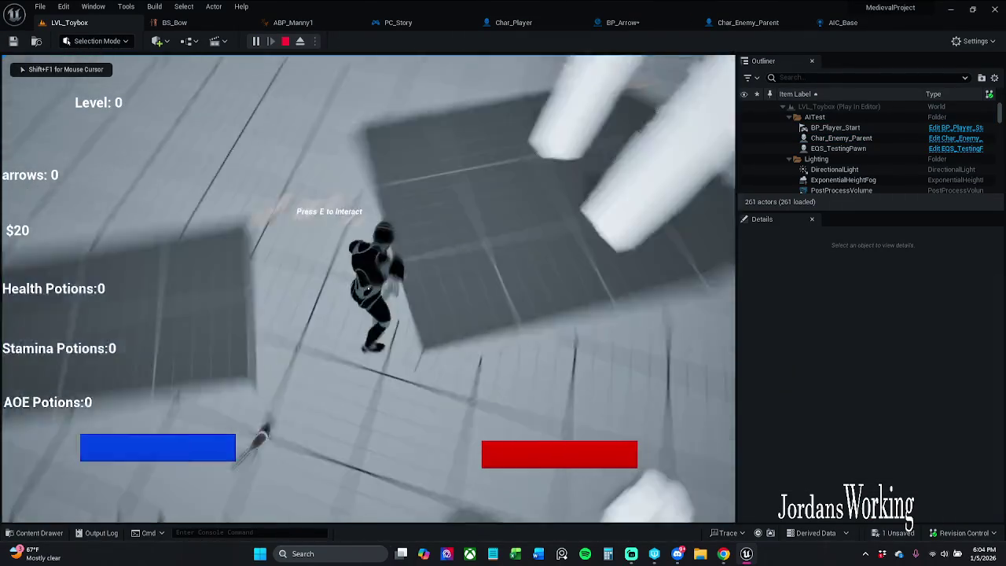
{"action": "key", "text": "apostrophe"}
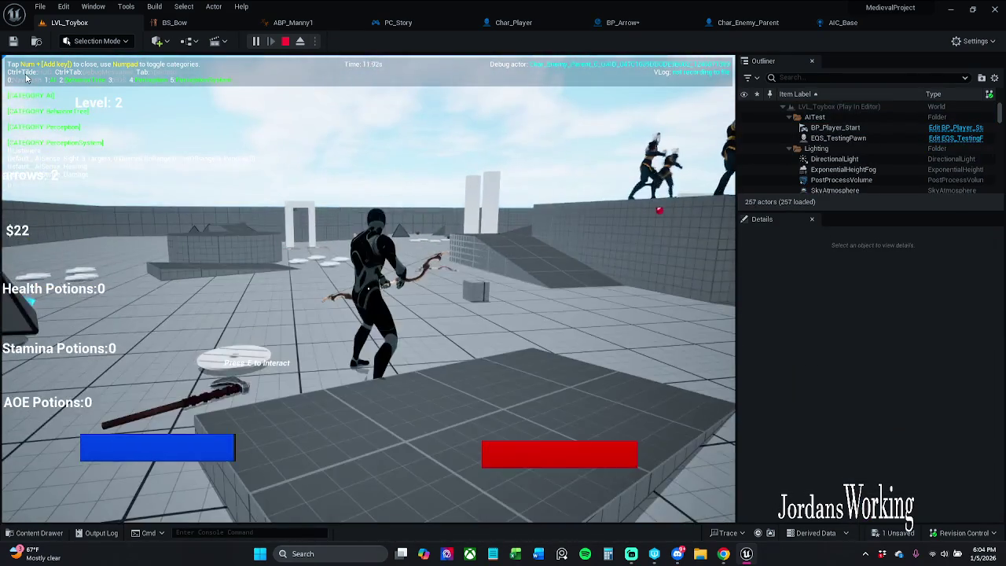
{"action": "key", "text": "Escape"}
Step: Check AIC_Base's Sense Actor hearing setup, then close the AIC_Base and Char_Enemy_Parent tabs
{"action": "left_click", "coordinate": [833, 24]}
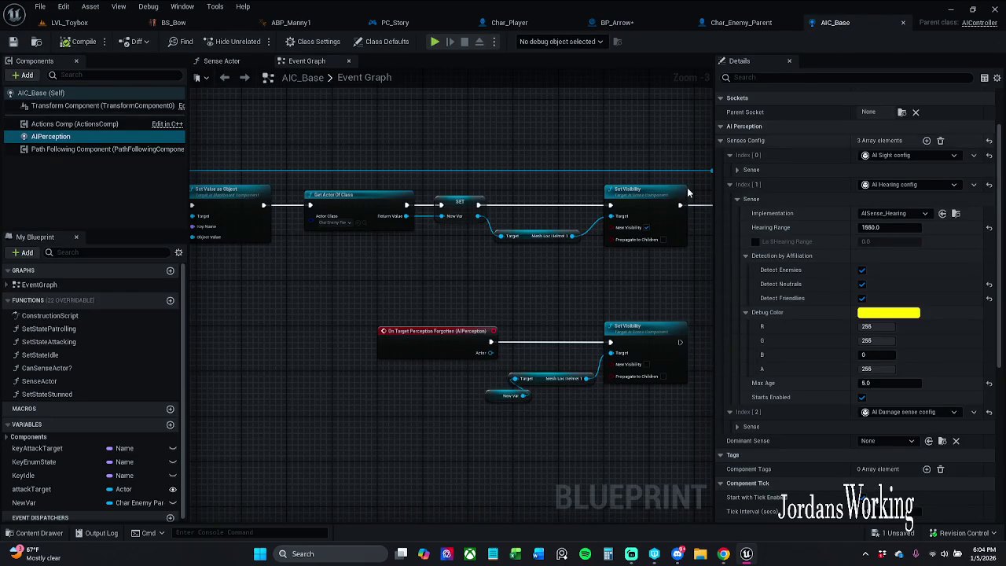
{"action": "mouse_move", "coordinate": [658, 248]}
{"action": "left_mouse_down"}
{"action": "mouse_move", "coordinate": [564, 250]}
{"action": "mouse_move", "coordinate": [481, 285]}
{"action": "mouse_move", "coordinate": [596, 280]}
{"action": "left_mouse_up"}
{"action": "scroll", "coordinate": [580, 280], "scroll_direction": "down", "scroll_amount": 1}
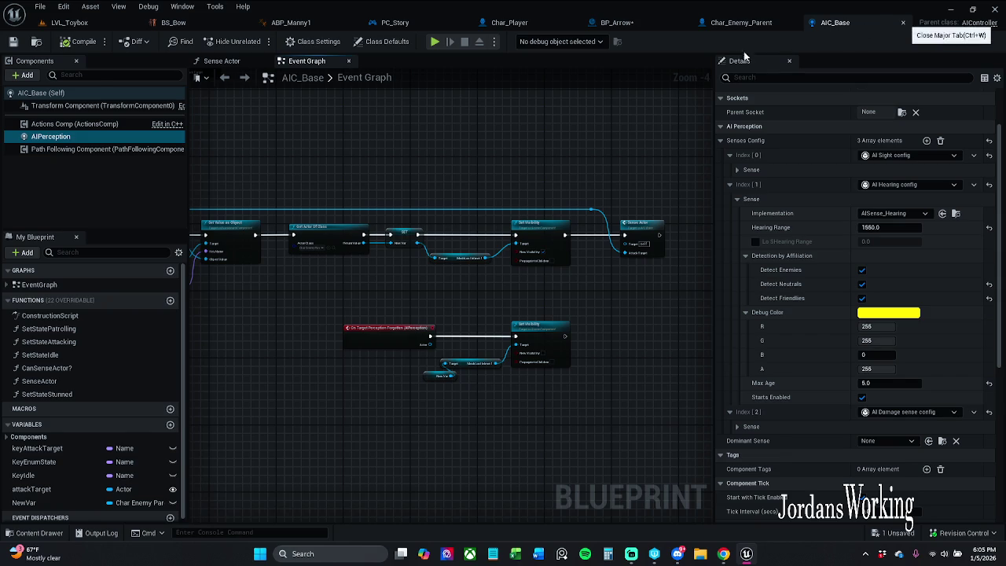
{"action": "left_click", "coordinate": [903, 22]}
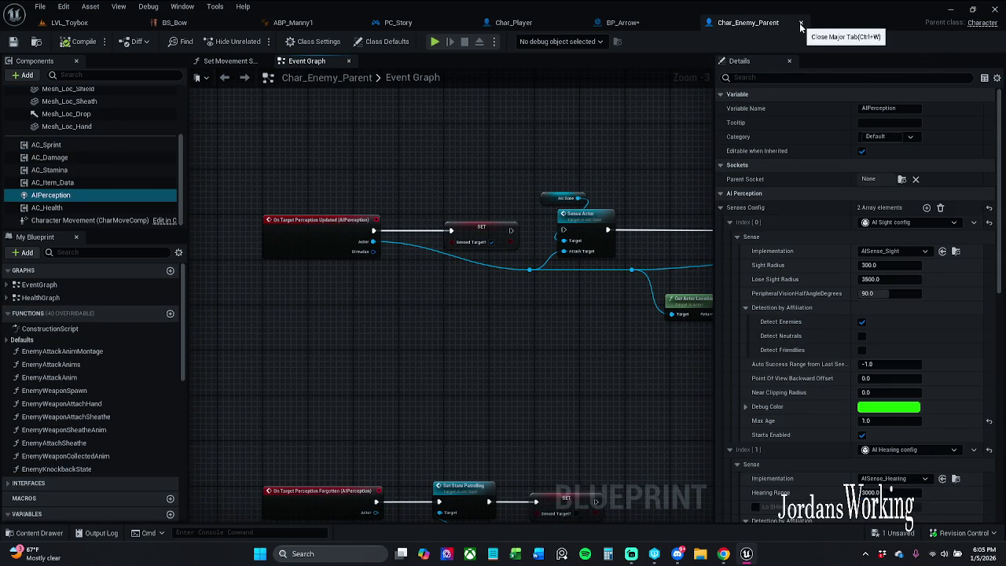
{"action": "left_click", "coordinate": [799, 23]}
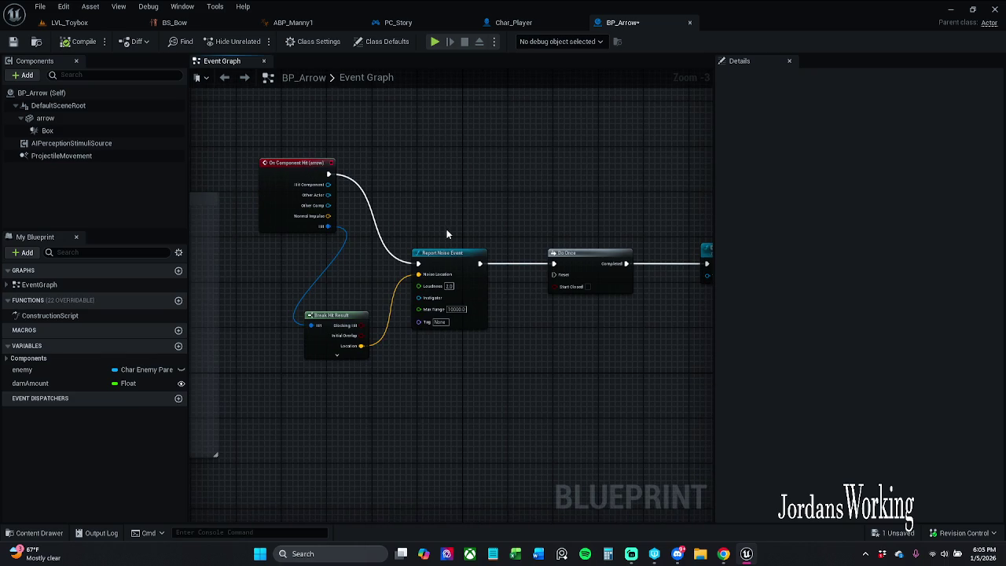
Step: Enlarge BP_Arrow's damage comment to enclose the Dam Amount node, moved lower, and save
{"action": "scroll", "coordinate": [442, 249], "scroll_direction": "up", "scroll_amount": 3}
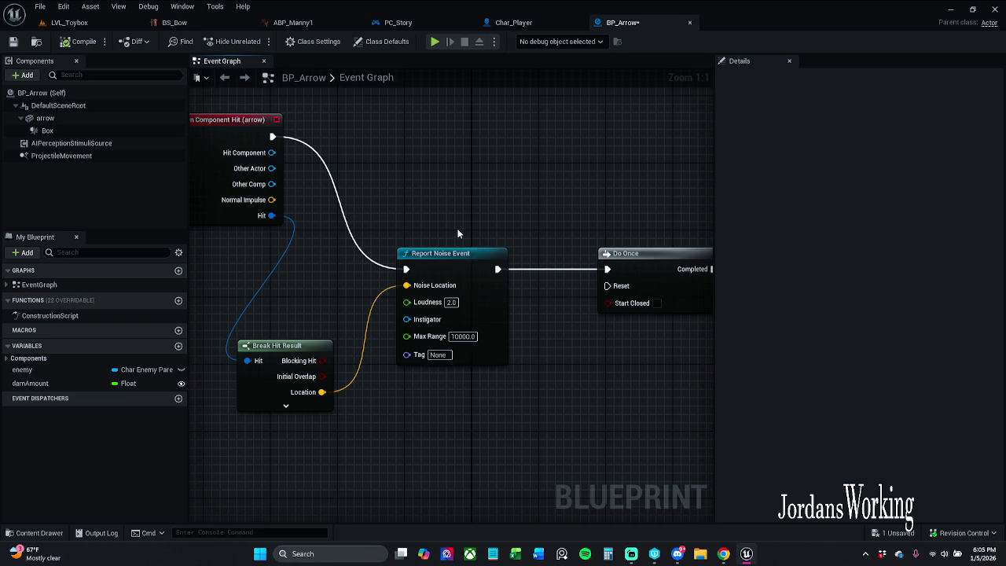
{"action": "key", "text": "ctrl+s"}
{"action": "scroll", "coordinate": [529, 250], "scroll_direction": "down", "scroll_amount": 10}
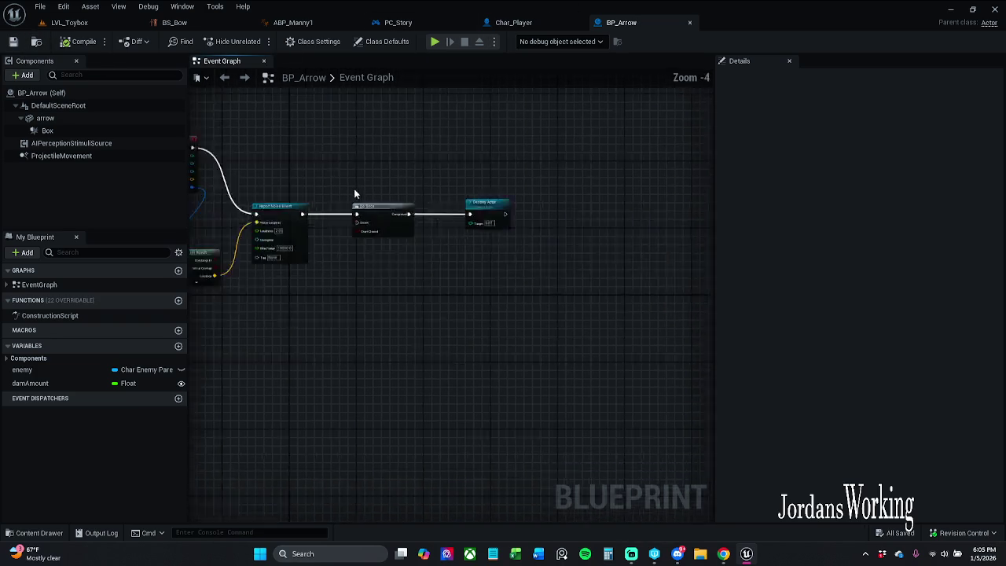
{"action": "scroll", "coordinate": [464, 309], "scroll_direction": "up", "scroll_amount": 6}
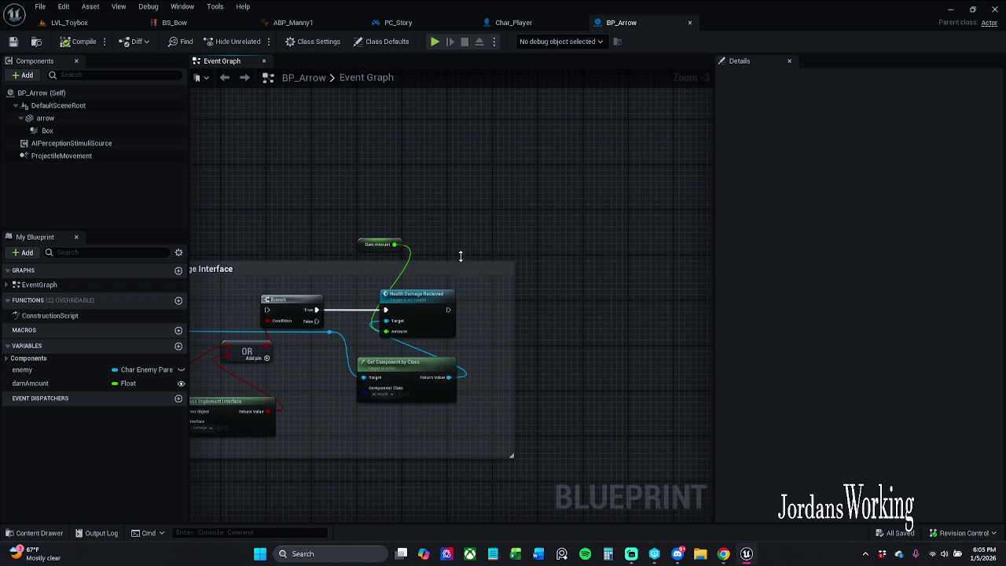
{"action": "left_click_drag", "start_coordinate": [445, 265], "coordinate": [461, 235]}
{"action": "mouse_move", "coordinate": [366, 237]}
{"action": "left_mouse_down"}
{"action": "mouse_move", "coordinate": [368, 273]}
{"action": "mouse_move", "coordinate": [680, 273]}
{"action": "mouse_move", "coordinate": [585, 298]}
{"action": "left_mouse_up"}
{"action": "scroll", "coordinate": [367, 273], "scroll_direction": "down", "scroll_amount": 9}
{"action": "scroll", "coordinate": [385, 279], "scroll_direction": "up", "scroll_amount": 8}
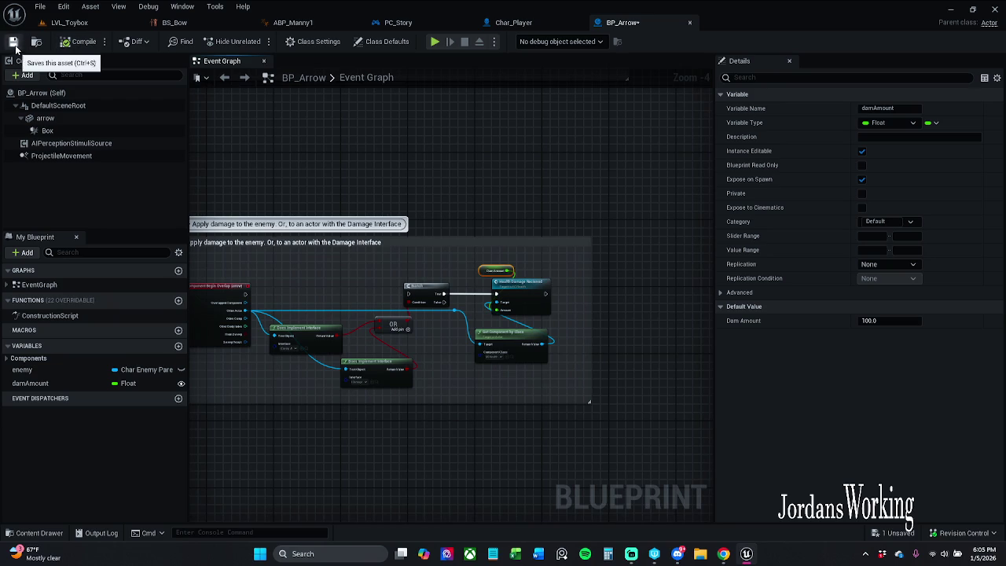
{"action": "key", "text": "ctrl+s"}
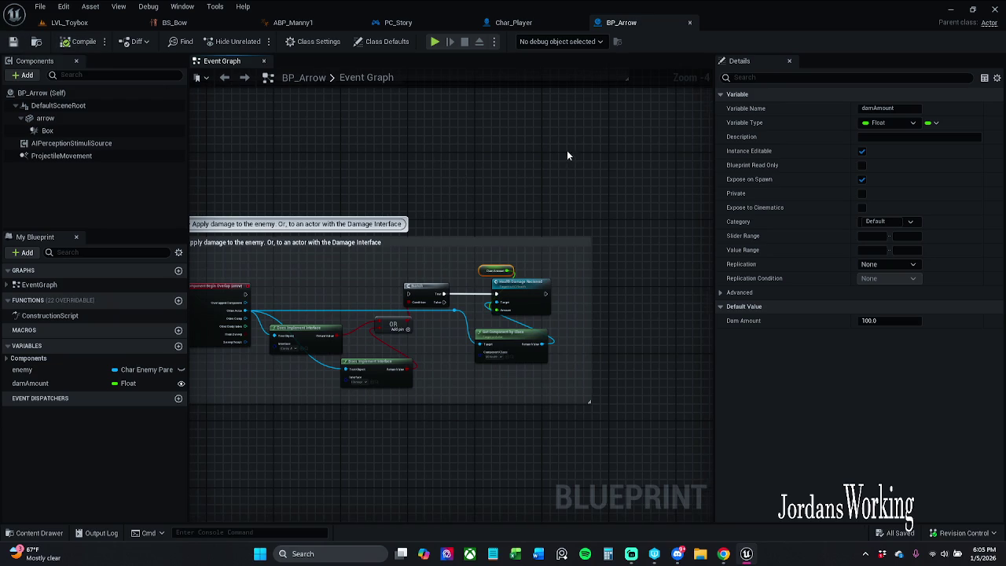
Step: Review the Break Hit Result, Report Noise Event and Destroy Actor nodes, then save BP_Arrow
{"action": "left_click_drag", "start_coordinate": [568, 155], "coordinate": [353, 314]}
{"action": "scroll", "coordinate": [483, 270], "scroll_direction": "up", "scroll_amount": 2}
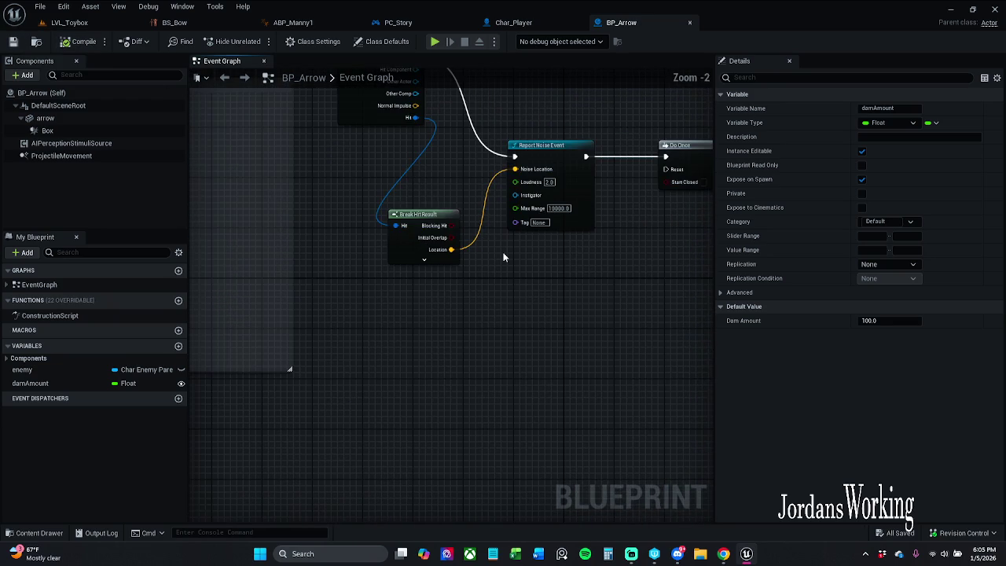
{"action": "left_click", "coordinate": [424, 259]}
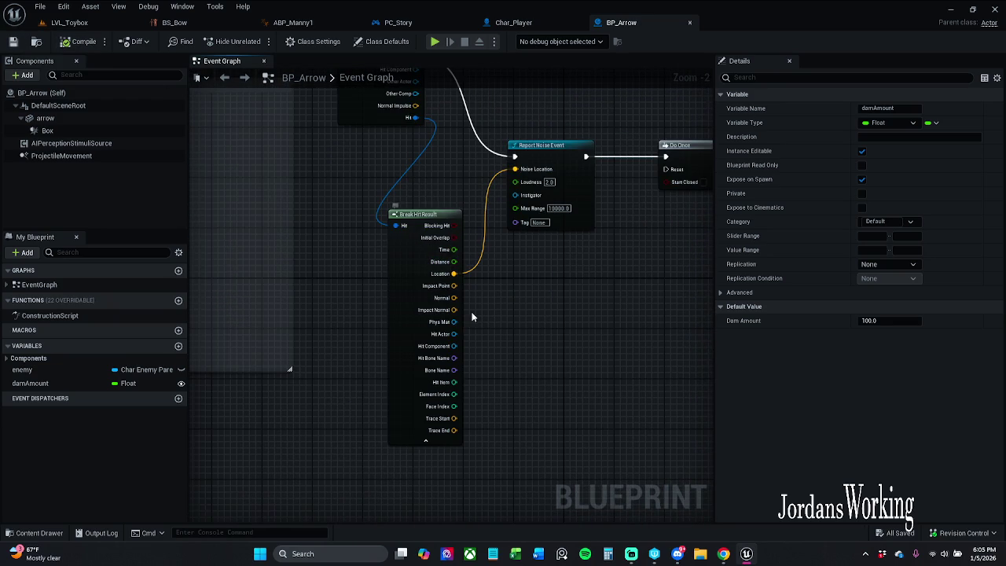
{"action": "left_click", "coordinate": [460, 443]}
{"action": "left_click_drag", "start_coordinate": [569, 329], "coordinate": [393, 386]}
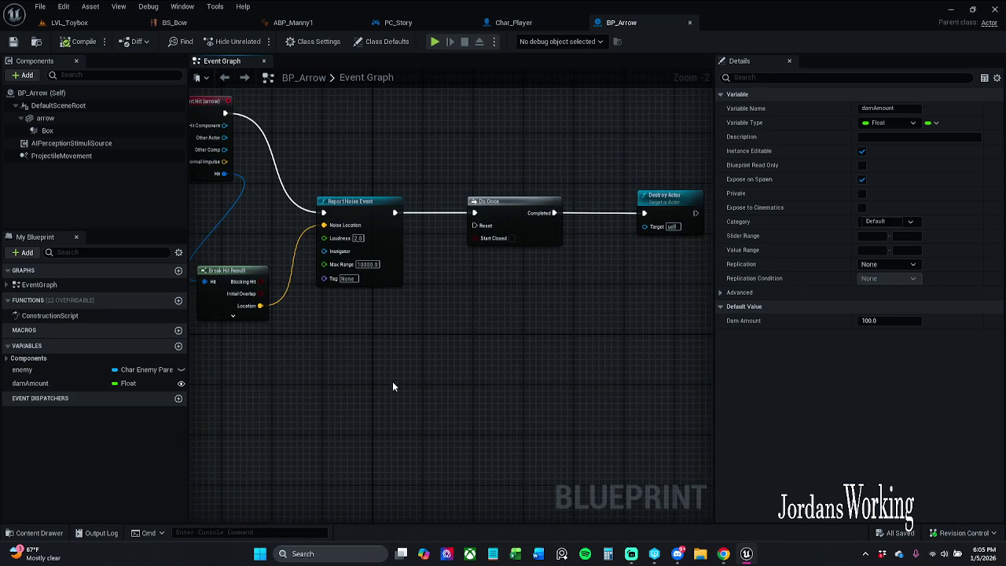
{"action": "scroll", "coordinate": [393, 385], "scroll_direction": "down", "scroll_amount": 2}
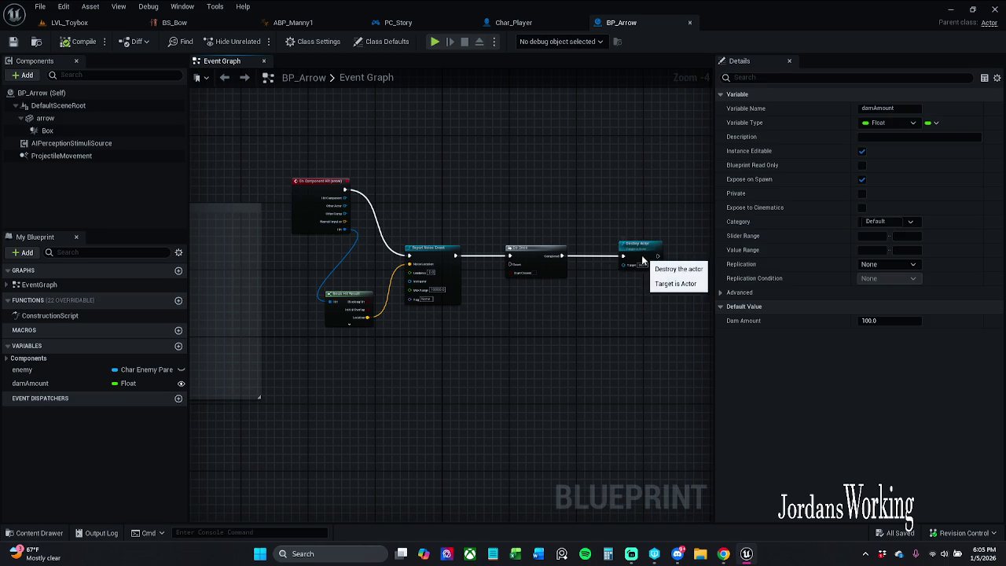
{"action": "left_click", "coordinate": [644, 259]}
{"action": "scroll", "coordinate": [646, 260], "scroll_direction": "up", "scroll_amount": 3}
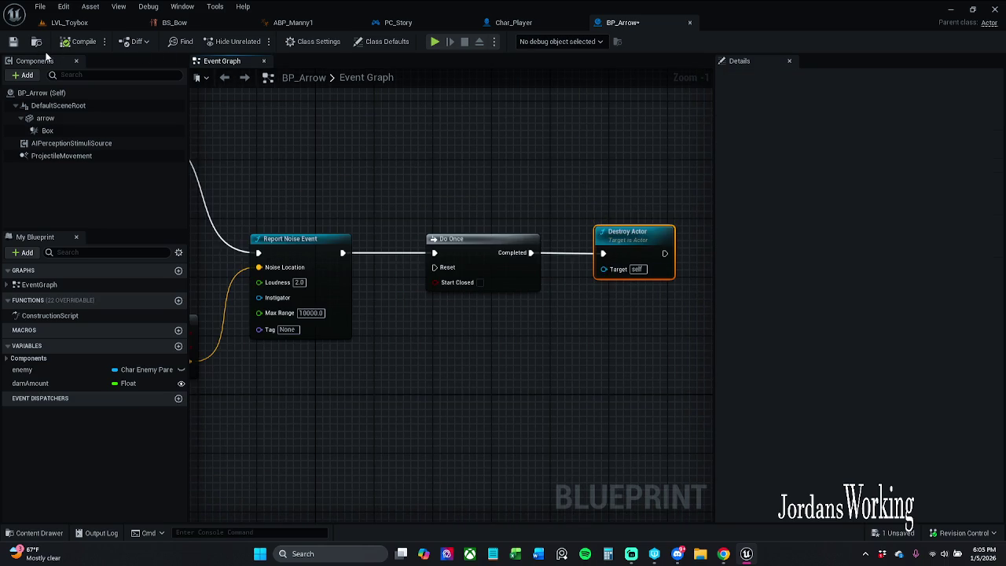
{"action": "left_click", "coordinate": [13, 41]}
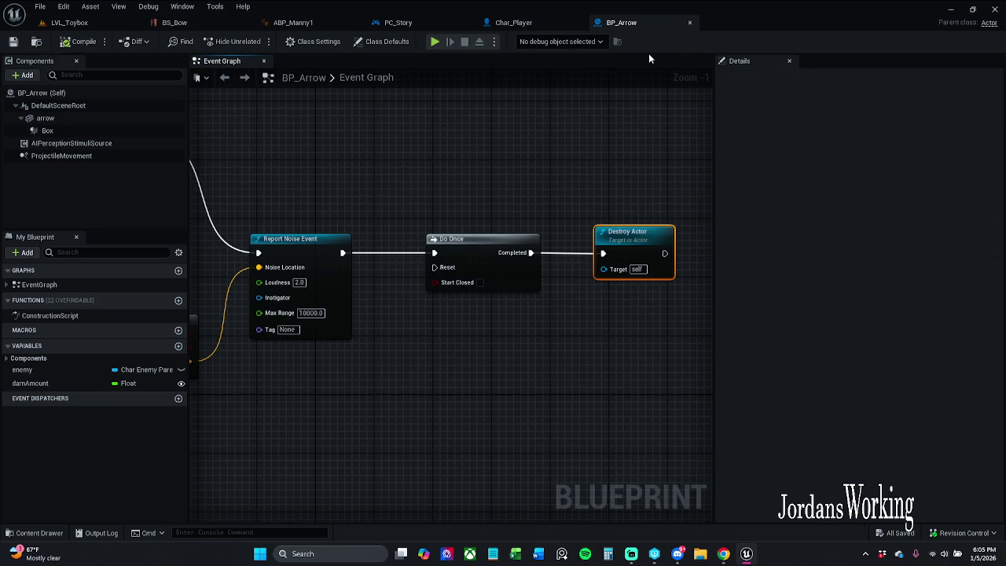
Step: Close BP_Arrow, widen PC_Story's comment around Report Damage Event, and save via File > Save
{"action": "left_click", "coordinate": [688, 24]}
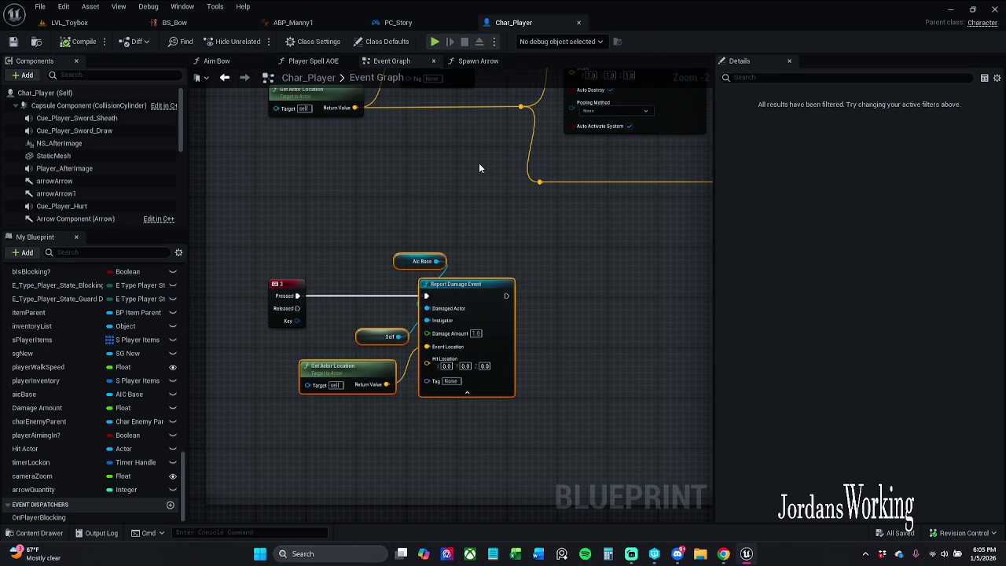
{"action": "left_click", "coordinate": [398, 22]}
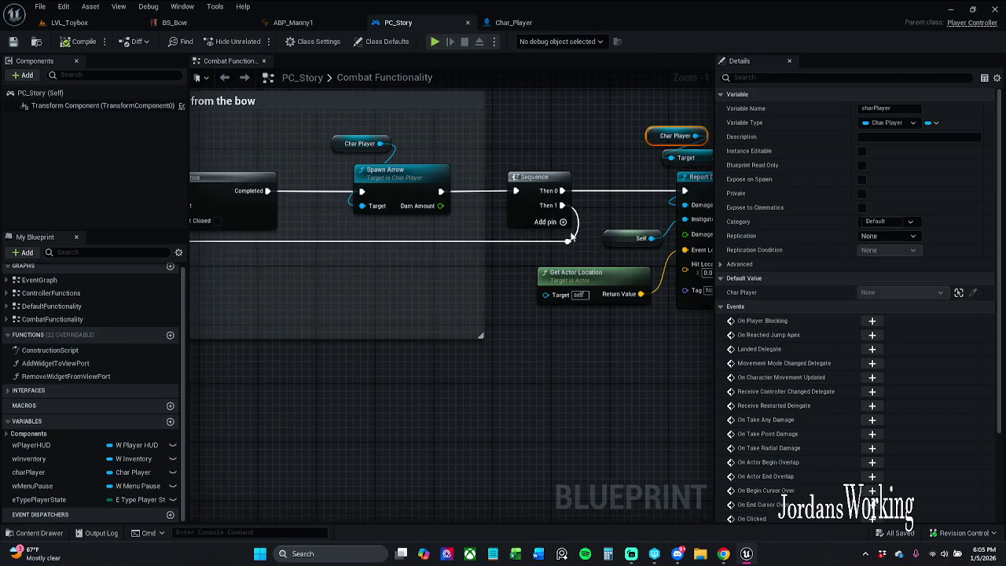
{"action": "scroll", "coordinate": [572, 236], "scroll_direction": "down", "scroll_amount": 1}
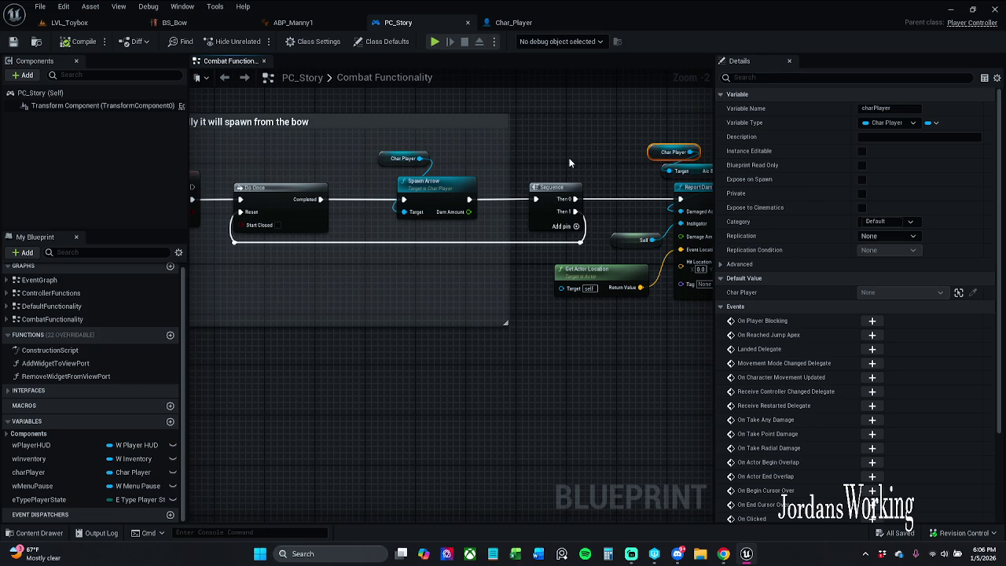
{"action": "mouse_move", "coordinate": [570, 163]}
{"action": "left_mouse_down"}
{"action": "mouse_move", "coordinate": [372, 170]}
{"action": "mouse_move", "coordinate": [643, 170]}
{"action": "left_mouse_up"}
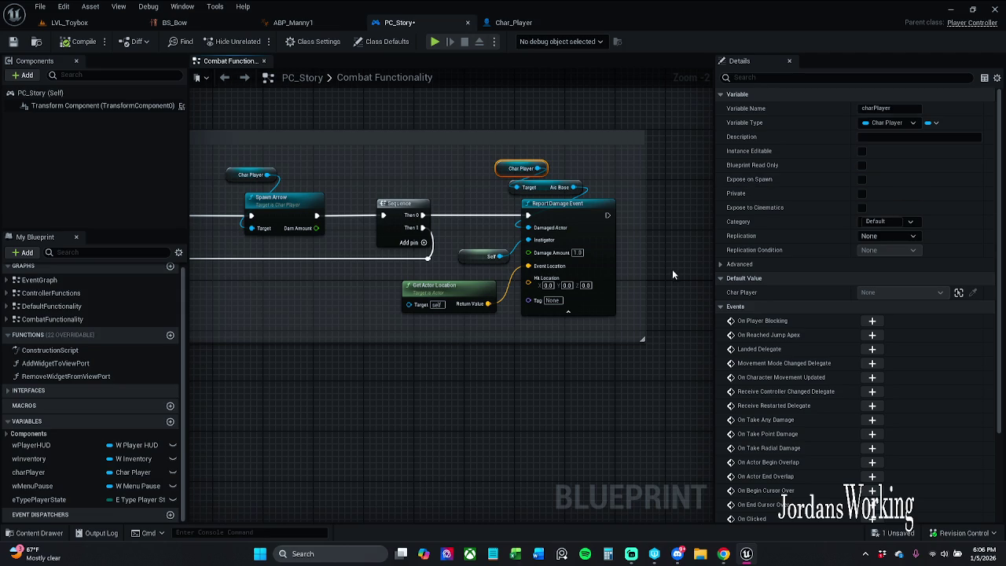
{"action": "left_click_drag", "start_coordinate": [651, 272], "coordinate": [672, 272]}
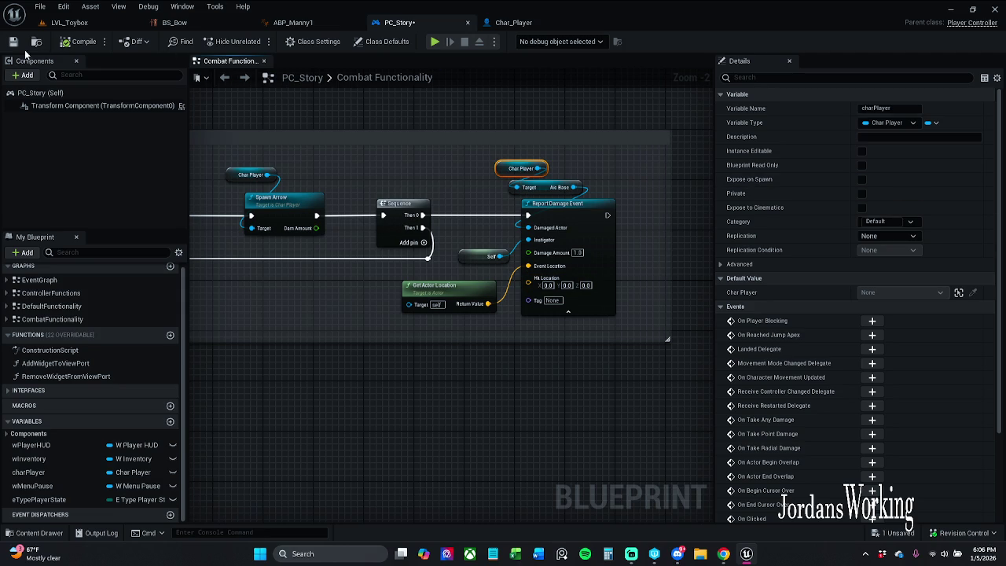
{"action": "left_click", "coordinate": [40, 9]}
{"action": "left_click", "coordinate": [56, 69]}
Step: Narrow the comment slightly and select the Attack_LMB event, Do Once and Spawn Arrow nodes
{"action": "mouse_move", "coordinate": [669, 228]}
{"action": "left_mouse_down"}
{"action": "mouse_move", "coordinate": [638, 229]}
{"action": "mouse_move", "coordinate": [650, 230]}
{"action": "left_mouse_up"}
{"action": "mouse_move", "coordinate": [560, 251]}
{"action": "left_mouse_down"}
{"action": "mouse_move", "coordinate": [857, 176]}
{"action": "mouse_move", "coordinate": [856, 227]}
{"action": "left_mouse_up"}
{"action": "left_click_drag", "start_coordinate": [369, 169], "coordinate": [511, 169]}
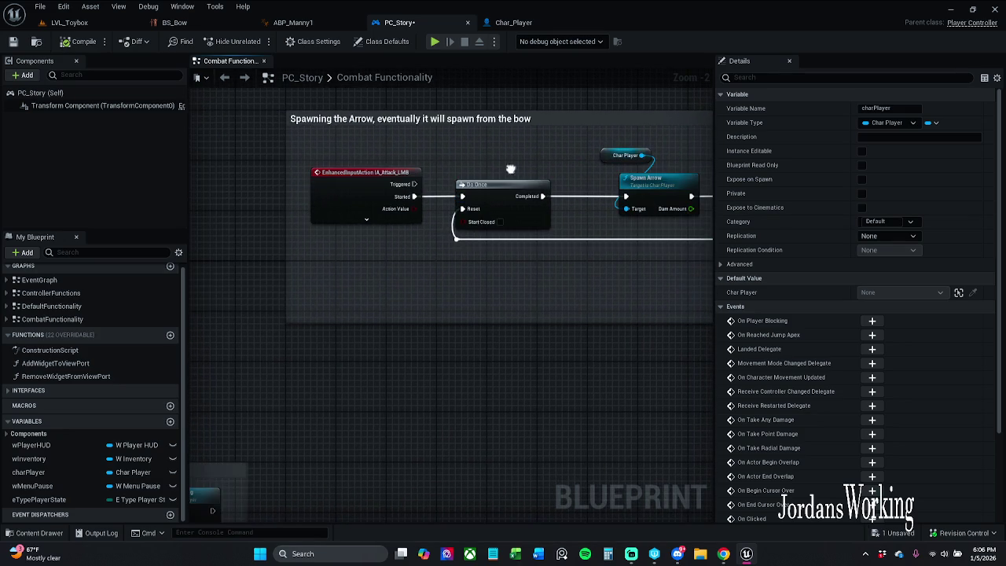
{"action": "mouse_move", "coordinate": [267, 189]}
{"action": "left_mouse_down"}
{"action": "mouse_move", "coordinate": [759, 199]}
{"action": "mouse_move", "coordinate": [632, 198]}
{"action": "left_mouse_up"}
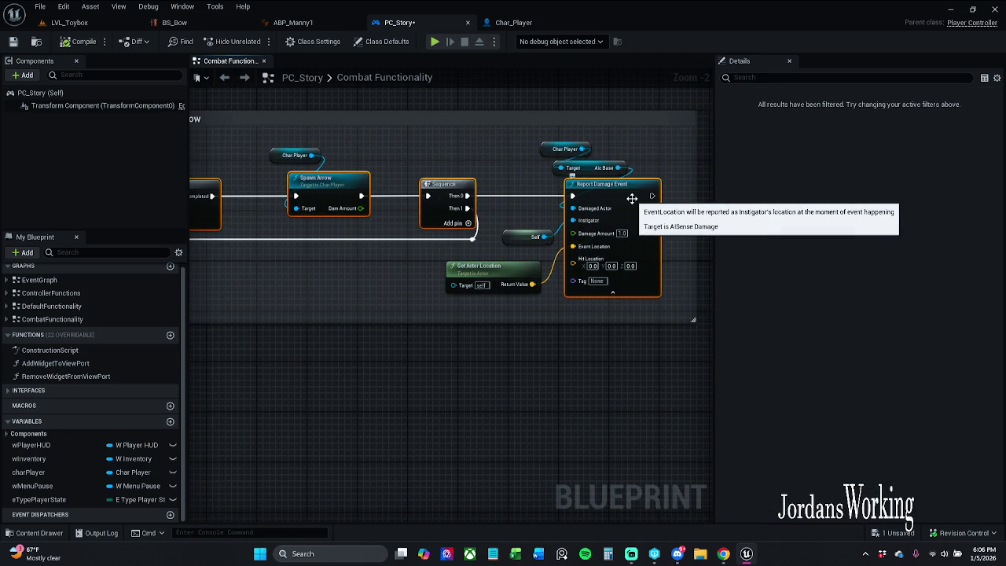
Step: Save PC_Story from the toolbar, then clear the selection and reframe the Sequence and Report Damage Event nodes
{"action": "left_click", "coordinate": [13, 41]}
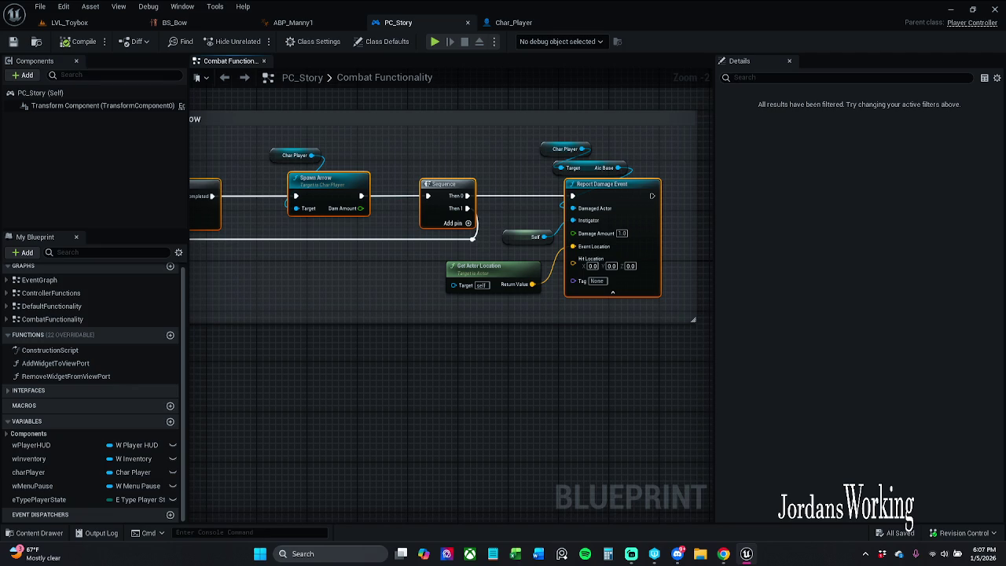
{"action": "left_click", "coordinate": [321, 361]}
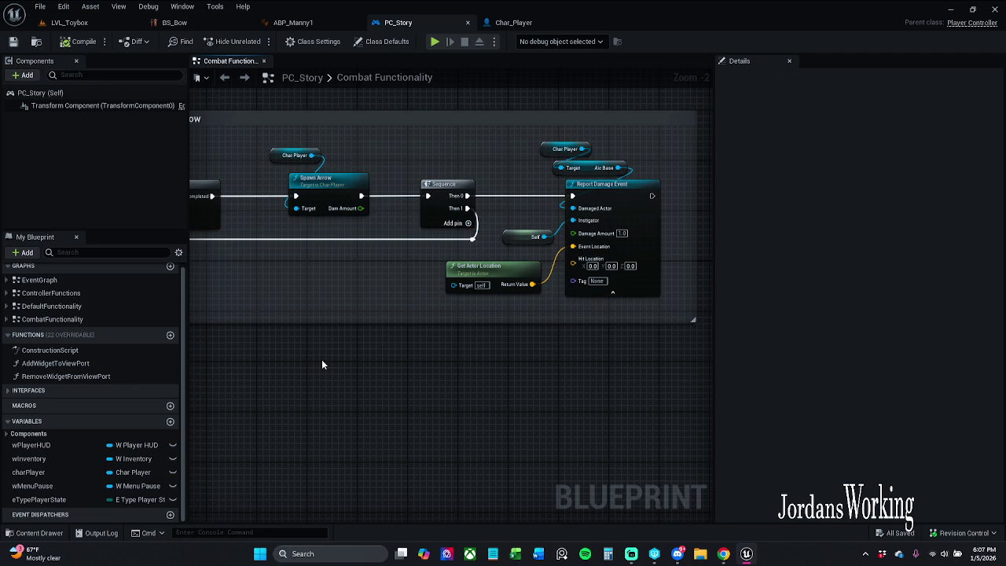
{"action": "mouse_move", "coordinate": [307, 254]}
{"action": "left_mouse_down"}
{"action": "mouse_move", "coordinate": [802, 243]}
{"action": "mouse_move", "coordinate": [239, 289]}
{"action": "mouse_move", "coordinate": [624, 310]}
{"action": "mouse_move", "coordinate": [339, 303]}
{"action": "left_mouse_up"}
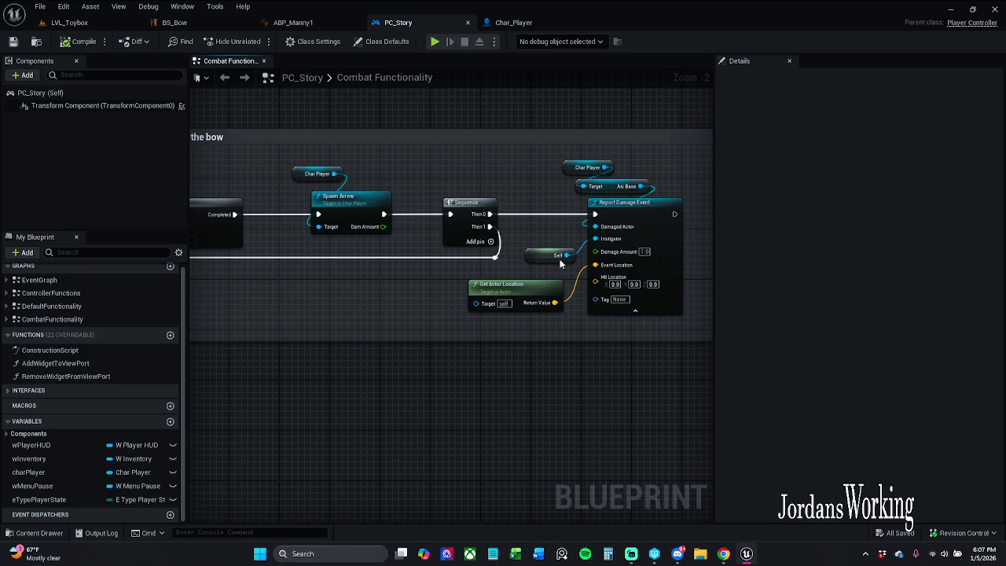
{"action": "mouse_move", "coordinate": [508, 189]}
{"action": "left_mouse_down"}
{"action": "mouse_move", "coordinate": [468, 186]}
{"action": "mouse_move", "coordinate": [517, 184]}
{"action": "mouse_move", "coordinate": [684, 363]}
{"action": "left_mouse_up"}
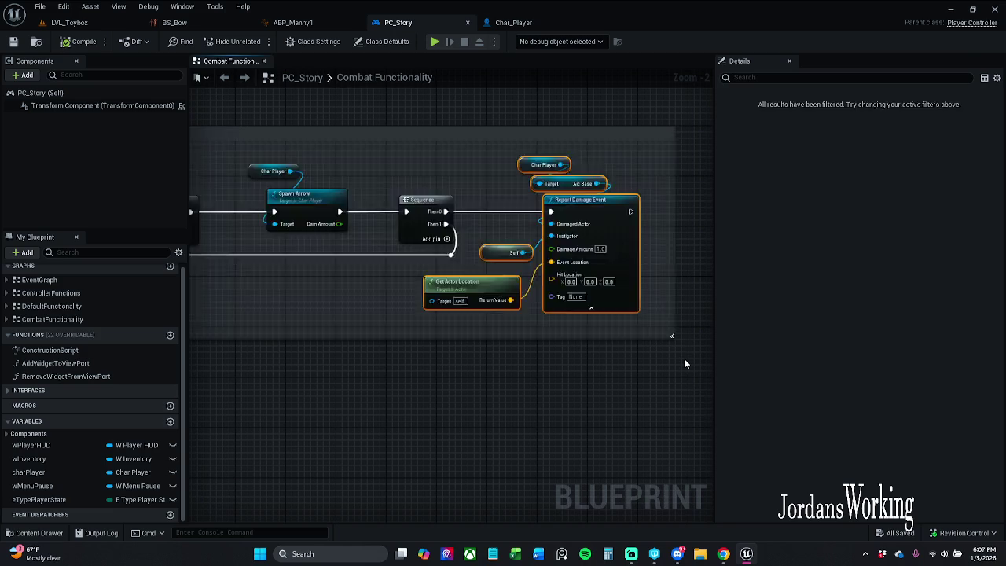
Step: Add a dark red comment titled 'not working' around the Sequence and Report Damage Event nodes
{"action": "type", "text": "c"}
{"action": "type", "text": "not"}
{"action": "type", "text": " working"}
{"action": "key", "text": "Return"}
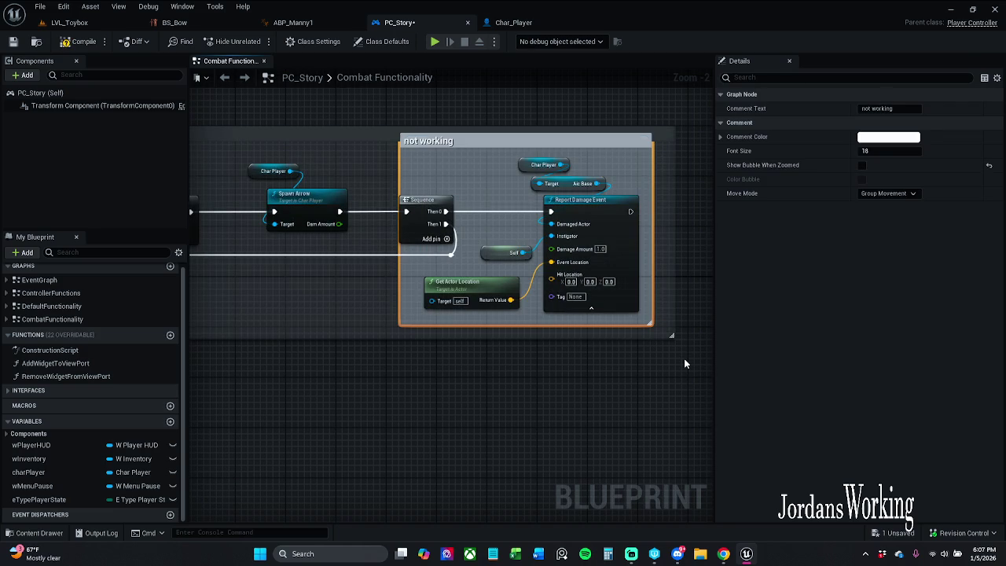
{"action": "left_click", "coordinate": [882, 138]}
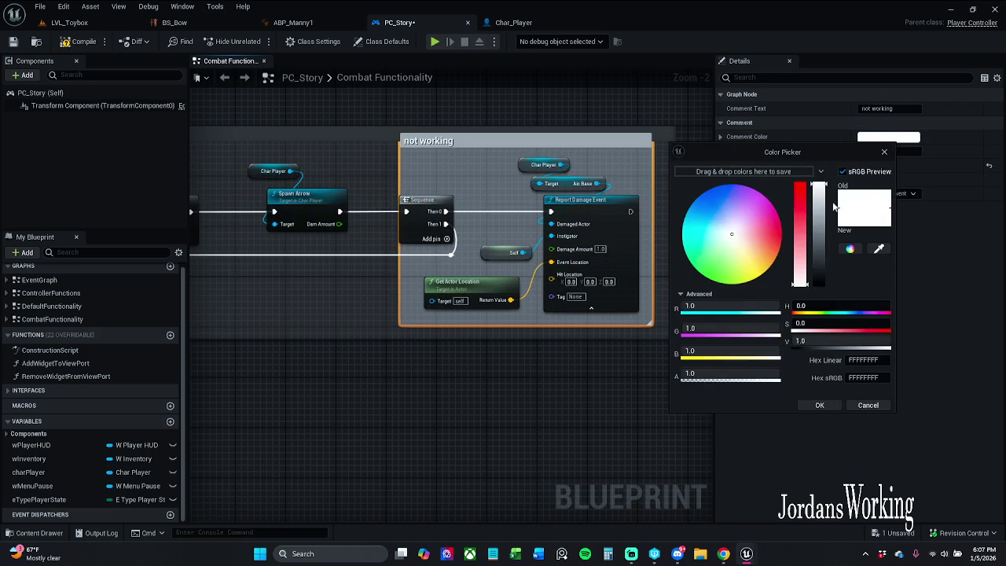
{"action": "left_click", "coordinate": [802, 186]}
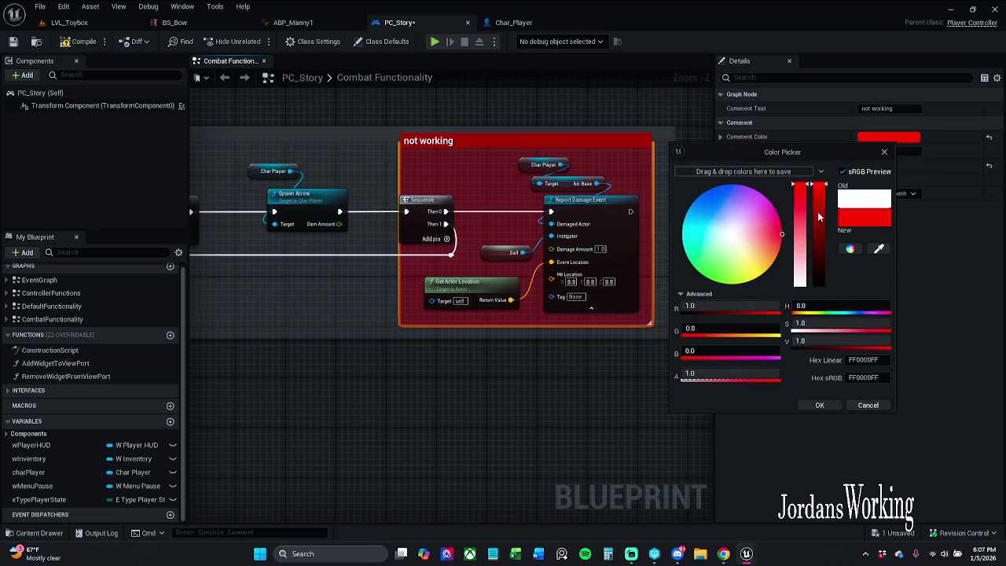
{"action": "left_click_drag", "start_coordinate": [819, 217], "coordinate": [822, 240]}
{"action": "left_click", "coordinate": [819, 405]}
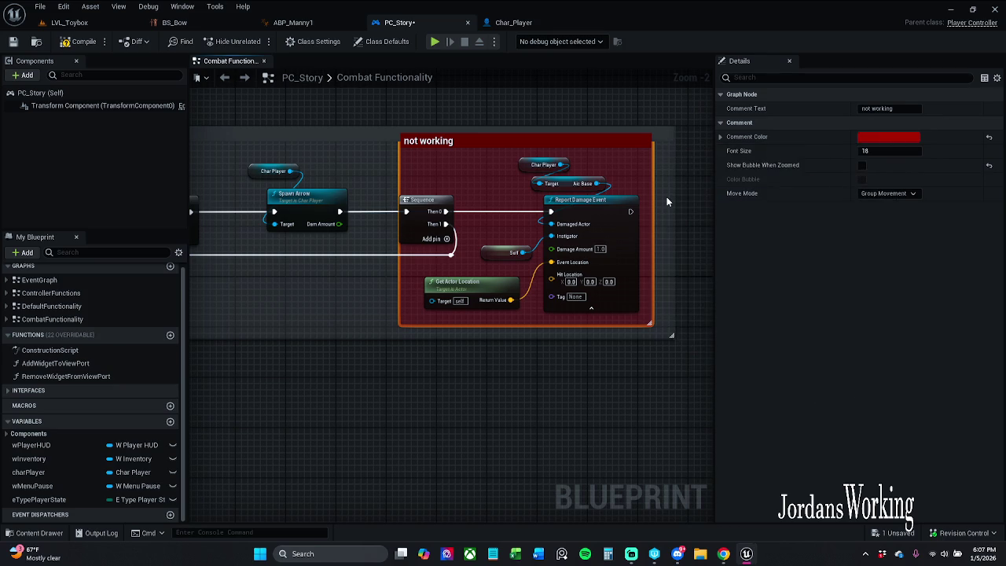
{"action": "left_click", "coordinate": [666, 202]}
{"action": "left_click_drag", "start_coordinate": [666, 202], "coordinate": [613, 209]}
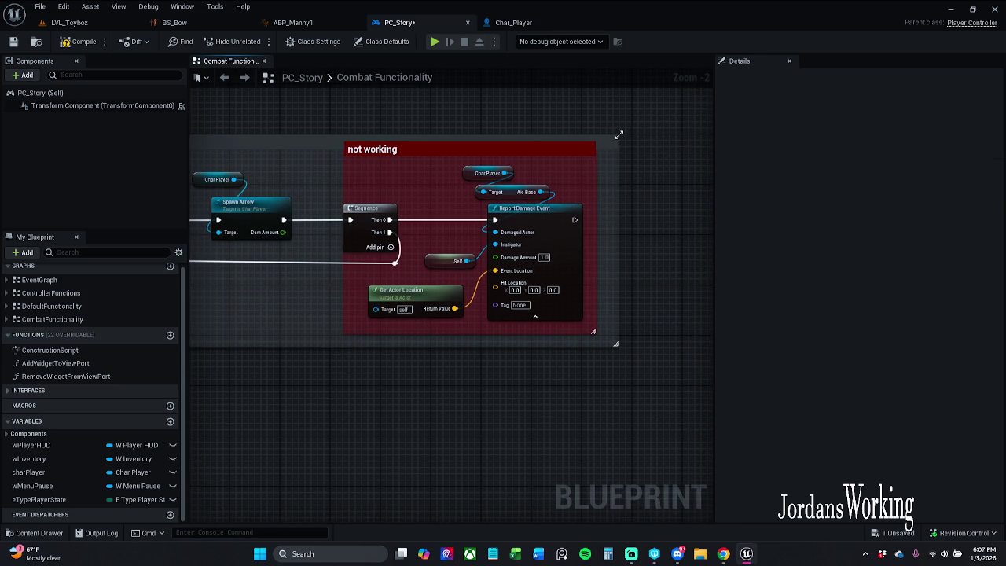
{"action": "scroll", "coordinate": [636, 260], "scroll_direction": "down", "scroll_amount": 7}
{"action": "scroll", "coordinate": [636, 261], "scroll_direction": "down", "scroll_amount": 4}
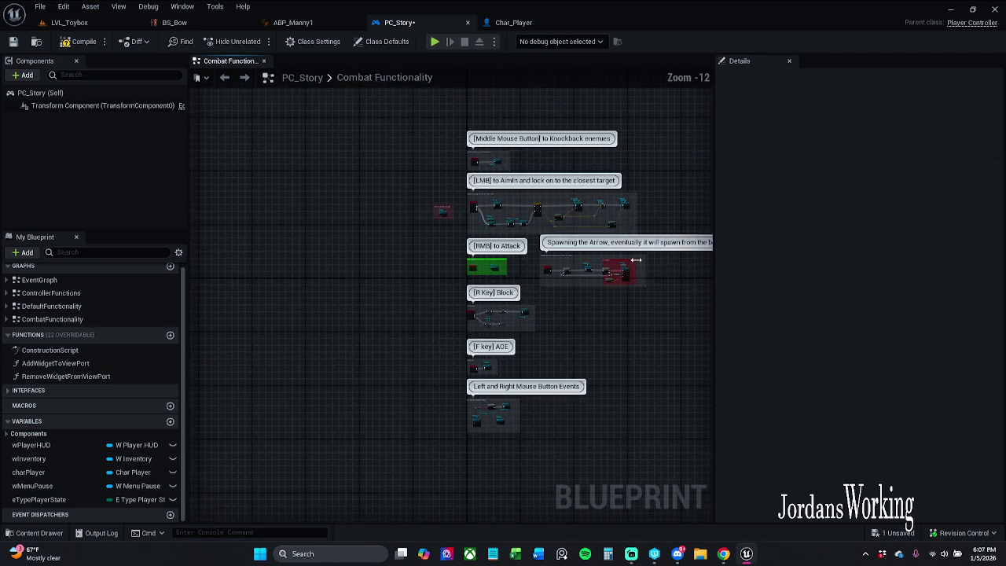
Step: Move the Spawning the Arrow comment down and right and tint it green
{"action": "scroll", "coordinate": [636, 260], "scroll_direction": "up", "scroll_amount": 9}
{"action": "left_click_drag", "start_coordinate": [592, 239], "coordinate": [658, 309]}
{"action": "mouse_move", "coordinate": [490, 259]}
{"action": "left_mouse_down"}
{"action": "mouse_move", "coordinate": [914, 252]}
{"action": "mouse_move", "coordinate": [703, 217]}
{"action": "mouse_move", "coordinate": [734, 225]}
{"action": "mouse_move", "coordinate": [658, 259]}
{"action": "mouse_move", "coordinate": [707, 263]}
{"action": "mouse_move", "coordinate": [465, 256]}
{"action": "left_mouse_up"}
{"action": "left_click_drag", "start_coordinate": [714, 185], "coordinate": [510, 179]}
{"action": "mouse_move", "coordinate": [489, 222]}
{"action": "left_mouse_down"}
{"action": "mouse_move", "coordinate": [798, 230]}
{"action": "mouse_move", "coordinate": [810, 261]}
{"action": "mouse_move", "coordinate": [571, 251]}
{"action": "left_mouse_up"}
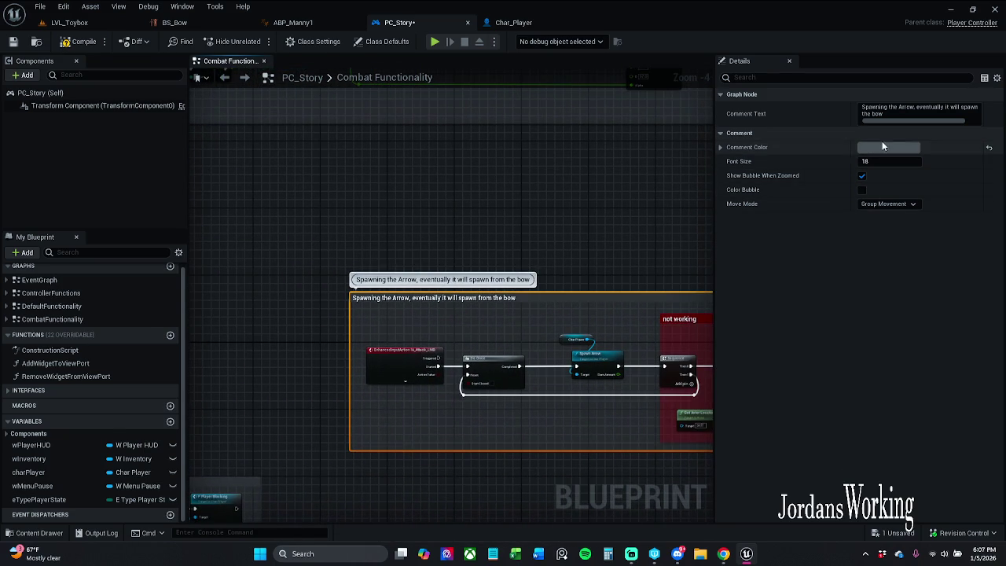
{"action": "left_click", "coordinate": [886, 147]}
{"action": "mouse_move", "coordinate": [712, 292]}
{"action": "left_mouse_down"}
{"action": "mouse_move", "coordinate": [683, 356]}
{"action": "mouse_move", "coordinate": [693, 364]}
{"action": "left_mouse_up"}
Step: Copy the [RMB] to Attack comment's bright green and paste it onto Spawning the Arrow
{"action": "left_click_drag", "start_coordinate": [471, 236], "coordinate": [731, 260]}
{"action": "left_click", "coordinate": [319, 281]}
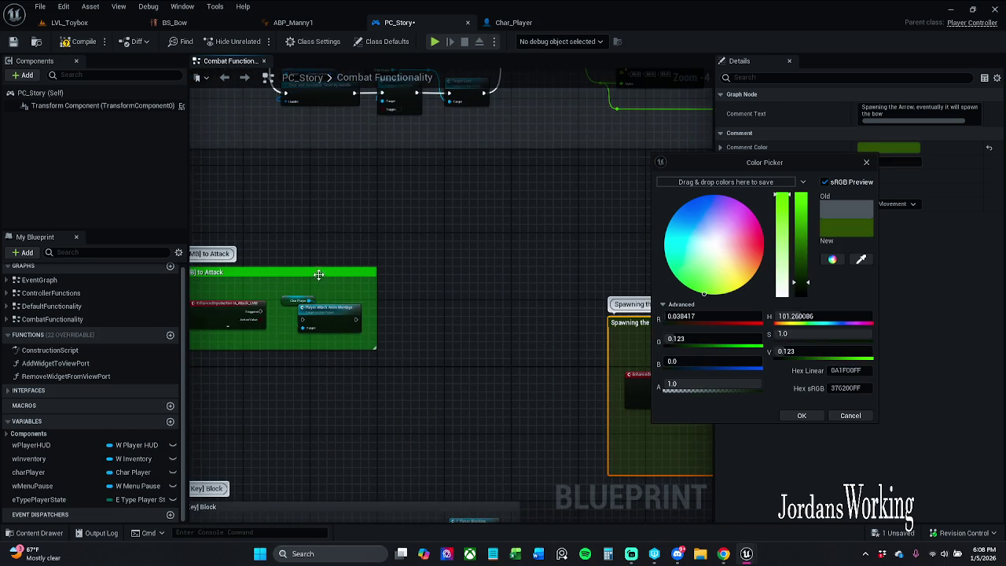
{"action": "right_click", "coordinate": [833, 139]}
{"action": "left_click_drag", "start_coordinate": [629, 224], "coordinate": [404, 191]}
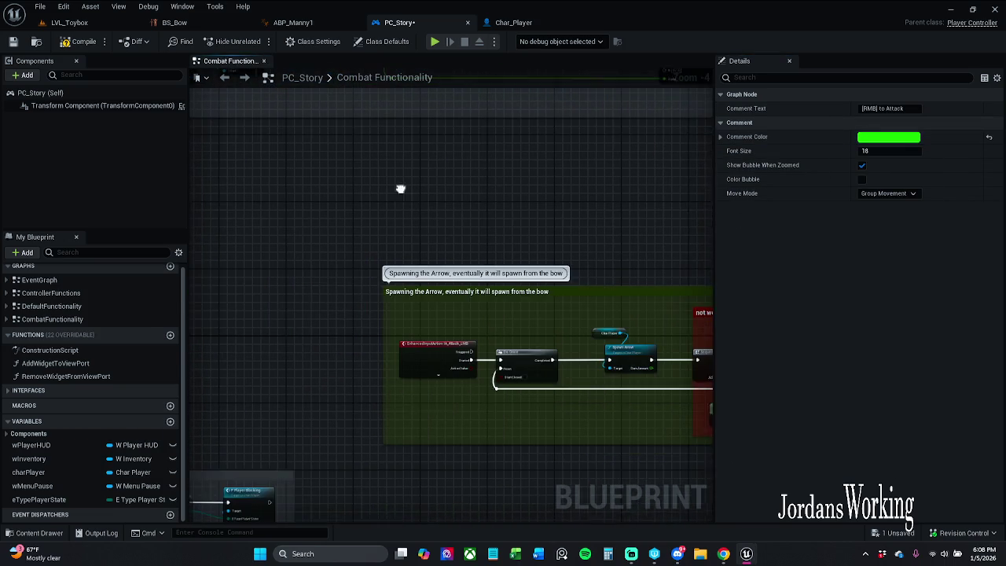
{"action": "left_click", "coordinate": [609, 296]}
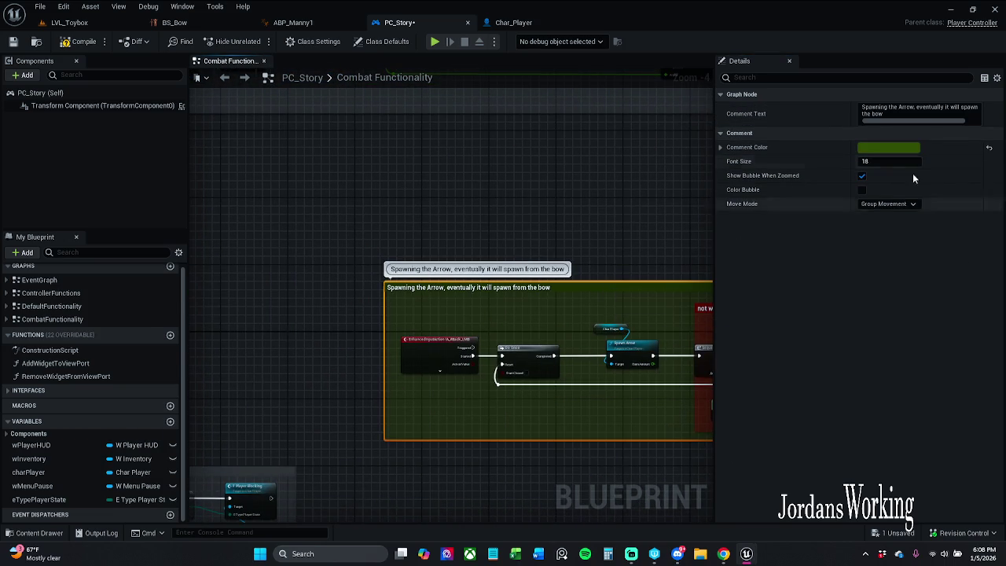
{"action": "right_click", "coordinate": [838, 150]}
{"action": "left_click", "coordinate": [861, 207]}
Step: Nudge the Spawning the Arrow comment into place and save PC_Story
{"action": "left_click_drag", "start_coordinate": [572, 220], "coordinate": [472, 196]}
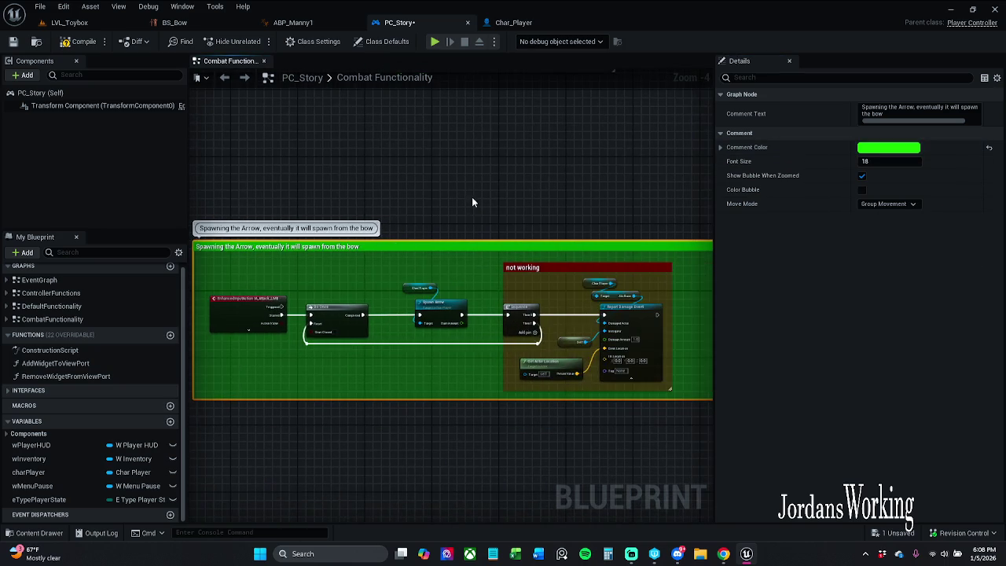
{"action": "scroll", "coordinate": [492, 197], "scroll_direction": "down", "scroll_amount": 1}
{"action": "left_click", "coordinate": [493, 196]}
{"action": "left_click_drag", "start_coordinate": [501, 241], "coordinate": [505, 228]}
{"action": "scroll", "coordinate": [505, 228], "scroll_direction": "down", "scroll_amount": 3}
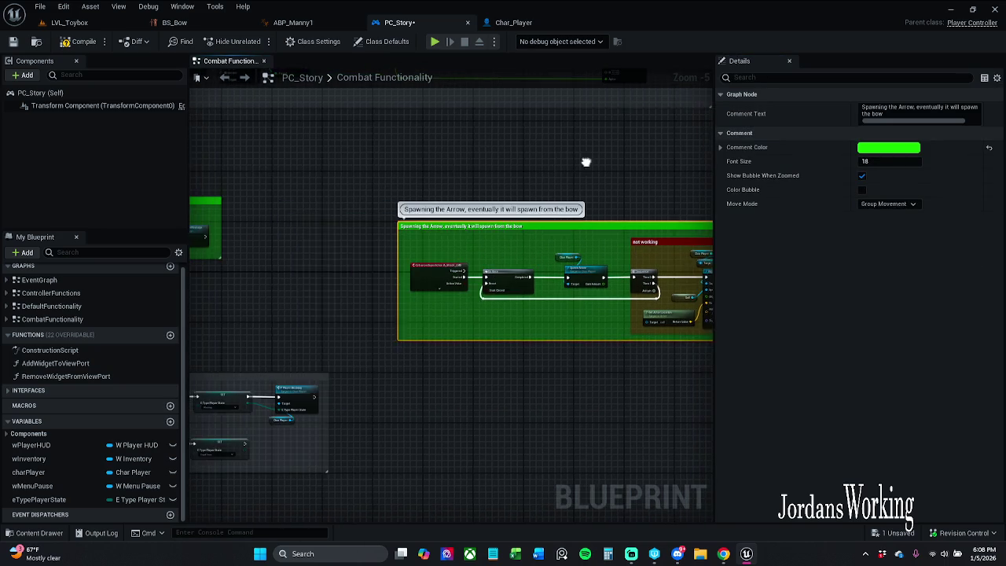
{"action": "left_click", "coordinate": [451, 162]}
{"action": "scroll", "coordinate": [468, 150], "scroll_direction": "down", "scroll_amount": 4}
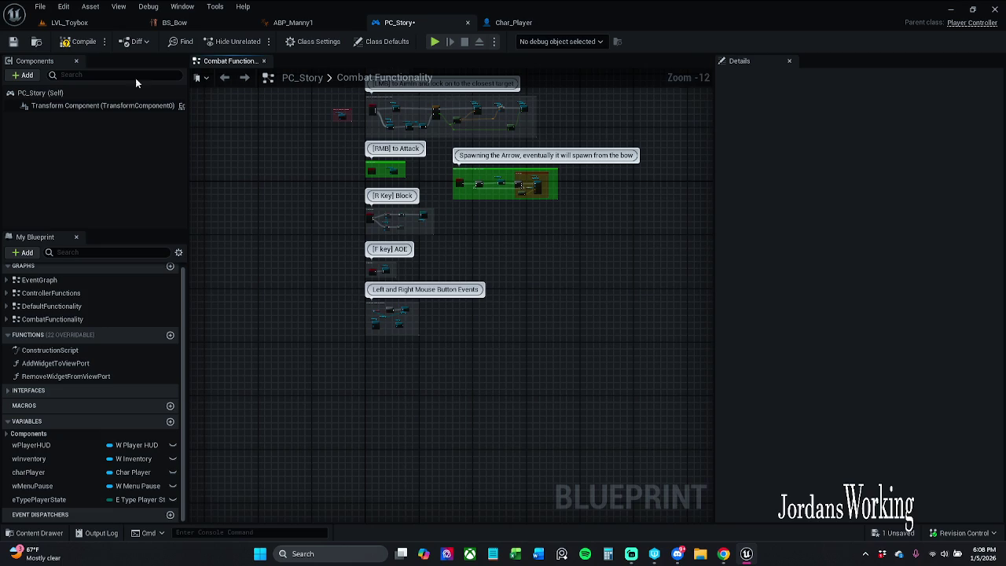
{"action": "key", "text": "ctrl+s"}
{"action": "scroll", "coordinate": [539, 244], "scroll_direction": "up", "scroll_amount": 10}
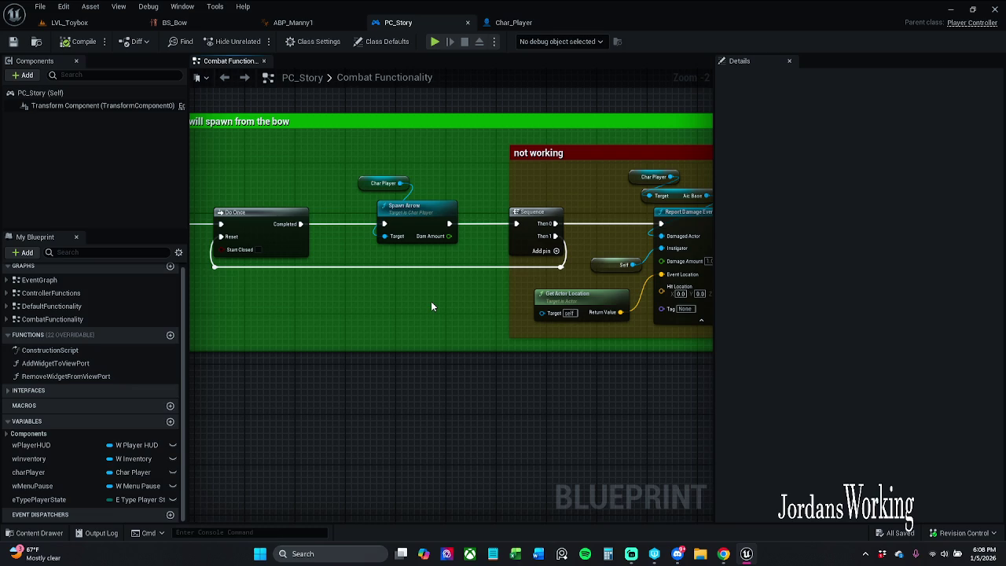
Step: Wire Spawn Arrow's Dam Amount into Damage Amount via two straightened reroute points below Sequence
{"action": "left_click_drag", "start_coordinate": [431, 302], "coordinate": [345, 309]}
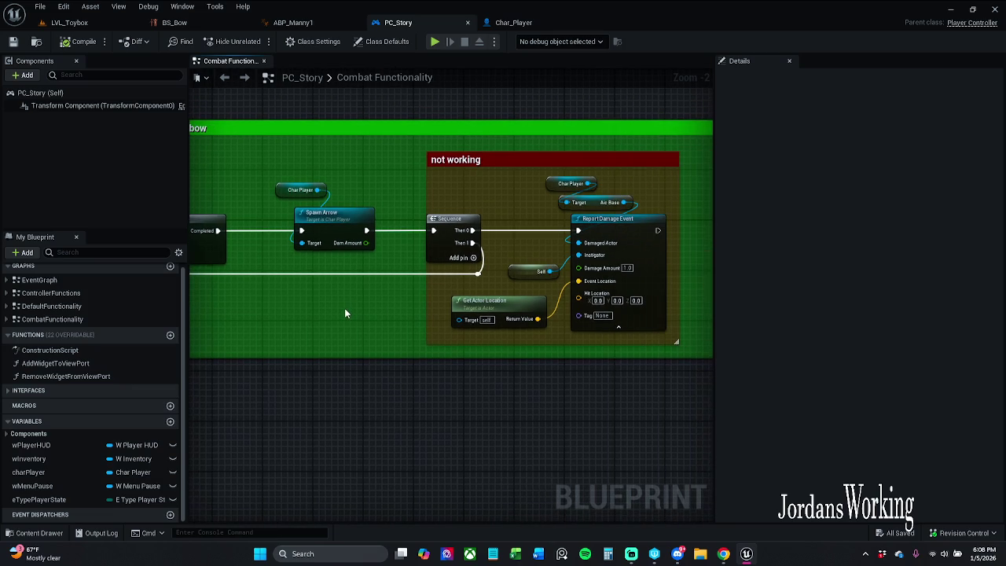
{"action": "mouse_move", "coordinate": [366, 242]}
{"action": "left_mouse_down"}
{"action": "mouse_move", "coordinate": [447, 267]}
{"action": "mouse_move", "coordinate": [580, 268]}
{"action": "mouse_move", "coordinate": [527, 246]}
{"action": "left_mouse_up"}
{"action": "left_click", "coordinate": [508, 265]}
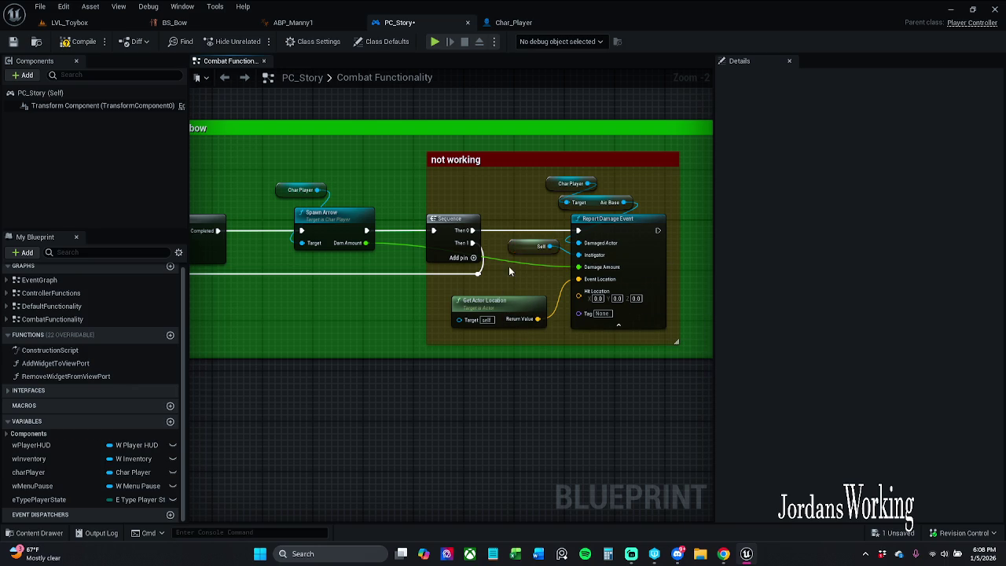
{"action": "double_click", "coordinate": [506, 267]}
{"action": "left_click_drag", "start_coordinate": [506, 268], "coordinate": [416, 294]}
{"action": "double_click", "coordinate": [549, 267]}
{"action": "left_click_drag", "start_coordinate": [427, 288], "coordinate": [412, 287]}
{"action": "key", "text": "ctrl+z"}
{"action": "key", "text": "q"}
Step: Widen the not working comment box leftward and save PC_Story
{"action": "left_click", "coordinate": [435, 389]}
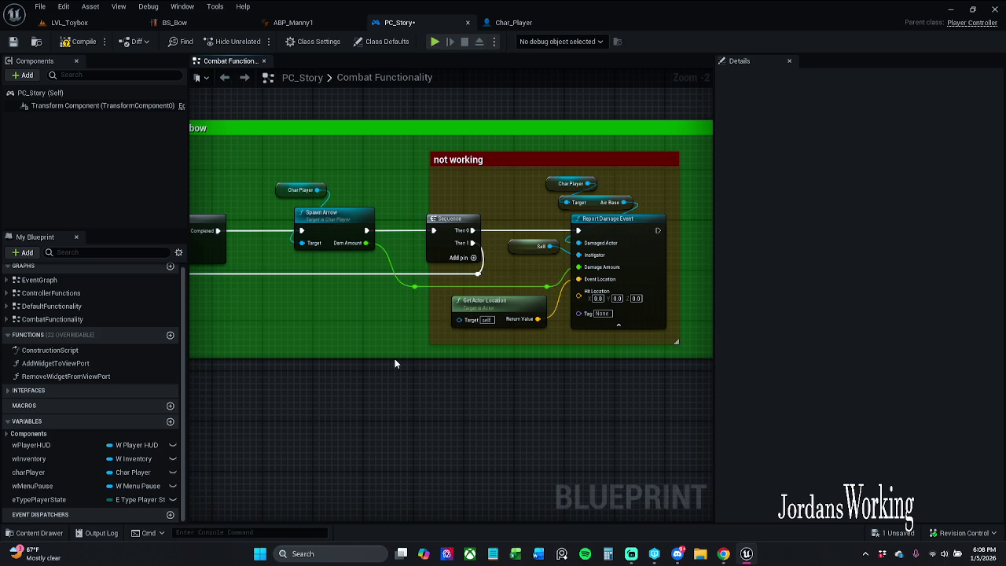
{"action": "left_click_drag", "start_coordinate": [429, 190], "coordinate": [423, 190]}
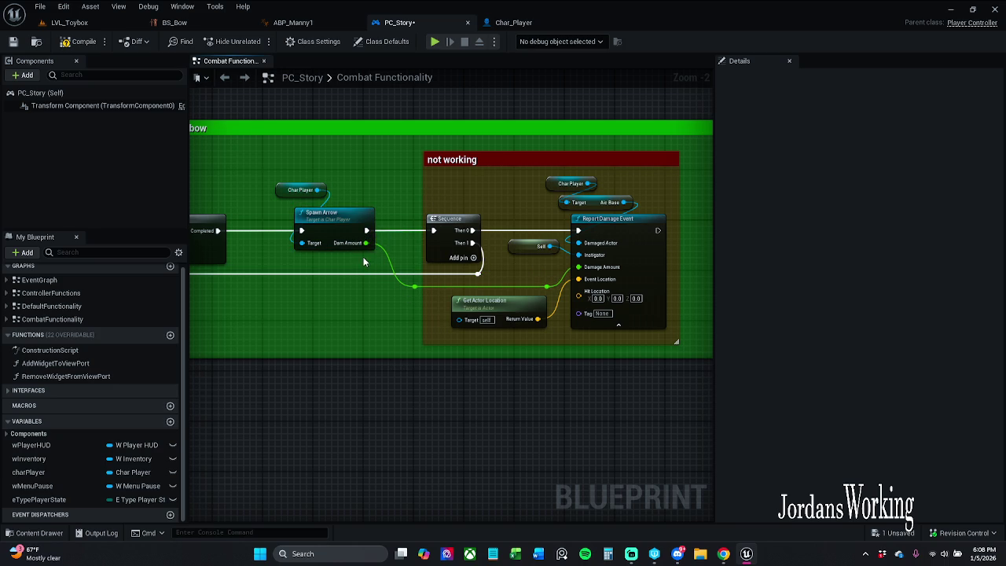
{"action": "left_click_drag", "start_coordinate": [544, 263], "coordinate": [588, 277]}
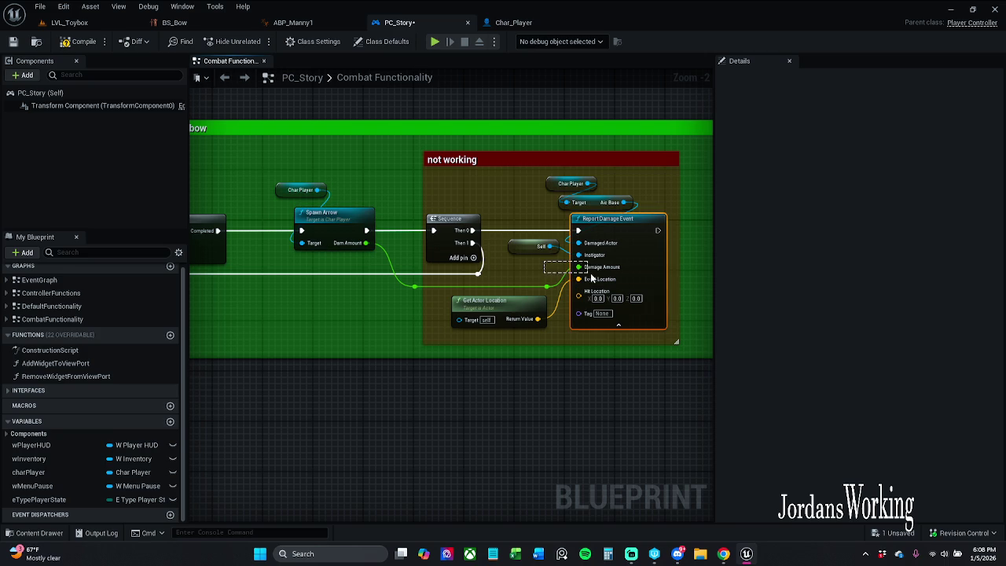
{"action": "left_click", "coordinate": [529, 256]}
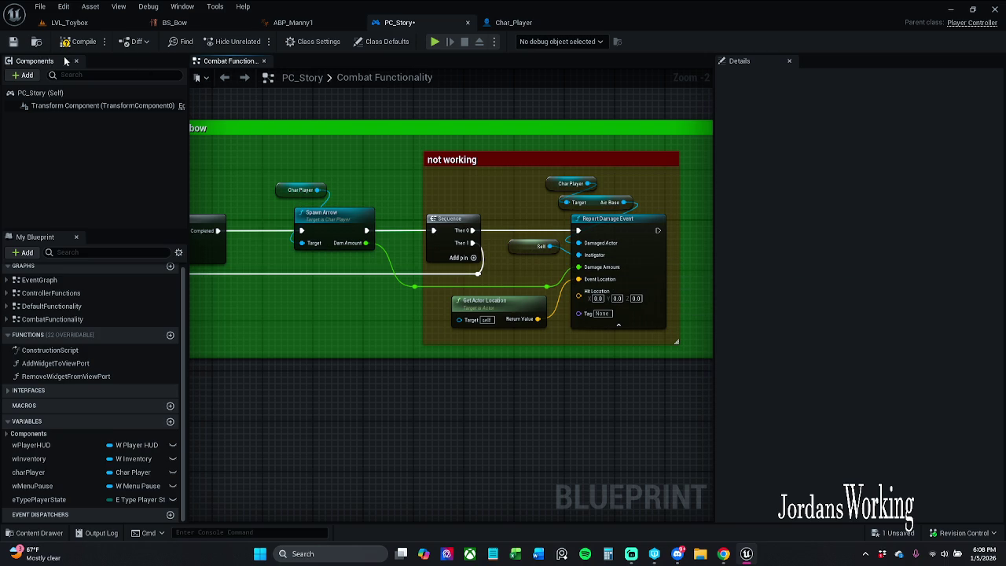
{"action": "left_click", "coordinate": [12, 41]}
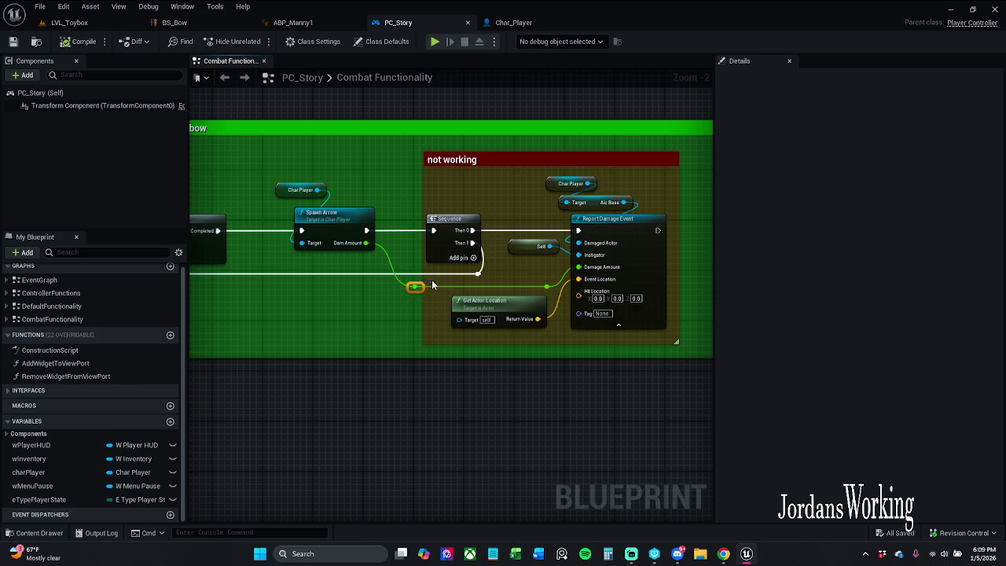
Step: Nudge the reroute points and Get Actor Location slightly lower, then save again
{"action": "left_click_drag", "start_coordinate": [414, 290], "coordinate": [403, 294]}
{"action": "left_click", "coordinate": [395, 340]}
{"action": "left_click_drag", "start_coordinate": [393, 297], "coordinate": [549, 284]}
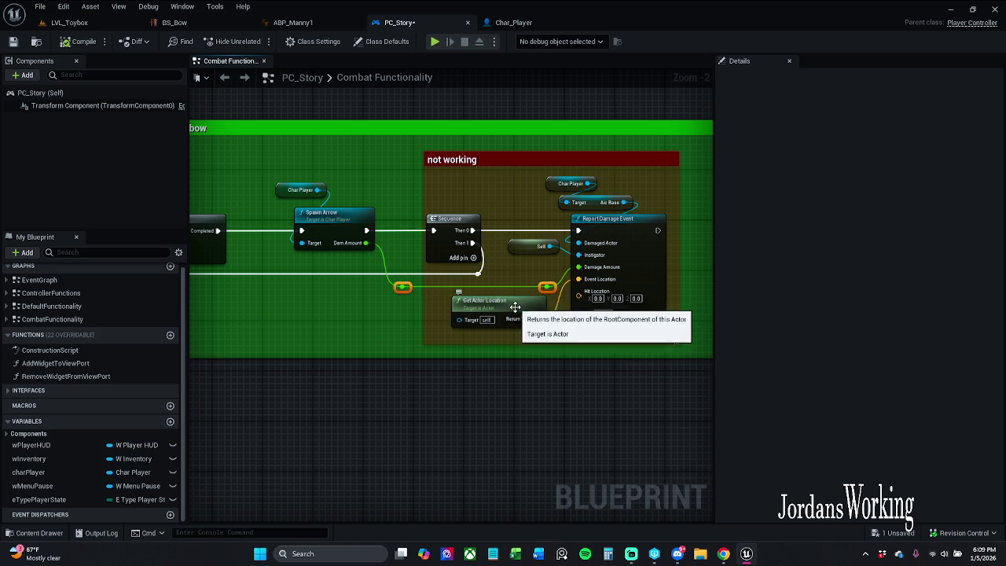
{"action": "left_click_drag", "start_coordinate": [493, 305], "coordinate": [499, 312]}
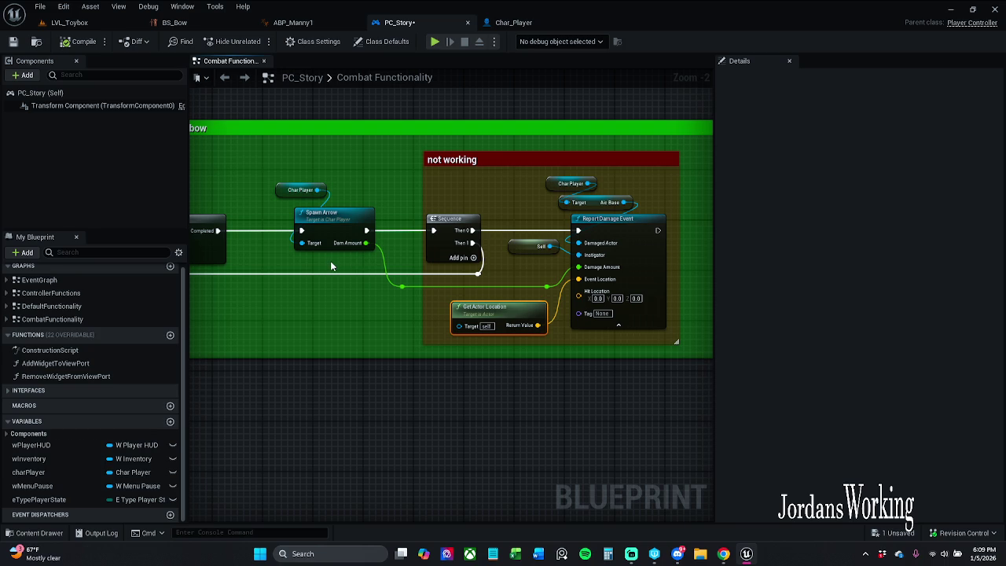
{"action": "left_click", "coordinate": [356, 299]}
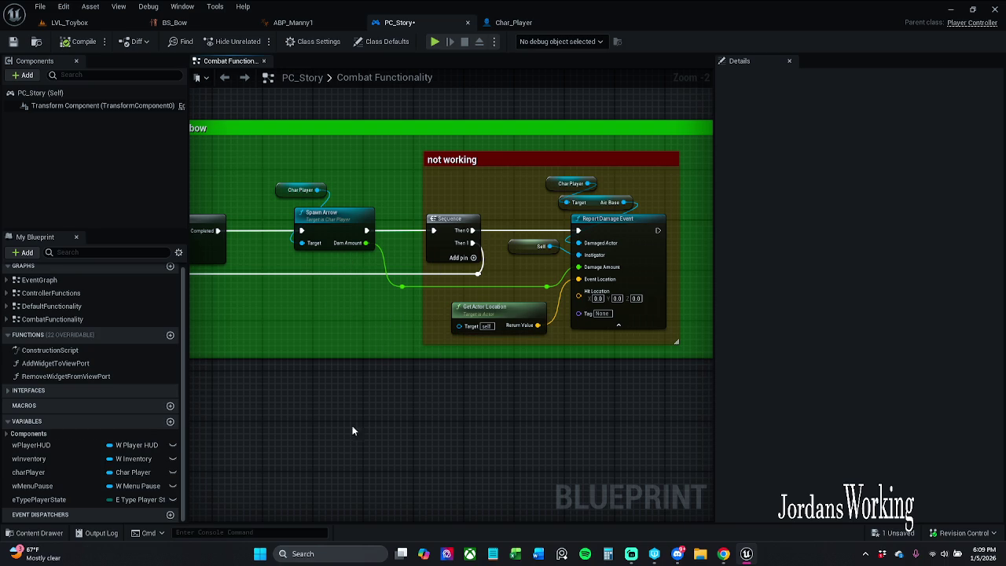
{"action": "left_click", "coordinate": [12, 41]}
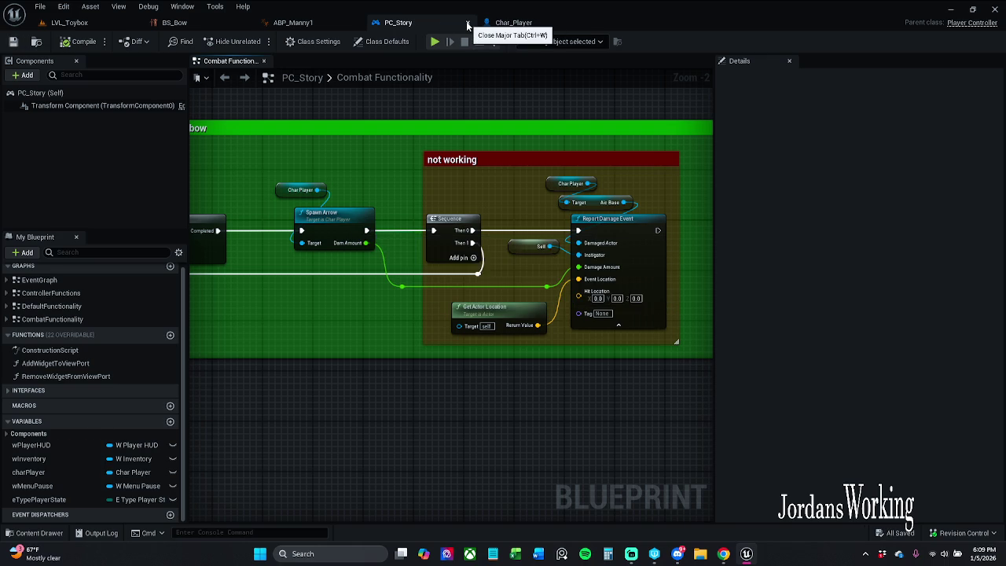
Step: Connect the second Aim Bow call's output to TL_Aiming's Reverse pin and save PC_Story
{"action": "scroll", "coordinate": [529, 191], "scroll_direction": "down", "scroll_amount": 10}
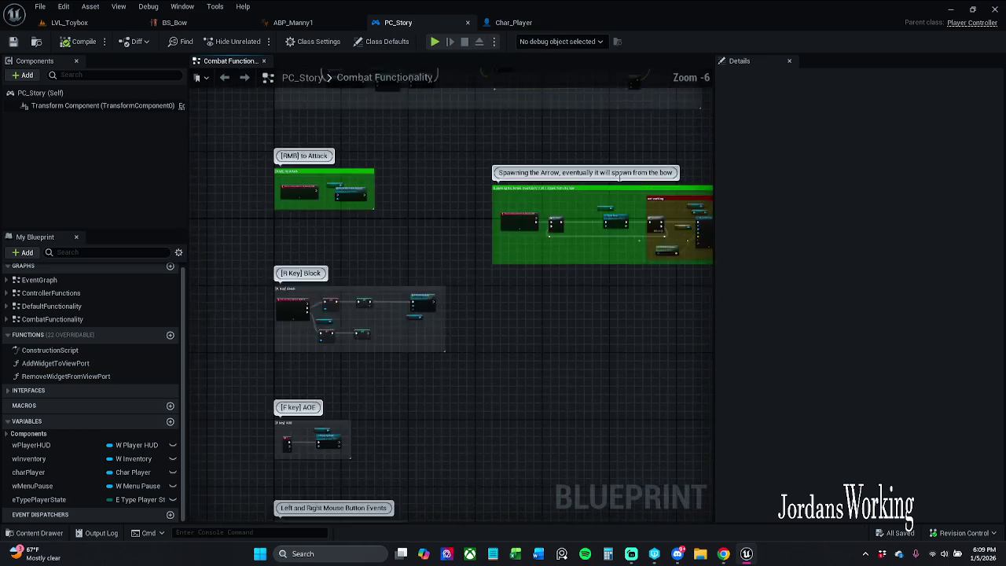
{"action": "scroll", "coordinate": [399, 231], "scroll_direction": "up", "scroll_amount": 13}
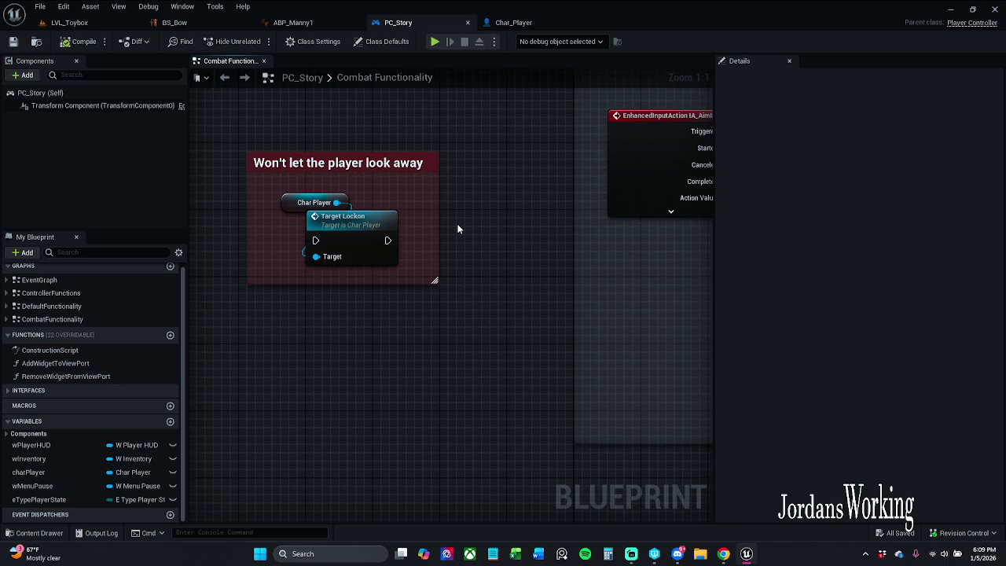
{"action": "scroll", "coordinate": [464, 228], "scroll_direction": "down", "scroll_amount": 6}
{"action": "scroll", "coordinate": [472, 236], "scroll_direction": "up", "scroll_amount": 6}
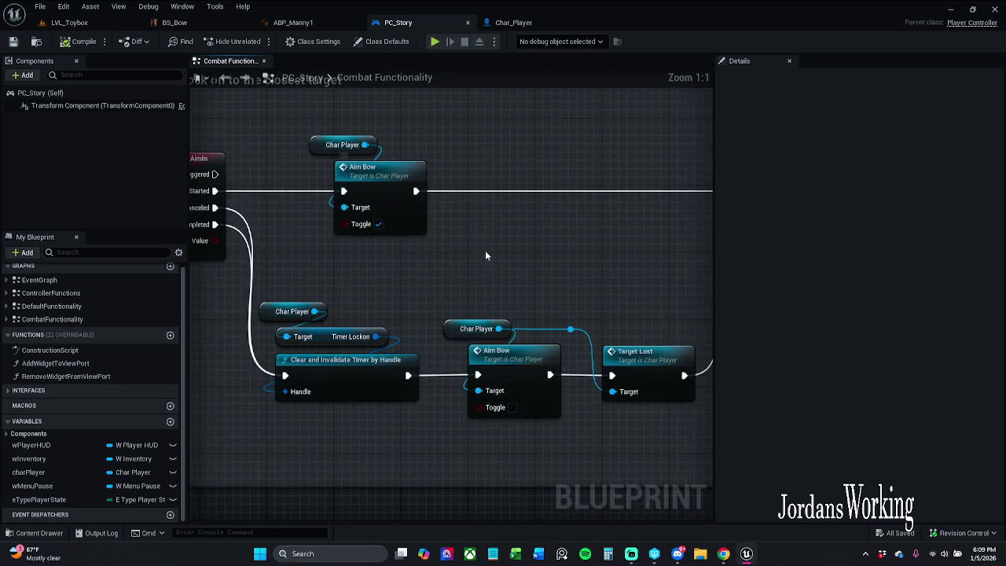
{"action": "scroll", "coordinate": [478, 233], "scroll_direction": "down", "scroll_amount": 1}
{"action": "scroll", "coordinate": [378, 228], "scroll_direction": "down", "scroll_amount": 1}
{"action": "left_click_drag", "start_coordinate": [333, 234], "coordinate": [690, 231]}
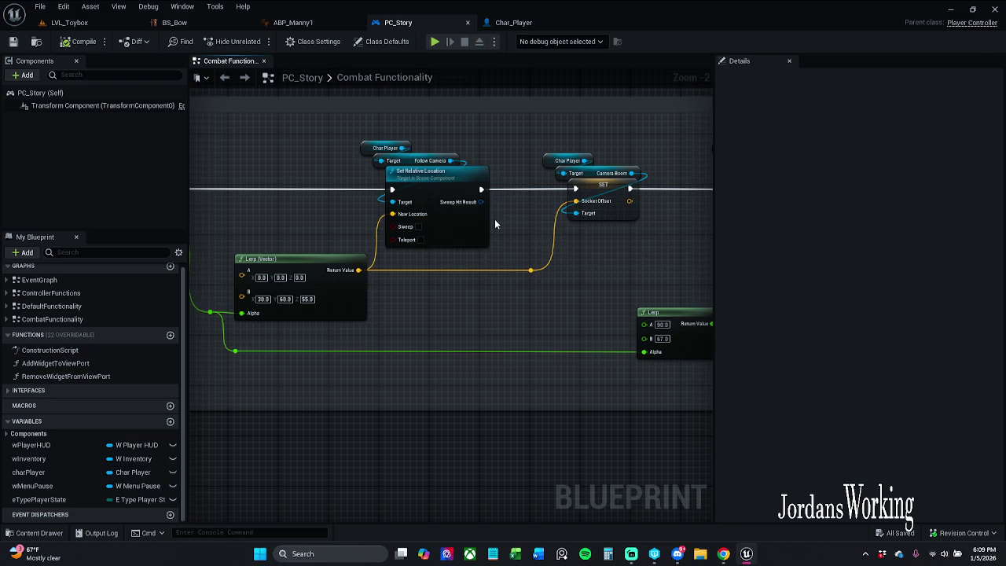
{"action": "mouse_move", "coordinate": [537, 234]}
{"action": "left_mouse_down"}
{"action": "mouse_move", "coordinate": [346, 214]}
{"action": "mouse_move", "coordinate": [647, 213]}
{"action": "left_mouse_up"}
{"action": "left_click_drag", "start_coordinate": [338, 228], "coordinate": [585, 249]}
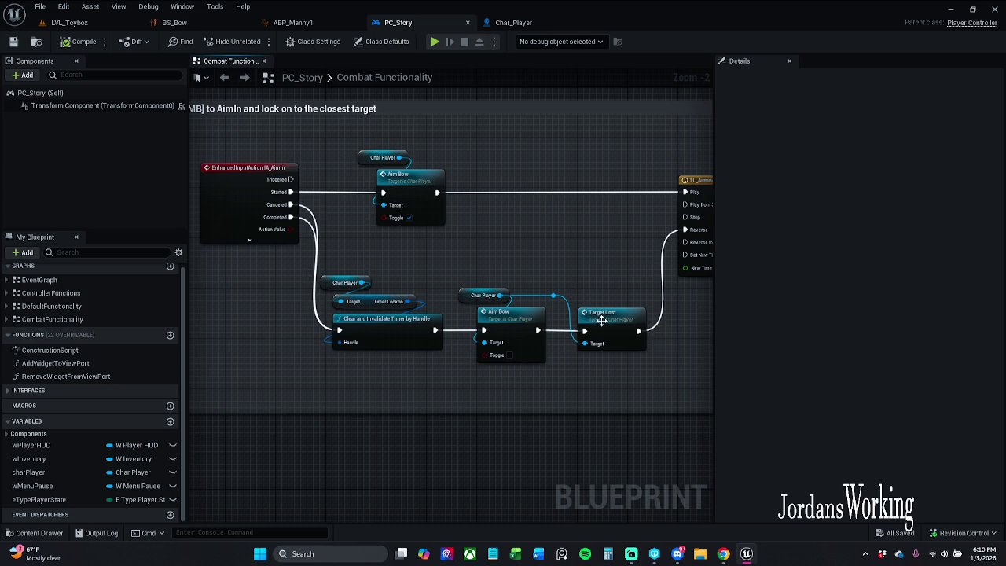
{"action": "left_click_drag", "start_coordinate": [585, 330], "coordinate": [684, 230]}
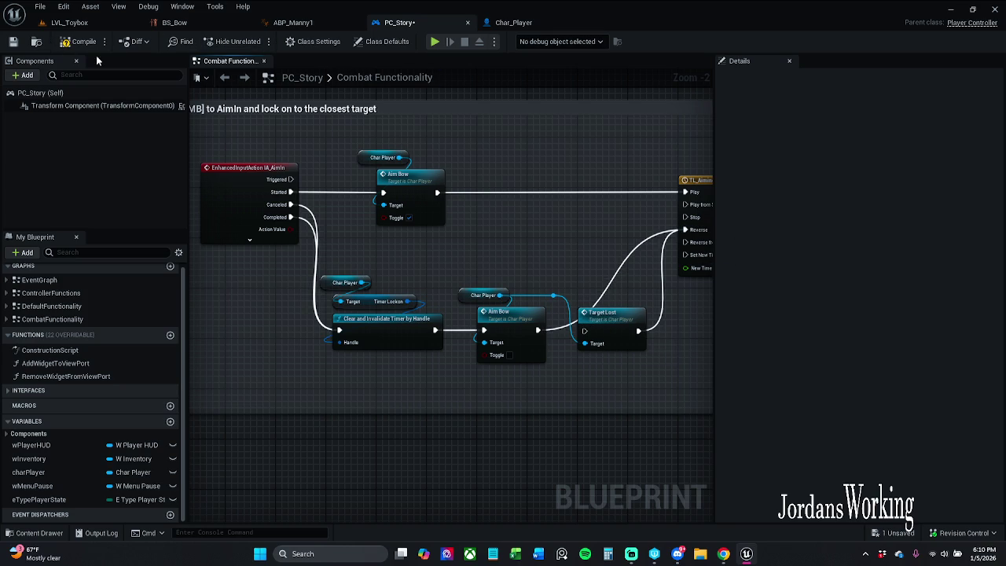
{"action": "left_click", "coordinate": [21, 43]}
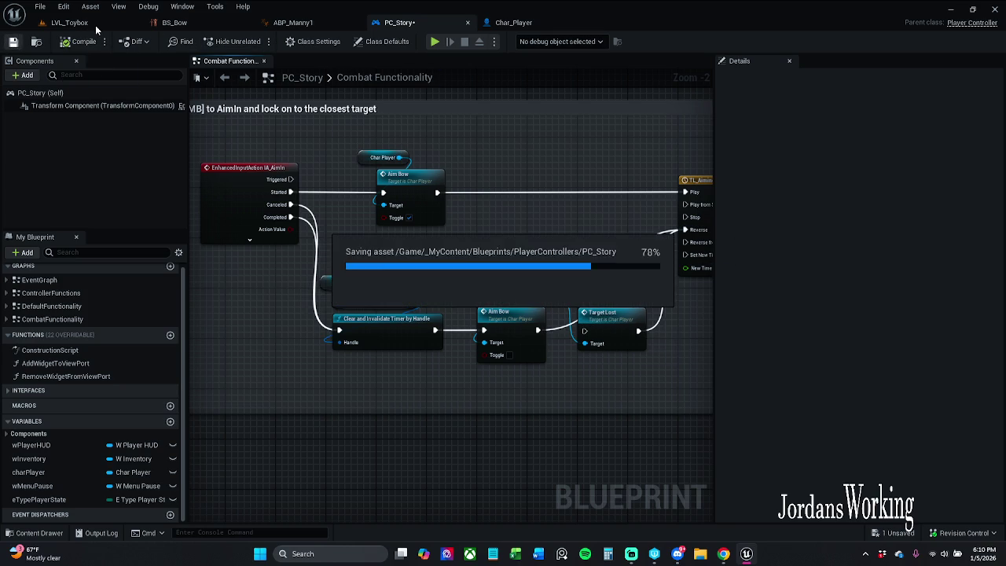
Step: Play LVL_Toybox in the editor, fire four arrows at the AI enemies, then stop
{"action": "left_click", "coordinate": [63, 22]}
{"action": "left_click", "coordinate": [257, 41]}
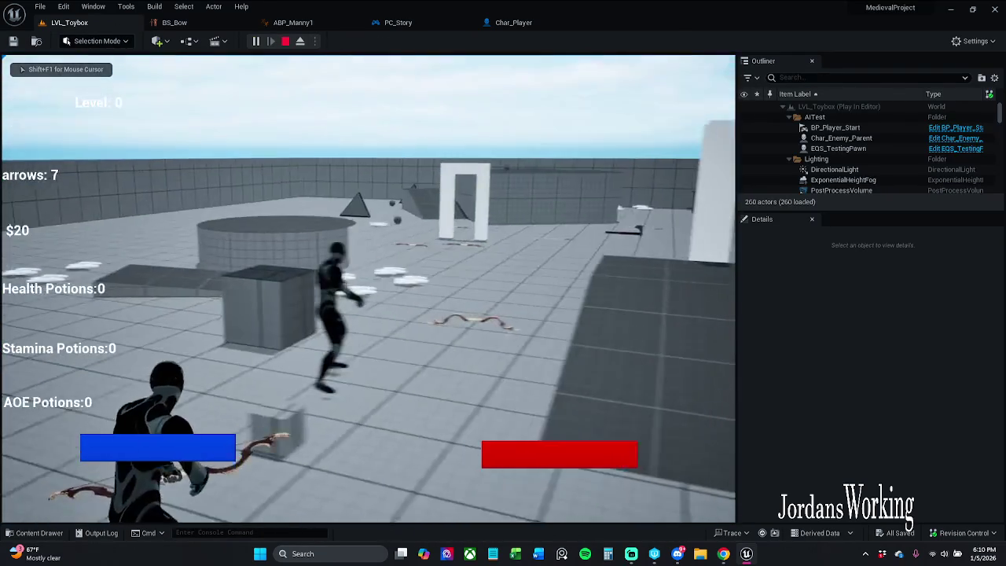
{"action": "left_click", "coordinate": [368, 289]}
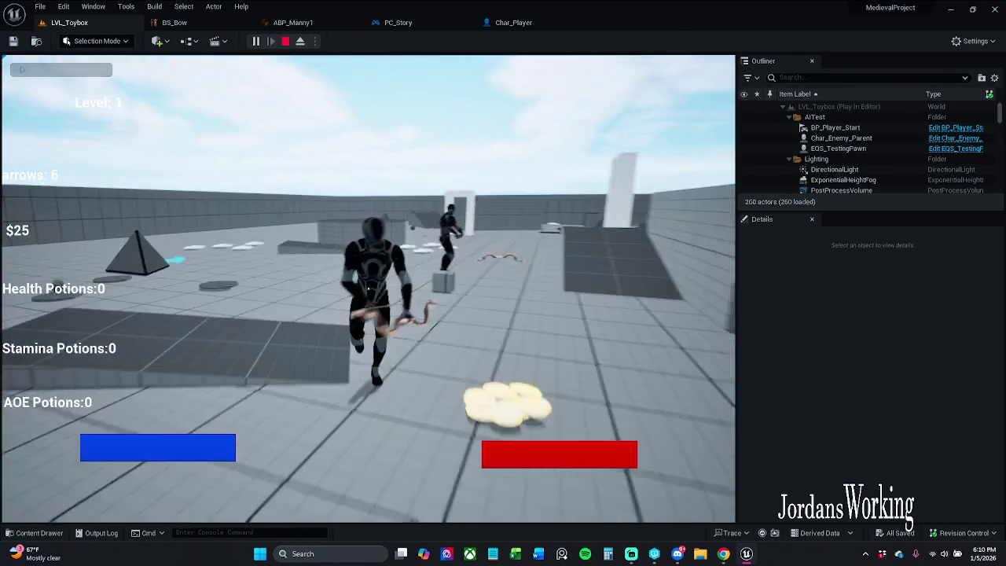
{"action": "left_click", "coordinate": [368, 289]}
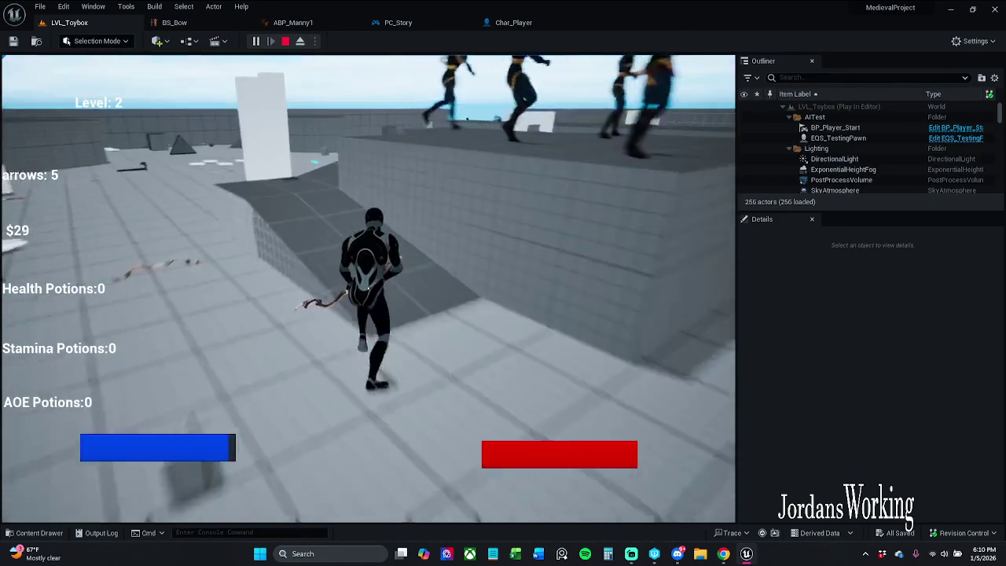
{"action": "key", "text": "space"}
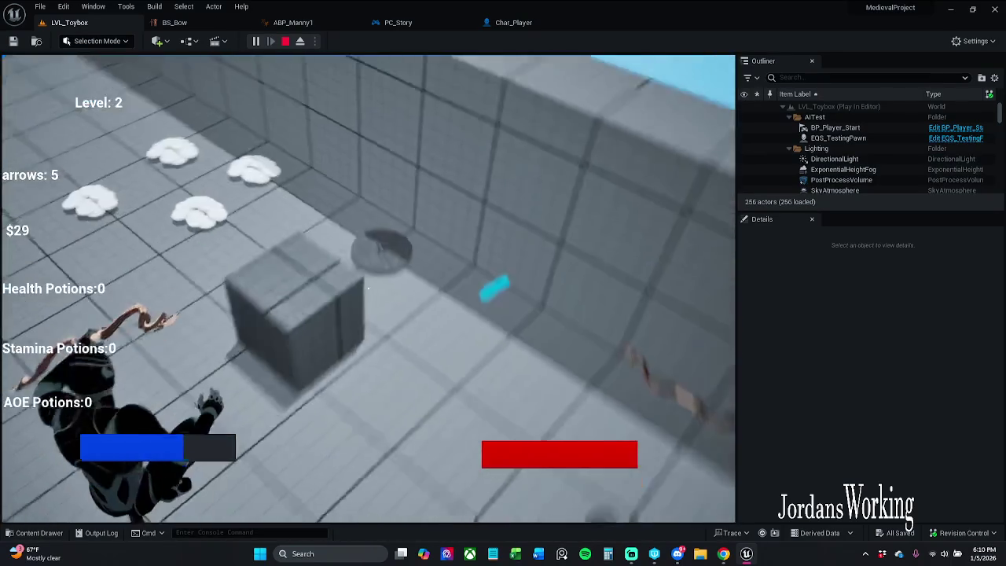
{"action": "left_click", "coordinate": [368, 288]}
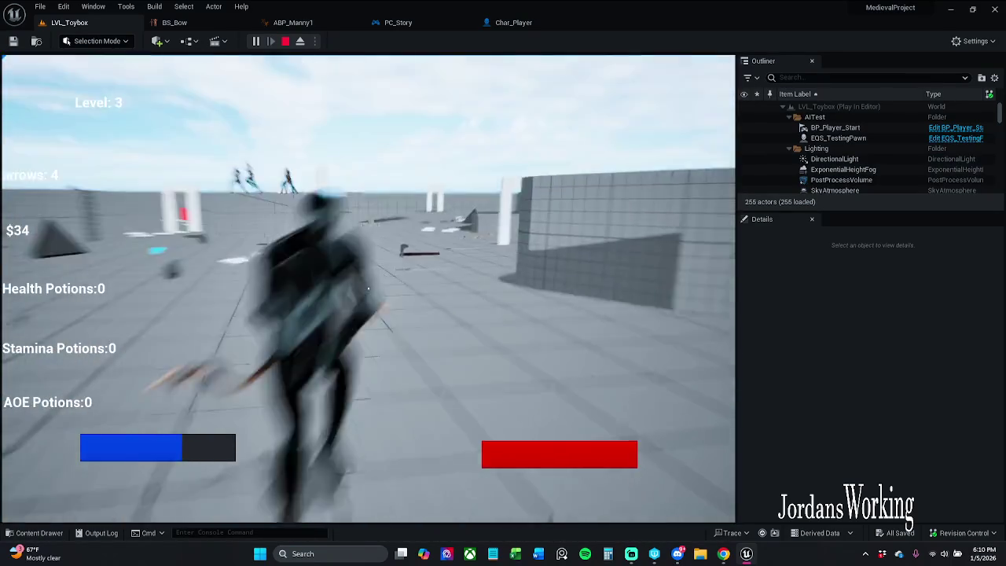
{"action": "key", "text": "space"}
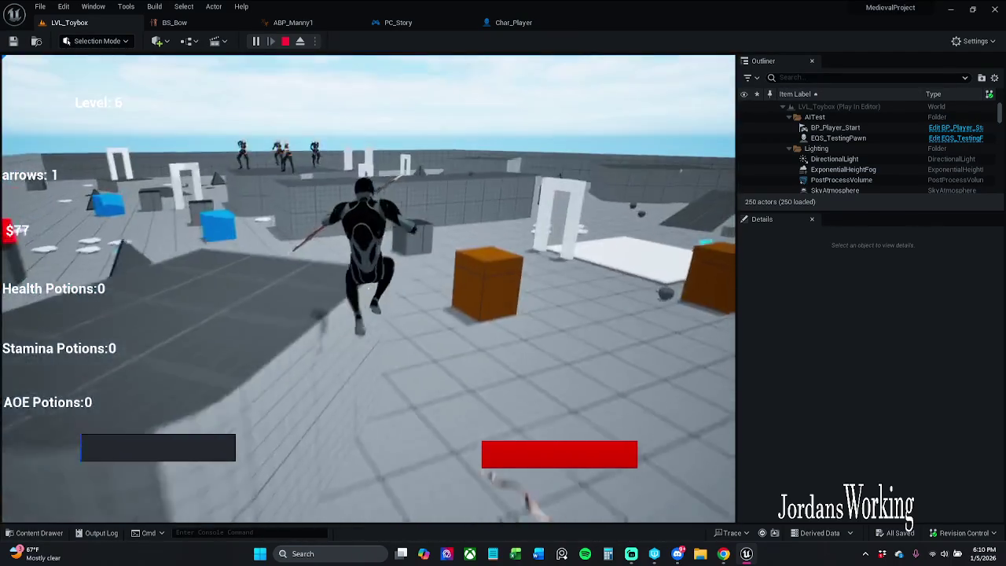
{"action": "left_click", "coordinate": [368, 288]}
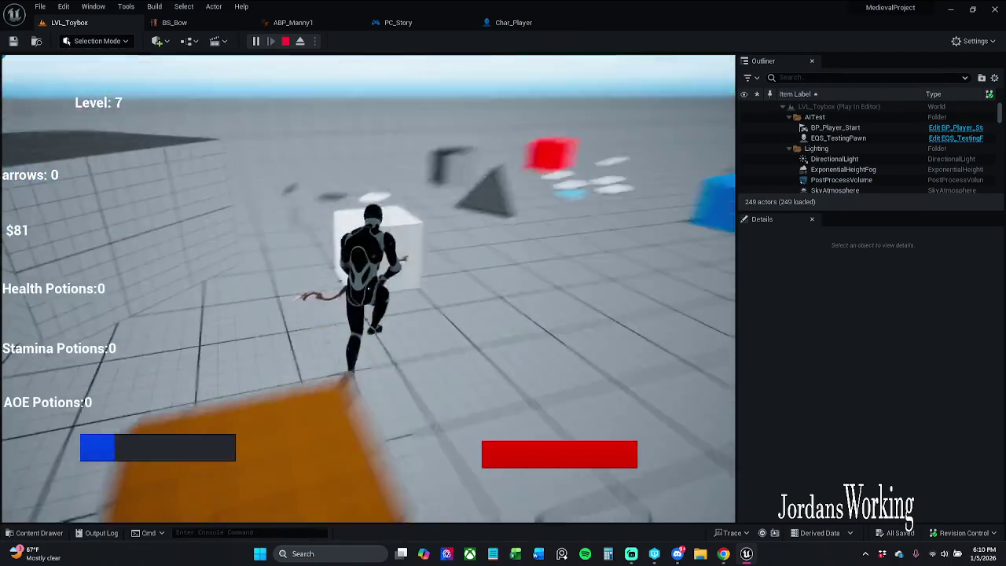
{"action": "key", "text": "Escape"}
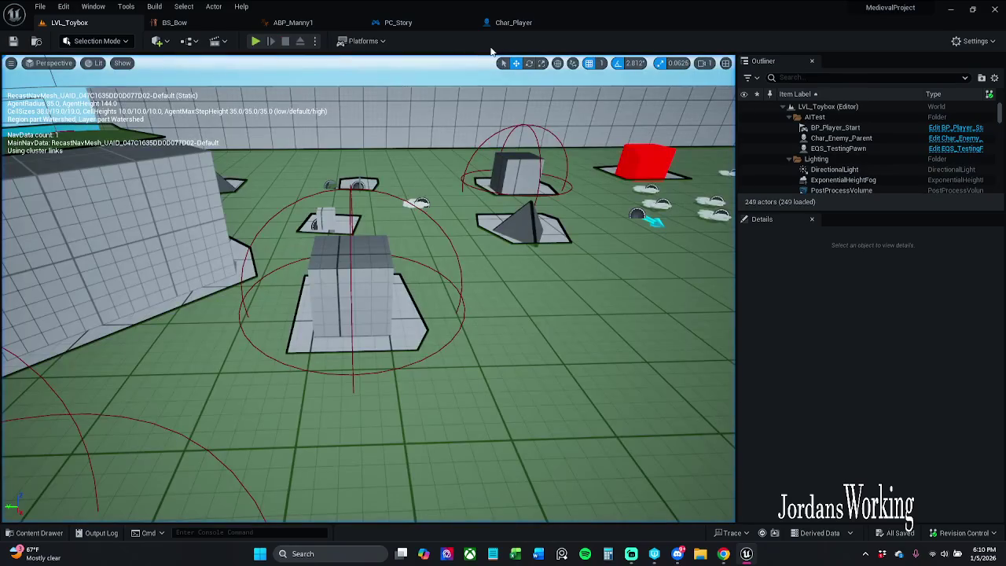
{"action": "left_click", "coordinate": [968, 533]}
{"action": "left_click", "coordinate": [945, 488]}
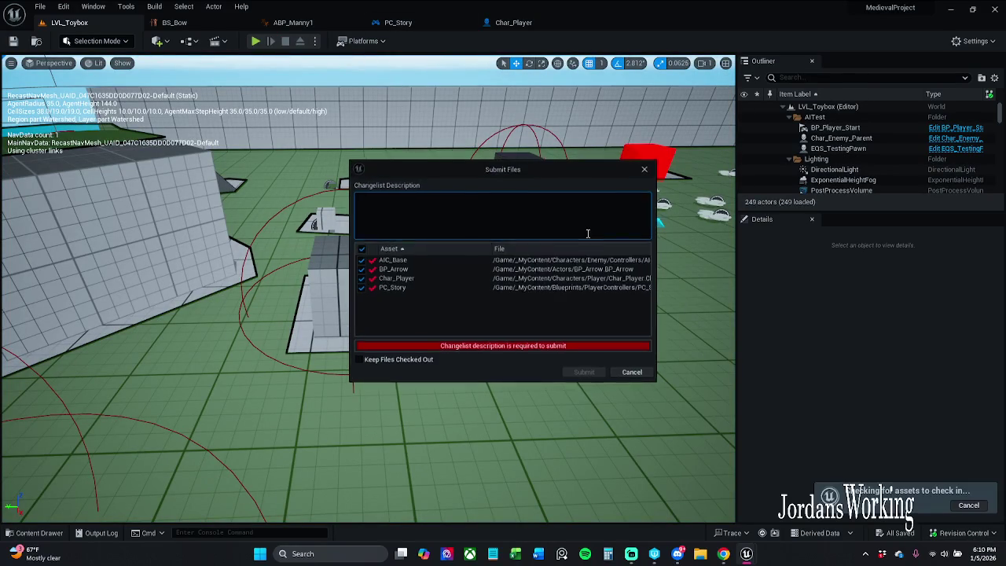
{"action": "left_click", "coordinate": [643, 170]}
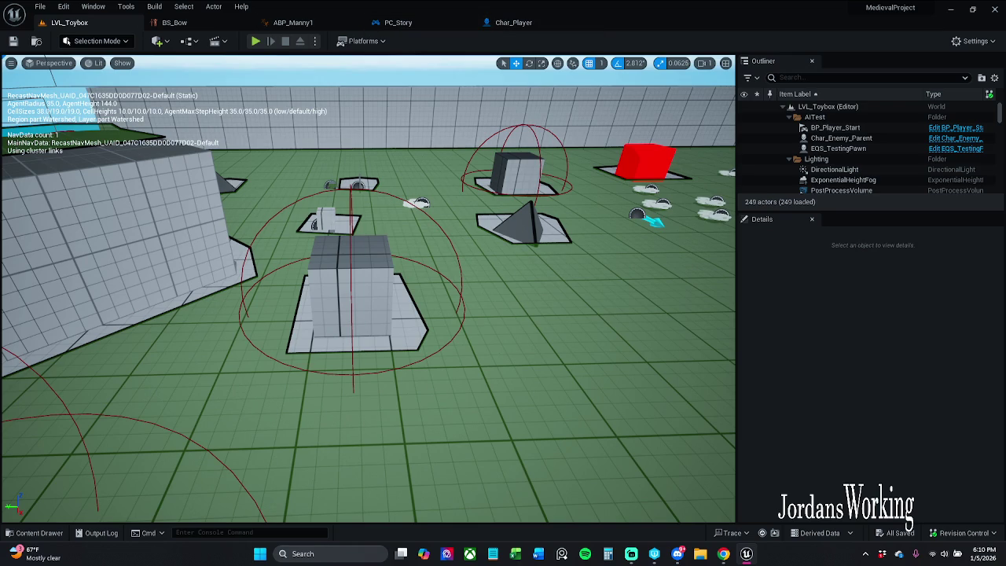
{"action": "key", "text": "alt+Tab"}
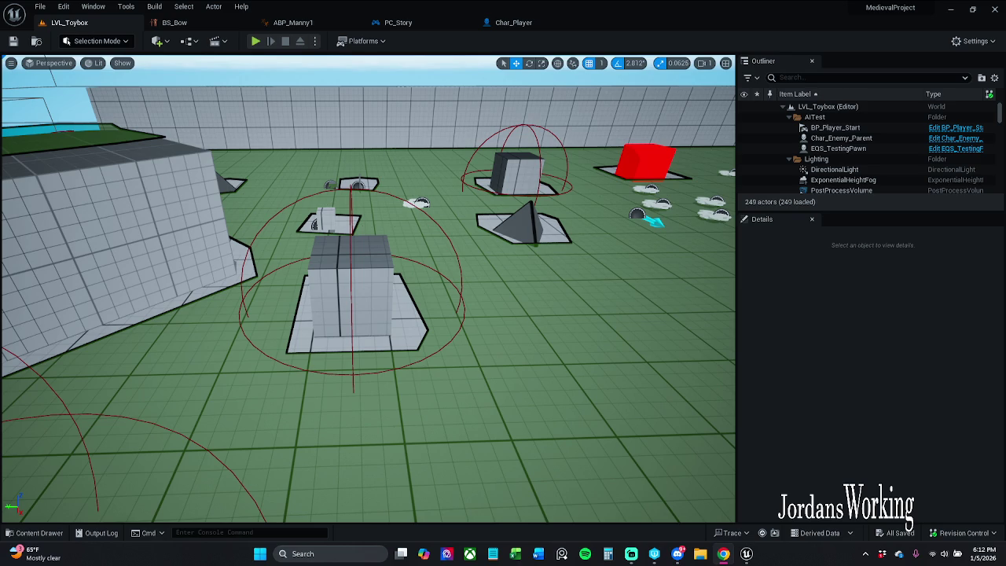
{"action": "left_click_drag", "start_coordinate": [218, 251], "coordinate": [252, 256]}
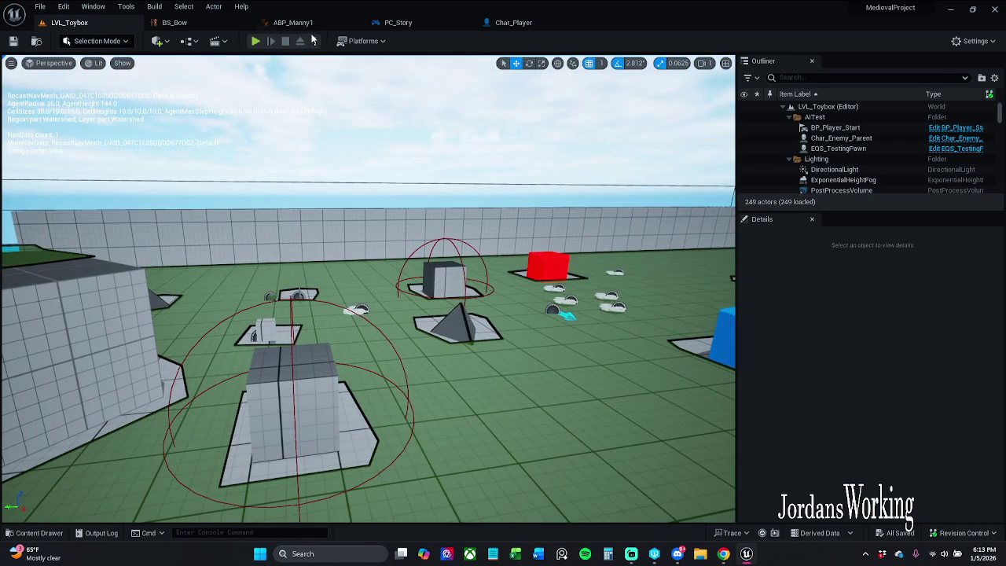
Step: In ABP_Manny1, move the Aim Offset comment group down and enlarge its box
{"action": "left_click", "coordinate": [307, 24]}
{"action": "scroll", "coordinate": [382, 309], "scroll_direction": "down", "scroll_amount": 3}
{"action": "left_click_drag", "start_coordinate": [382, 309], "coordinate": [380, 341]}
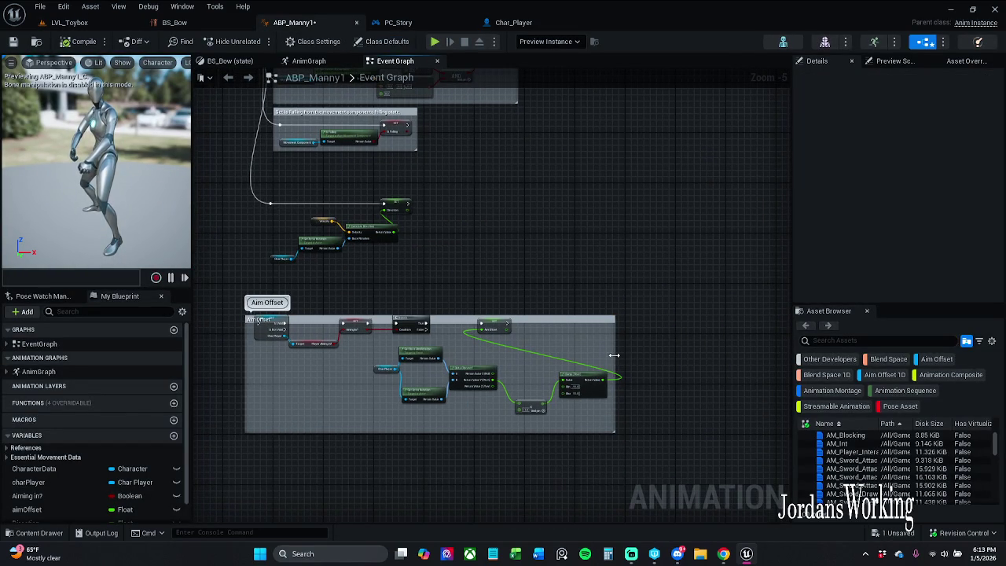
{"action": "left_click_drag", "start_coordinate": [615, 353], "coordinate": [634, 353]}
{"action": "left_click_drag", "start_coordinate": [635, 316], "coordinate": [650, 297]}
{"action": "left_click_drag", "start_coordinate": [458, 301], "coordinate": [447, 379]}
{"action": "scroll", "coordinate": [397, 329], "scroll_direction": "down", "scroll_amount": 7}
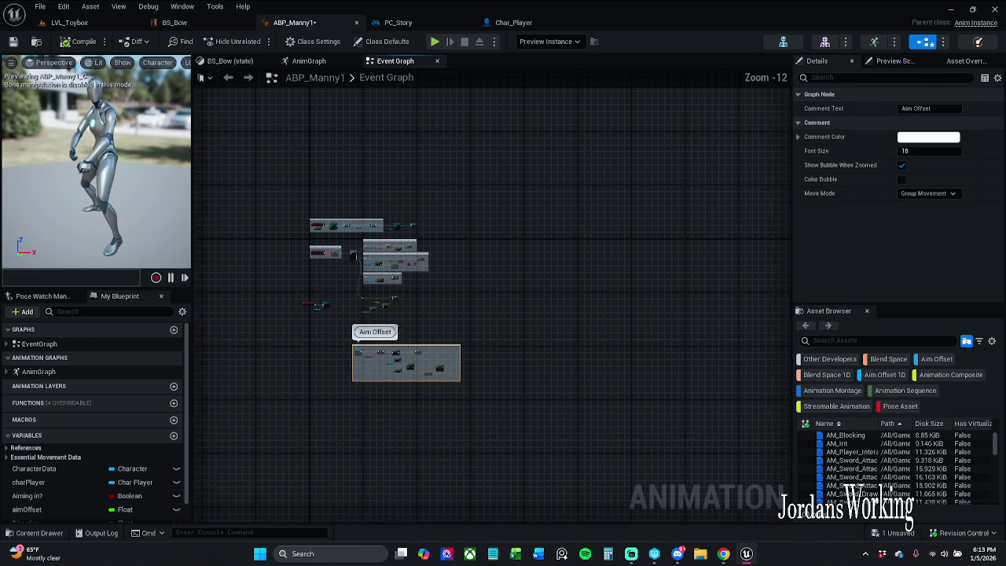
{"action": "scroll", "coordinate": [359, 319], "scroll_direction": "up", "scroll_amount": 8}
{"action": "left_click_drag", "start_coordinate": [413, 467], "coordinate": [401, 455]}
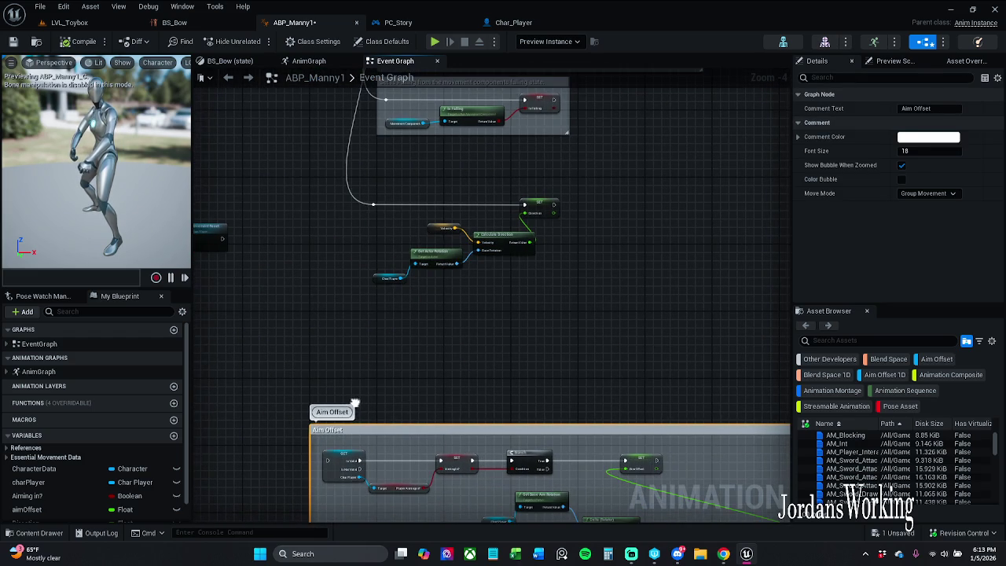
Step: Nudge the Aim Offset group into final position and save ABP_Manny1
{"action": "scroll", "coordinate": [379, 331], "scroll_direction": "down", "scroll_amount": 1}
{"action": "scroll", "coordinate": [380, 331], "scroll_direction": "down", "scroll_amount": 7}
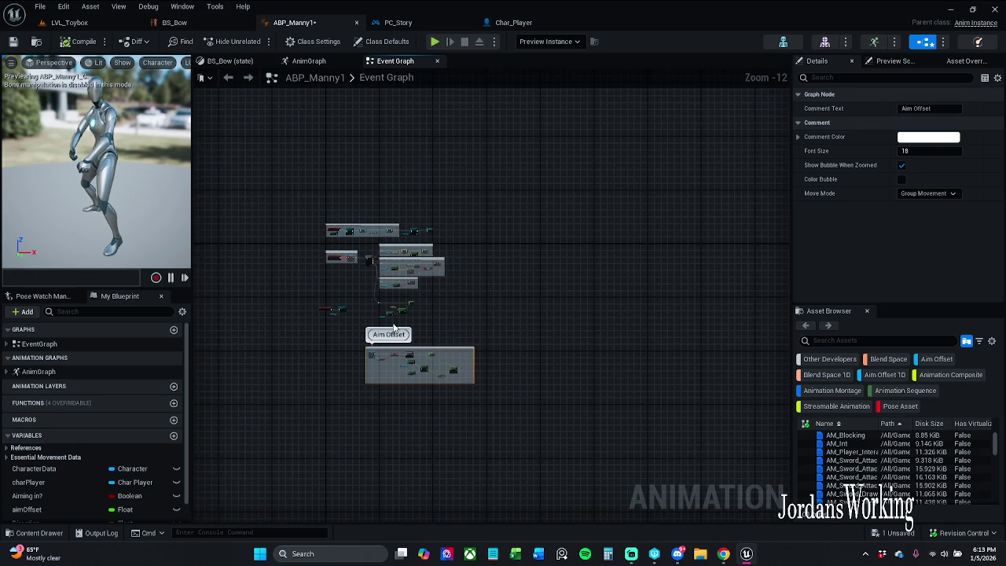
{"action": "left_click_drag", "start_coordinate": [384, 355], "coordinate": [386, 350]}
{"action": "left_click", "coordinate": [422, 330]}
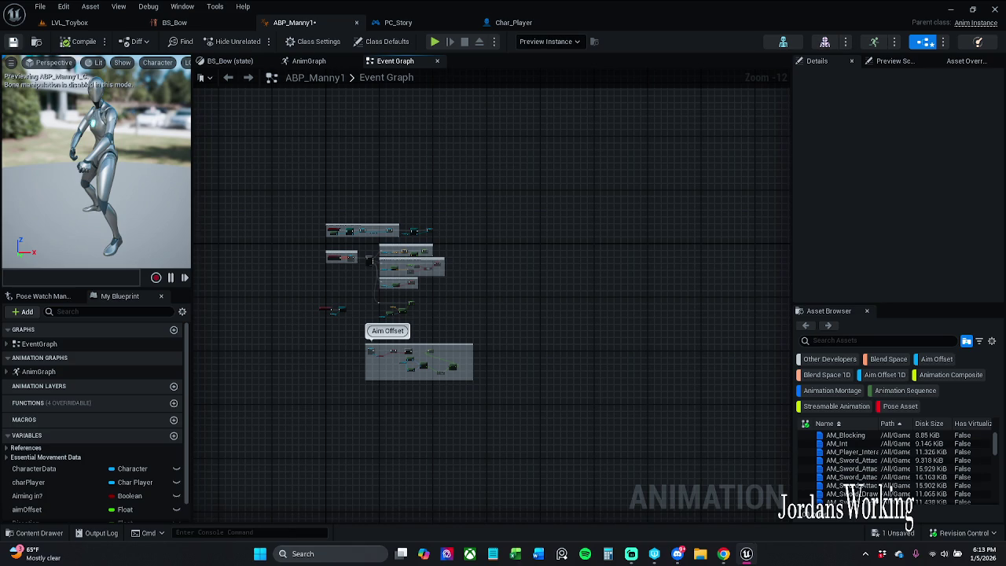
{"action": "left_click", "coordinate": [13, 40]}
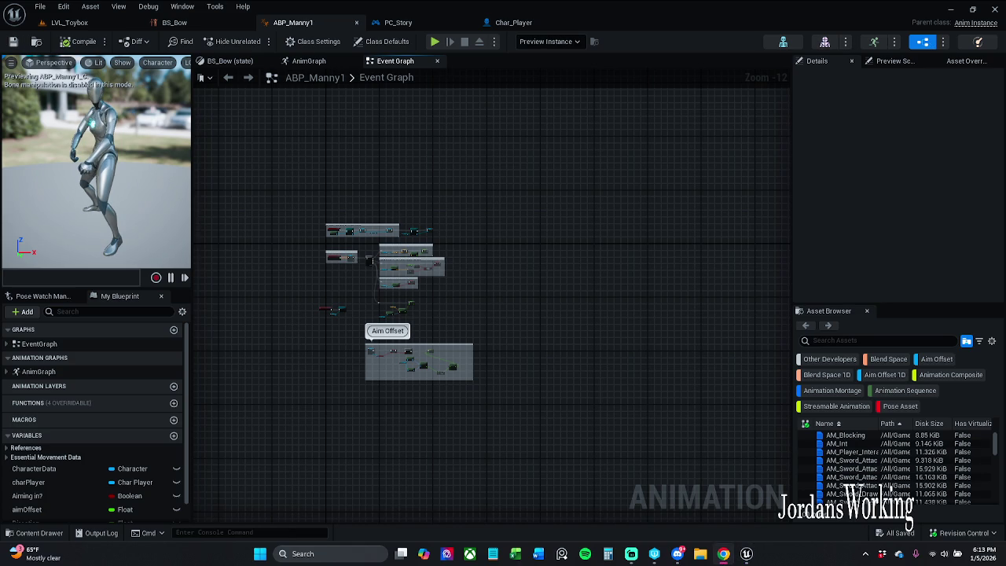
Step: Pan to the movement data blocks and select the Direction variable
{"action": "mouse_move", "coordinate": [393, 268]}
{"action": "left_mouse_down"}
{"action": "mouse_move", "coordinate": [448, 255]}
{"action": "mouse_move", "coordinate": [434, 253]}
{"action": "left_mouse_up"}
{"action": "scroll", "coordinate": [434, 252], "scroll_direction": "up", "scroll_amount": 12}
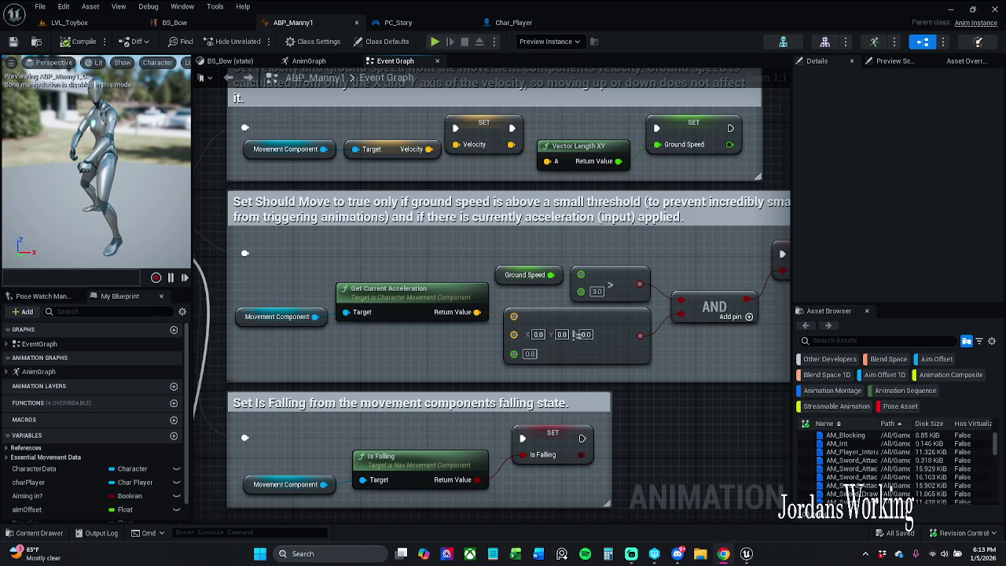
{"action": "mouse_move", "coordinate": [489, 321]}
{"action": "left_mouse_down"}
{"action": "mouse_move", "coordinate": [566, 299]}
{"action": "mouse_move", "coordinate": [445, 217]}
{"action": "mouse_move", "coordinate": [526, 183]}
{"action": "mouse_move", "coordinate": [605, 213]}
{"action": "left_mouse_up"}
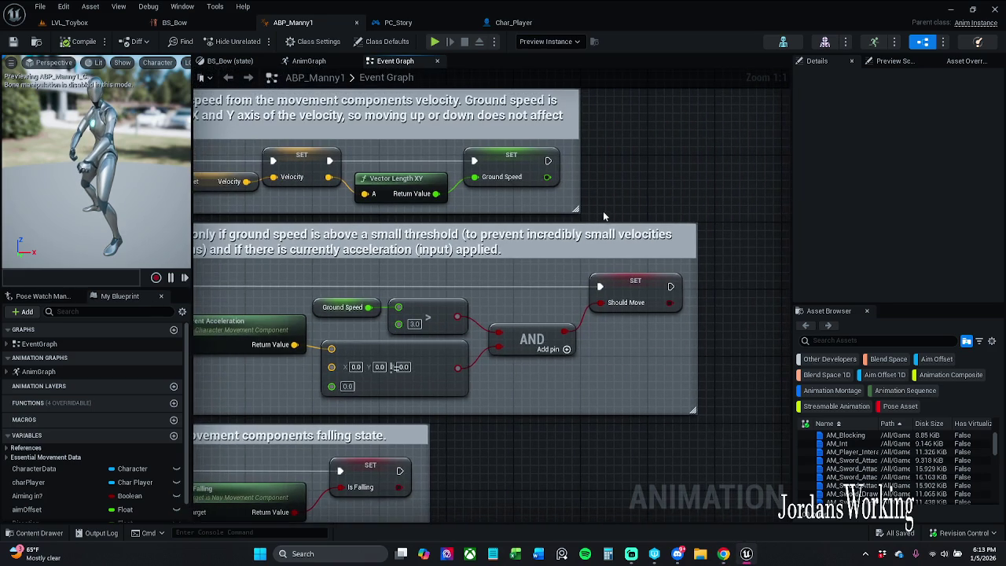
{"action": "scroll", "coordinate": [51, 490], "scroll_direction": "down", "scroll_amount": 1}
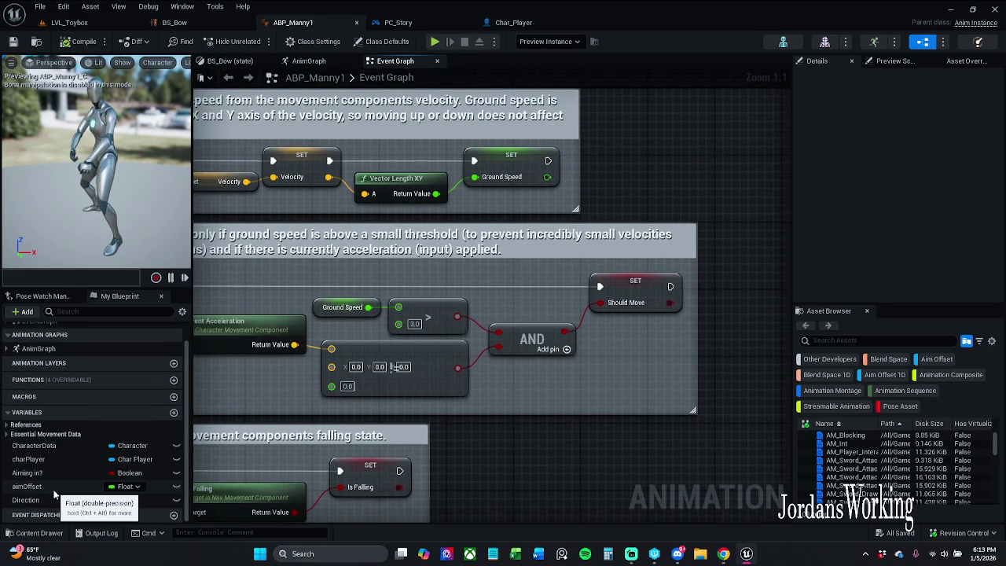
{"action": "left_click", "coordinate": [57, 503]}
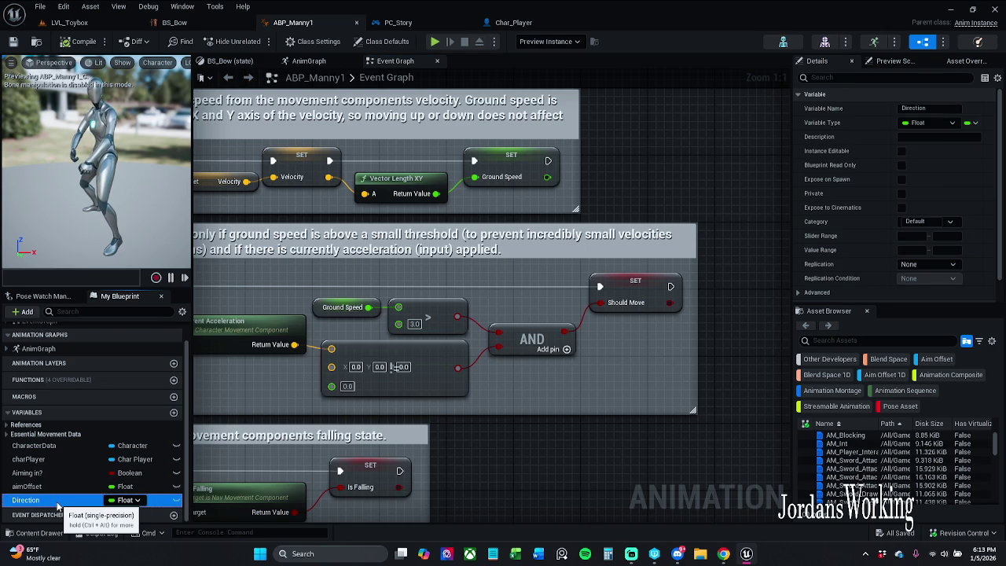
Step: Rename the Direction variable to 'direction' and save the animation blueprint
{"action": "left_click", "coordinate": [58, 504]}
{"action": "key", "text": "Return"}
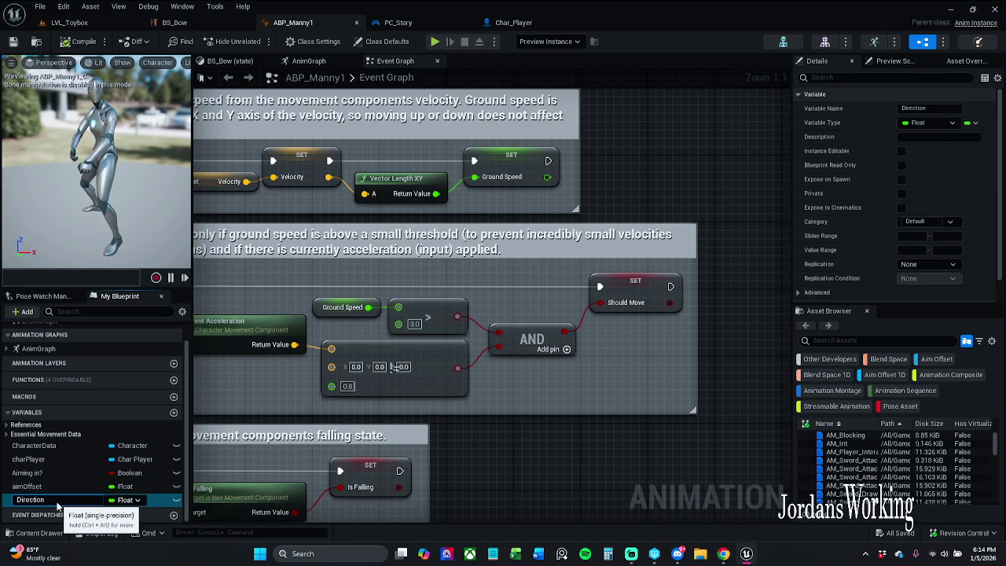
{"action": "key", "text": "Delete"}
{"action": "type", "text": "d"}
{"action": "key", "text": "Return"}
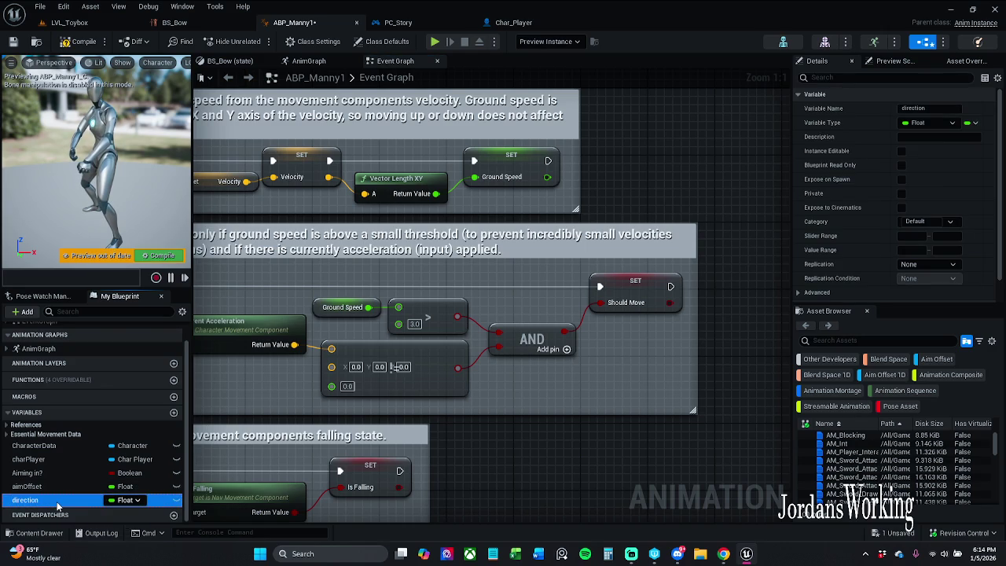
{"action": "left_click", "coordinate": [13, 41]}
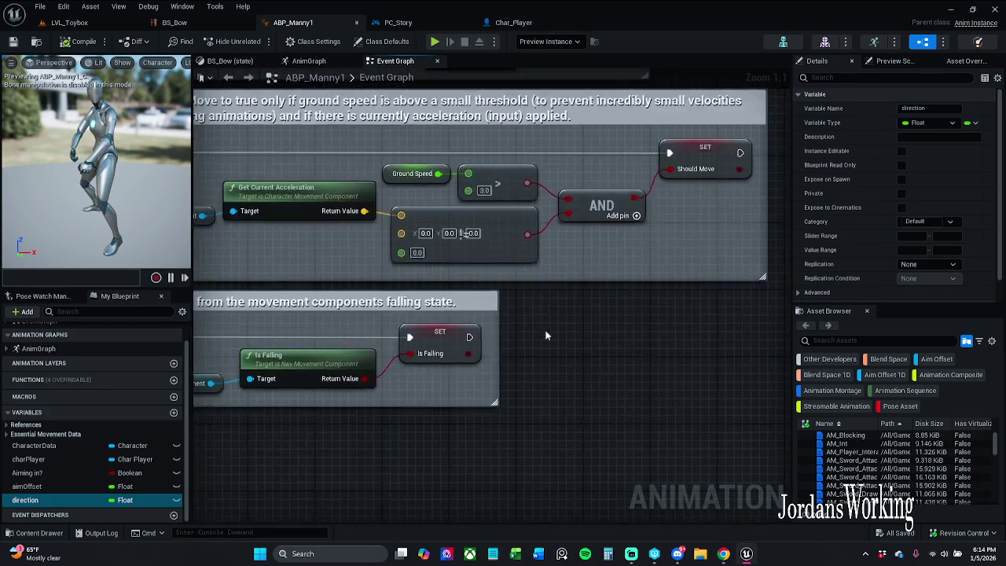
Step: Move the Calculate Direction nodes feeding Set Direction up slightly and save again
{"action": "scroll", "coordinate": [551, 310], "scroll_direction": "down", "scroll_amount": 4}
{"action": "scroll", "coordinate": [560, 292], "scroll_direction": "up", "scroll_amount": 4}
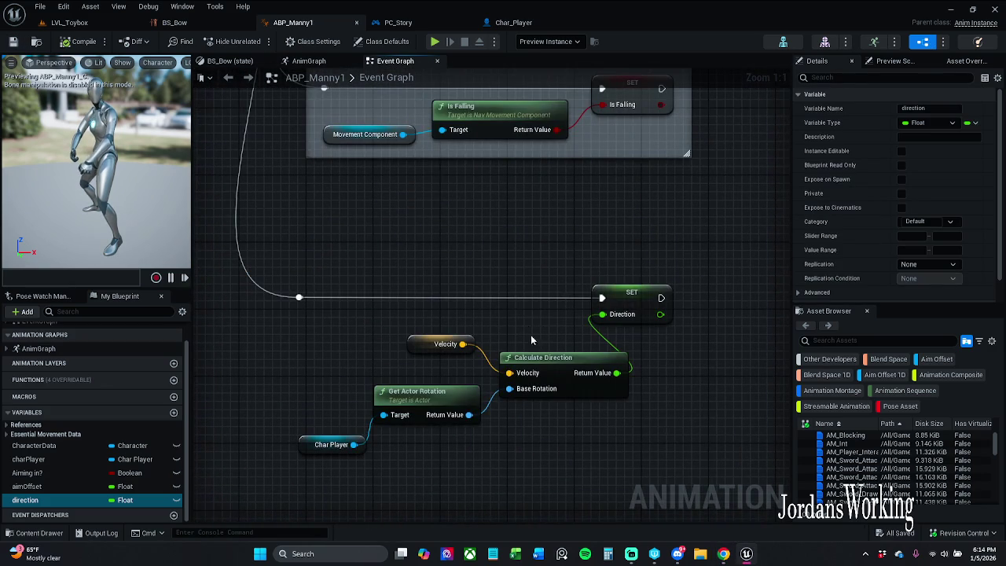
{"action": "left_click", "coordinate": [550, 385]}
{"action": "left_click", "coordinate": [564, 420]}
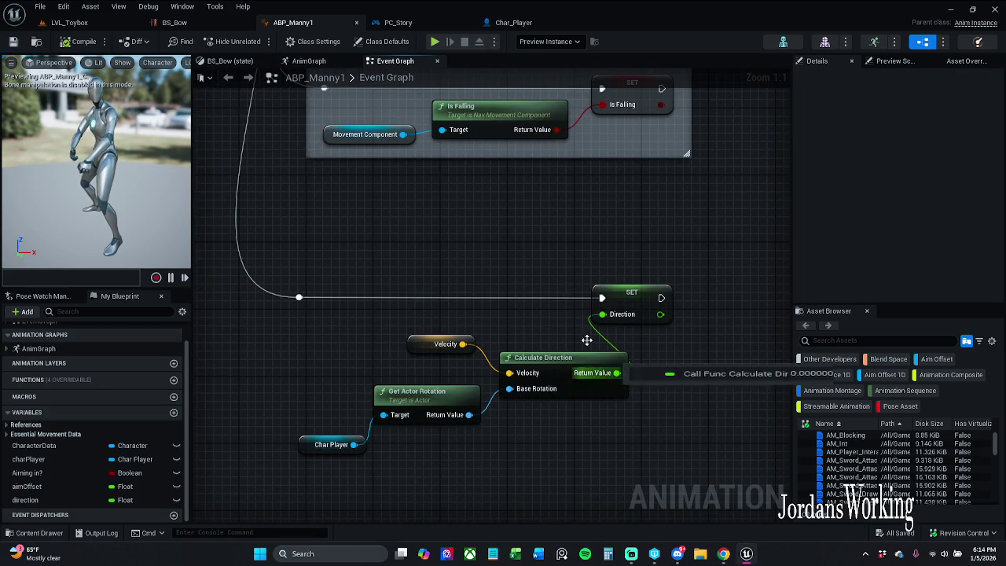
{"action": "left_click_drag", "start_coordinate": [322, 455], "coordinate": [634, 325]}
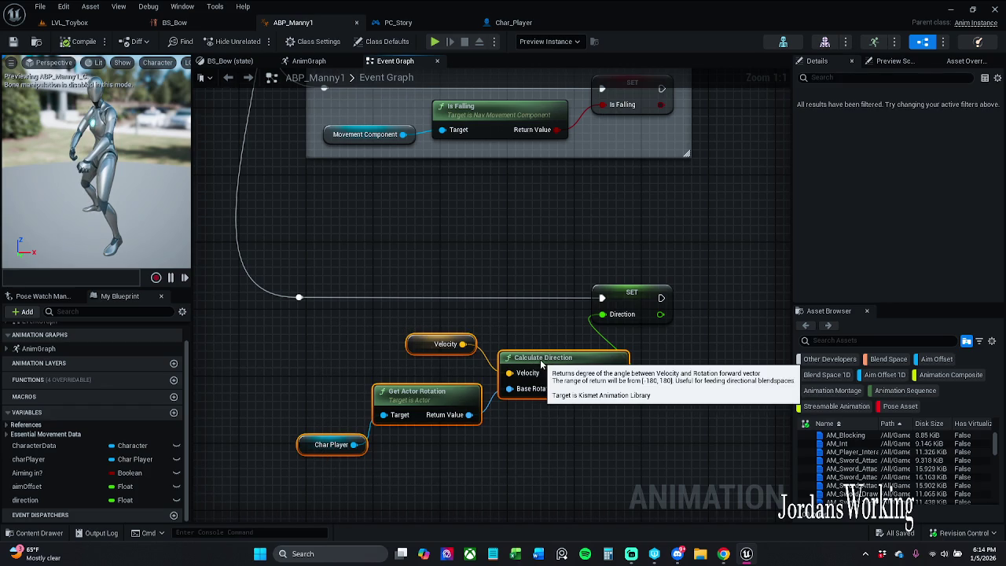
{"action": "left_click_drag", "start_coordinate": [518, 358], "coordinate": [519, 350]}
{"action": "left_click", "coordinate": [550, 450]}
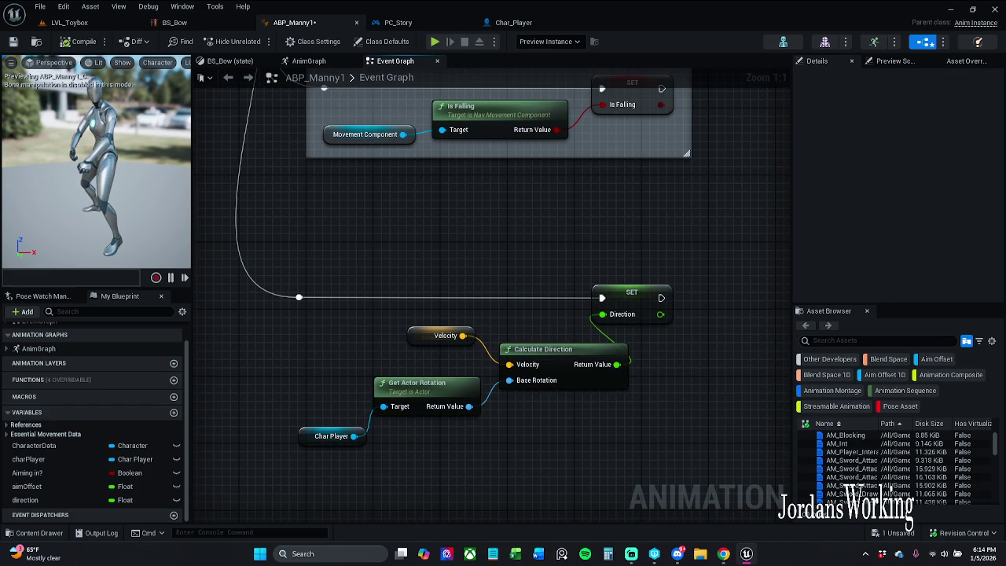
{"action": "left_click", "coordinate": [13, 42]}
Step: Delete the Char Player getter feeding Get Actor Rotation
{"action": "left_click_drag", "start_coordinate": [368, 269], "coordinate": [401, 194]}
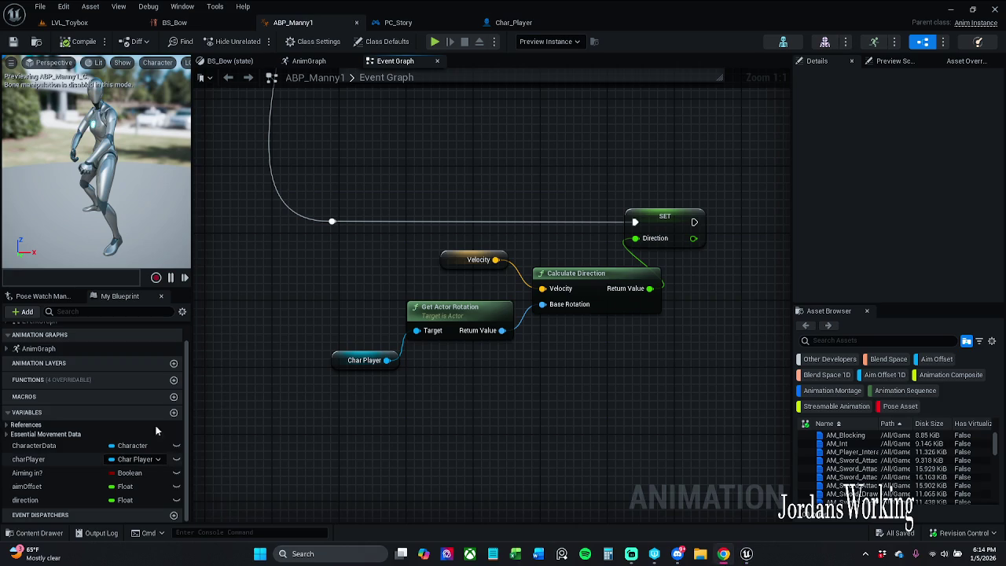
{"action": "left_click_drag", "start_coordinate": [303, 284], "coordinate": [283, 268]}
{"action": "left_click", "coordinate": [354, 342]}
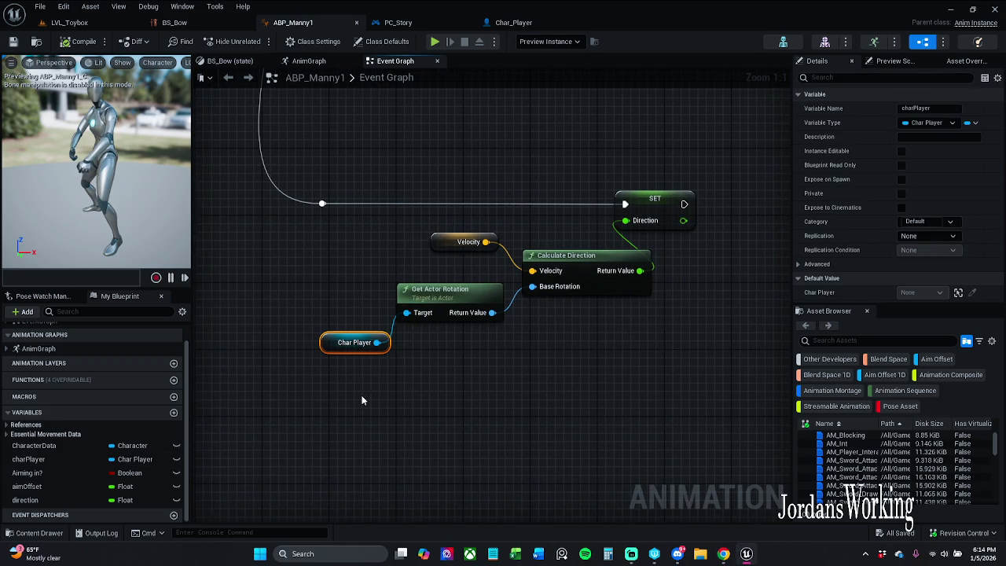
{"action": "key", "text": "Delete"}
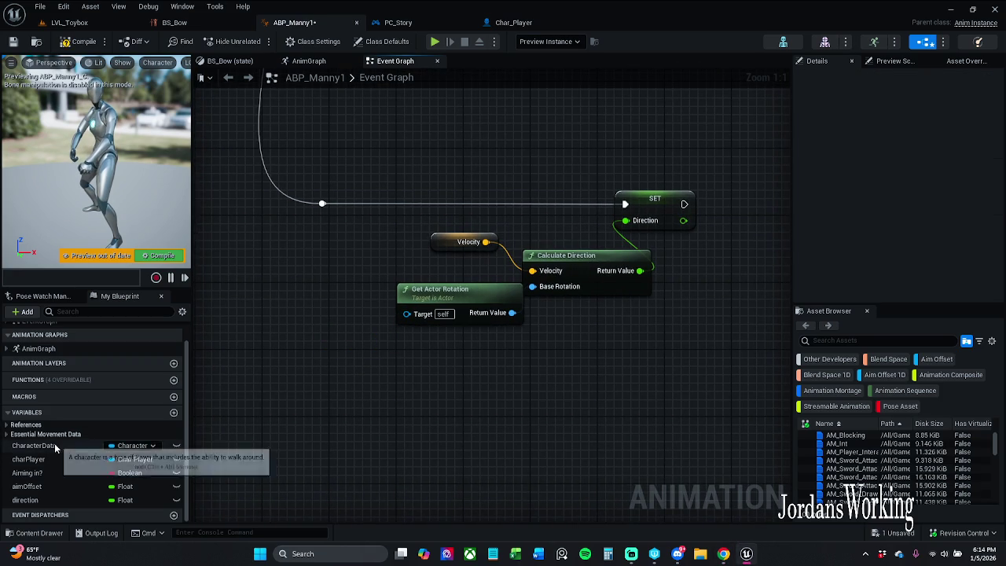
Step: Wire the Character reference into Get Actor Rotation's Target and save the blueprint
{"action": "left_click", "coordinate": [31, 445]}
{"action": "left_click", "coordinate": [7, 426]}
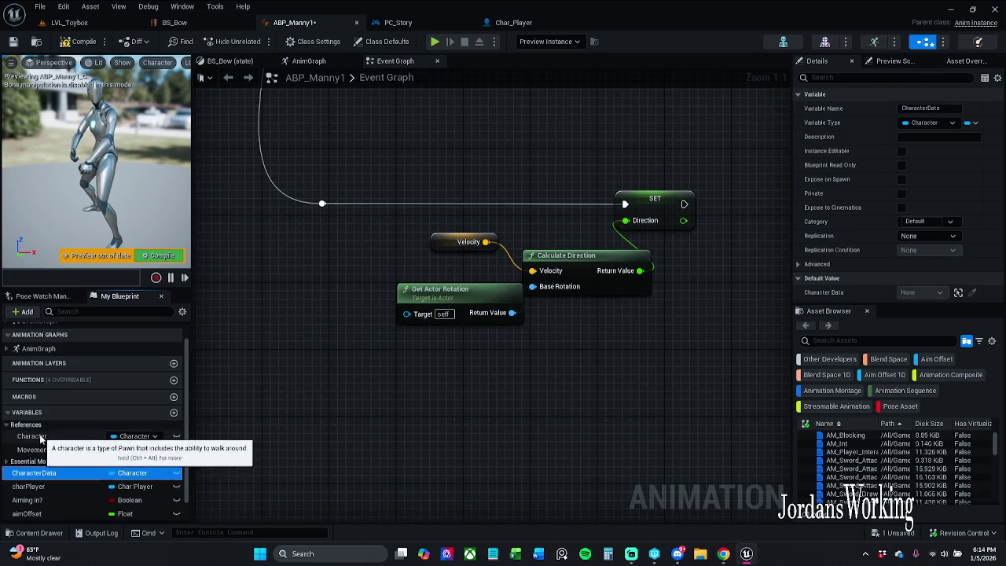
{"action": "left_click", "coordinate": [44, 438]}
{"action": "mouse_move", "coordinate": [44, 438]}
{"action": "left_mouse_down"}
{"action": "mouse_move", "coordinate": [390, 366]}
{"action": "mouse_move", "coordinate": [406, 313]}
{"action": "left_mouse_up"}
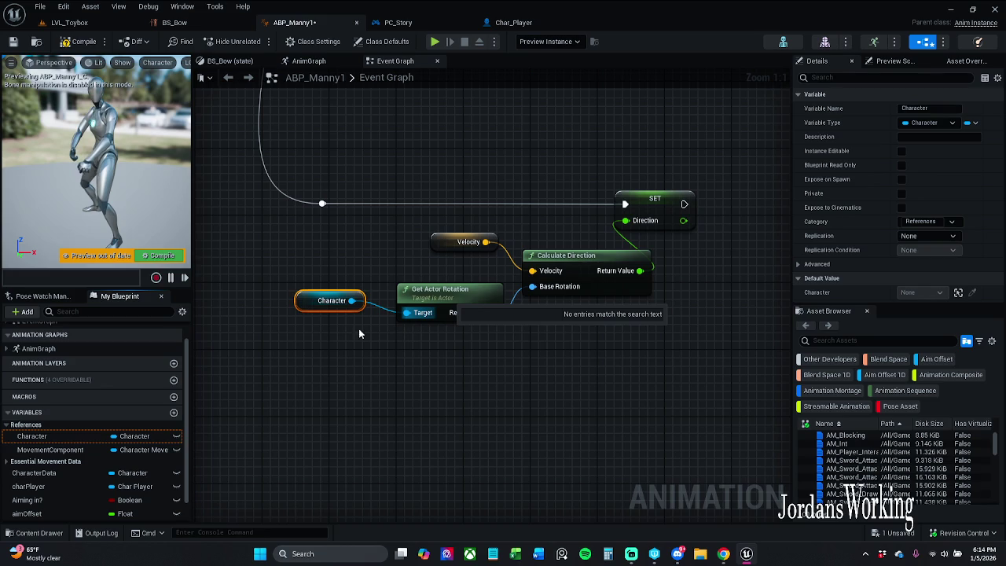
{"action": "left_click_drag", "start_coordinate": [297, 300], "coordinate": [315, 325]}
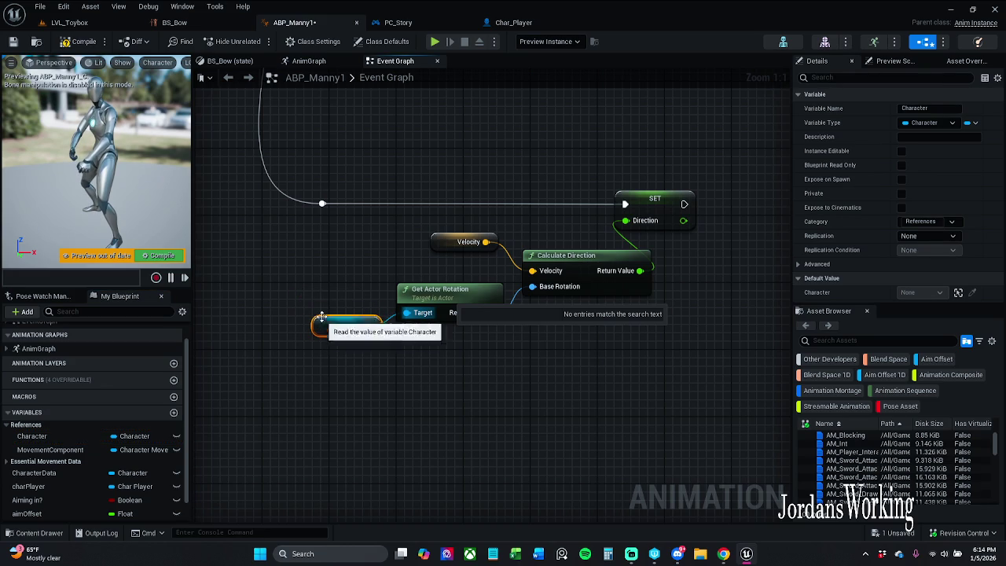
{"action": "left_click", "coordinate": [15, 42]}
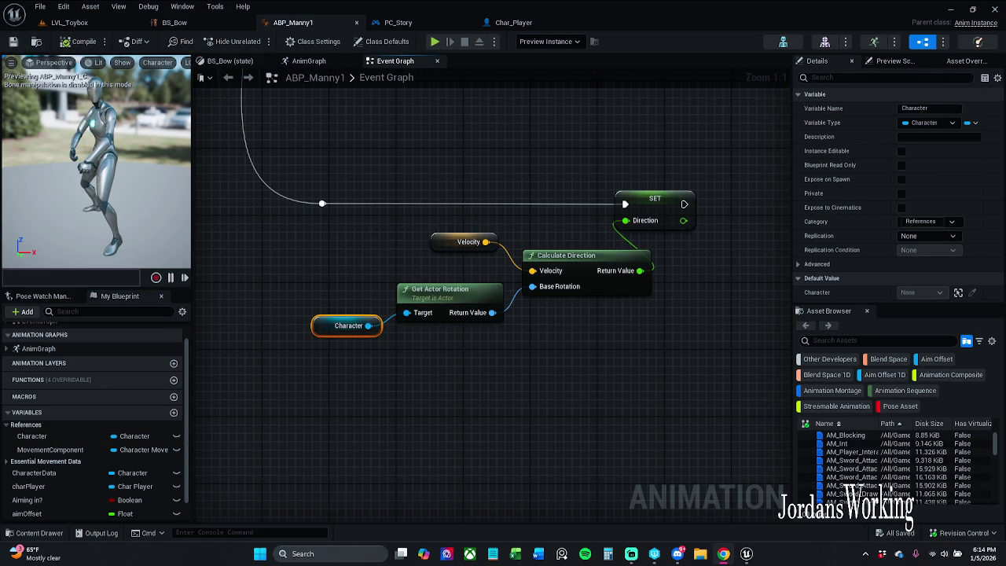
{"action": "left_click_drag", "start_coordinate": [288, 357], "coordinate": [292, 359]}
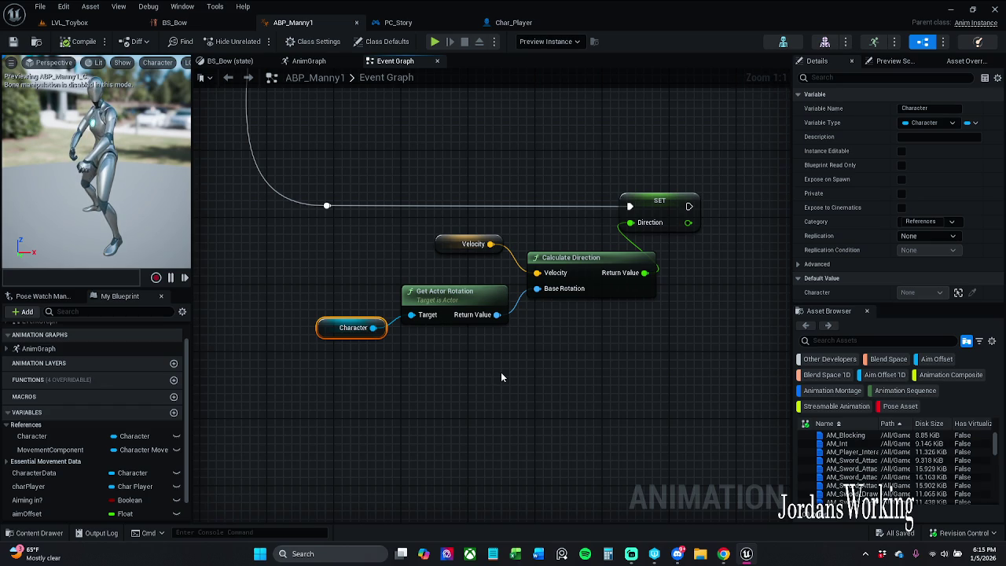
{"action": "left_click", "coordinate": [514, 22]}
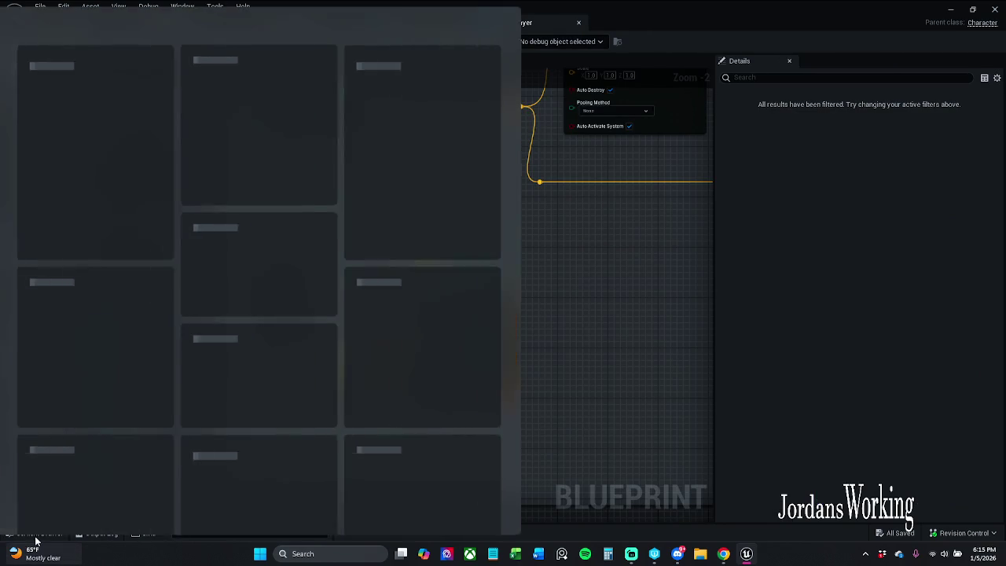
Step: Browse the Content Drawer to _MyContent > Actors > _Inventory and open BP_Item_Bow
{"action": "left_click", "coordinate": [34, 533]}
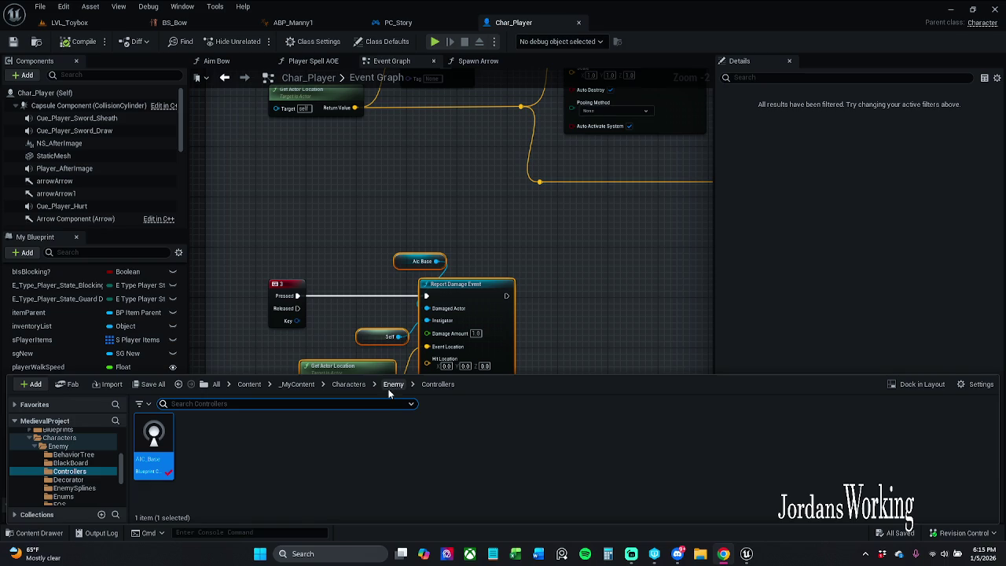
{"action": "left_click", "coordinate": [299, 384]}
{"action": "left_click", "coordinate": [154, 449]}
{"action": "double_click", "coordinate": [154, 449]}
{"action": "left_click", "coordinate": [163, 470]}
{"action": "double_click", "coordinate": [163, 470]}
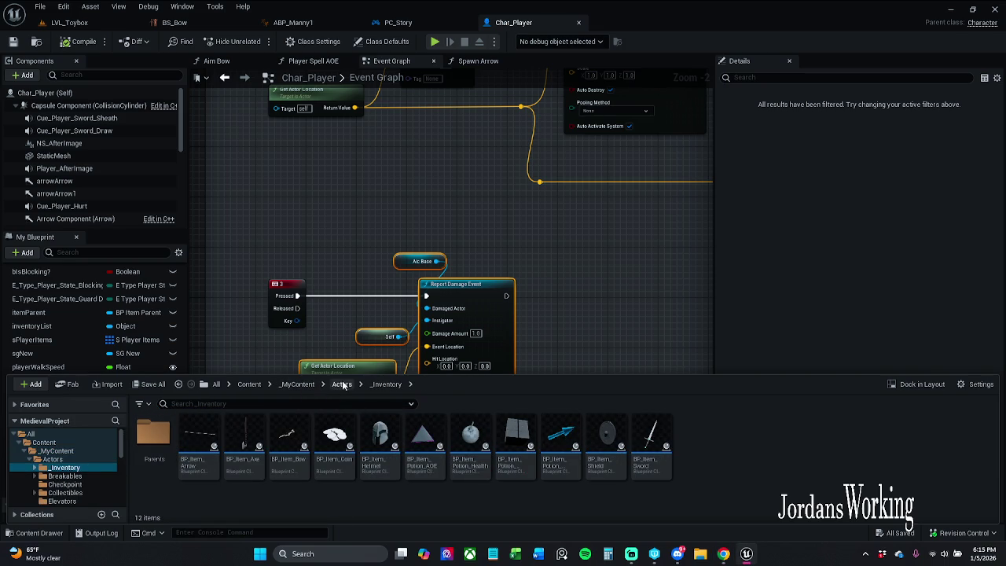
{"action": "double_click", "coordinate": [288, 439]}
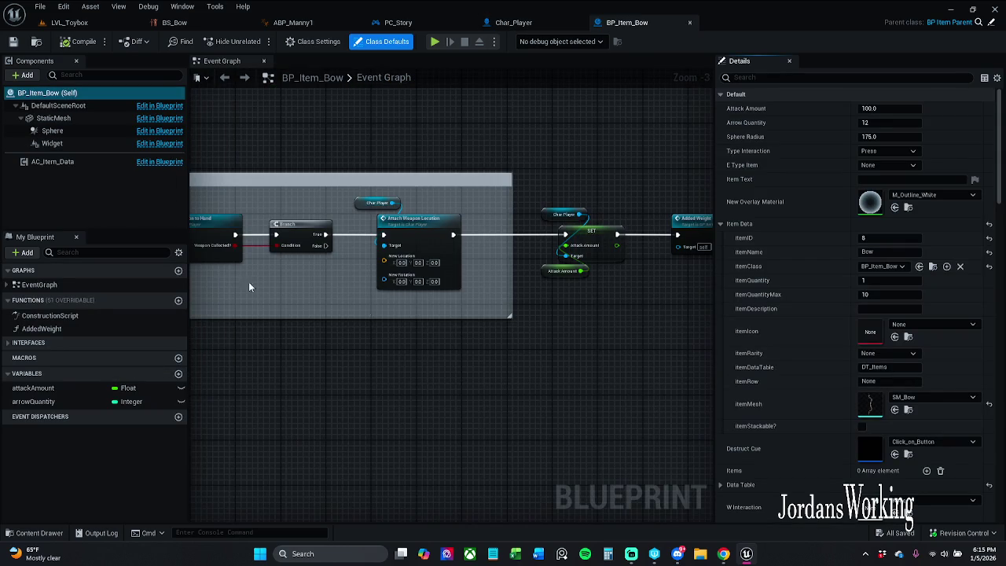
Step: Inspect BP_Item_Bow's StaticMesh component and browse to its mesh asset
{"action": "left_click", "coordinate": [53, 118]}
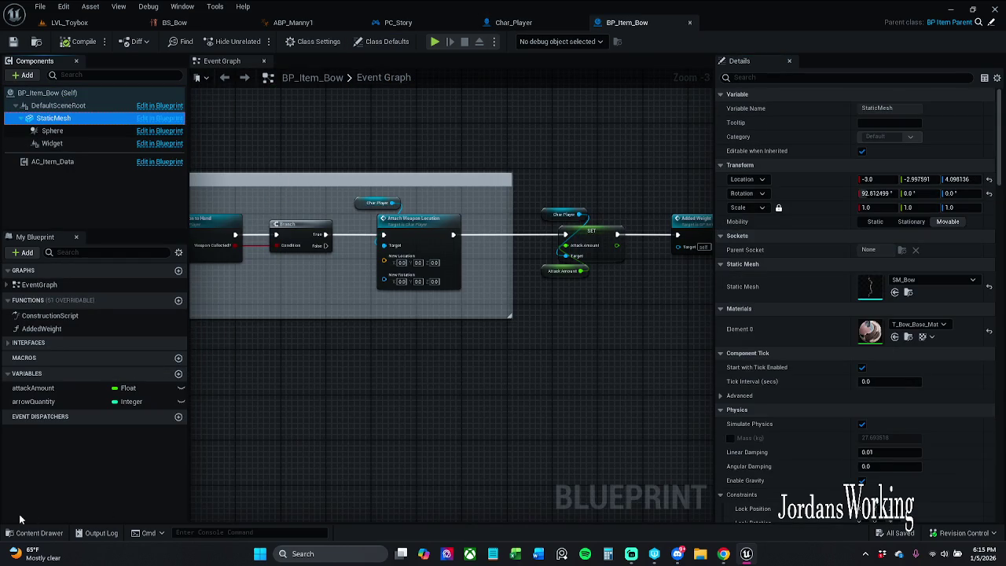
{"action": "left_click", "coordinate": [34, 532]}
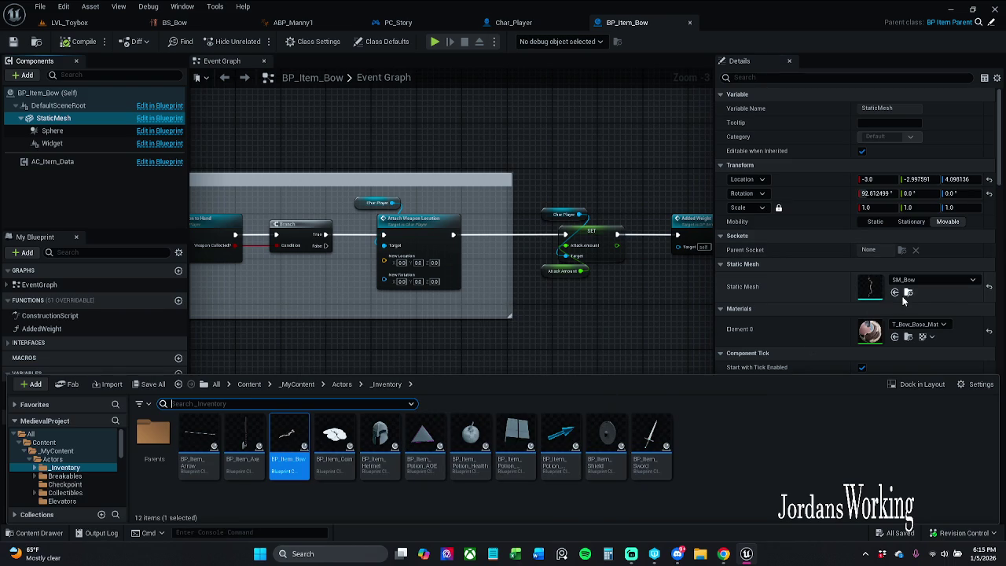
{"action": "left_click", "coordinate": [597, 354]}
{"action": "left_click", "coordinate": [908, 292]}
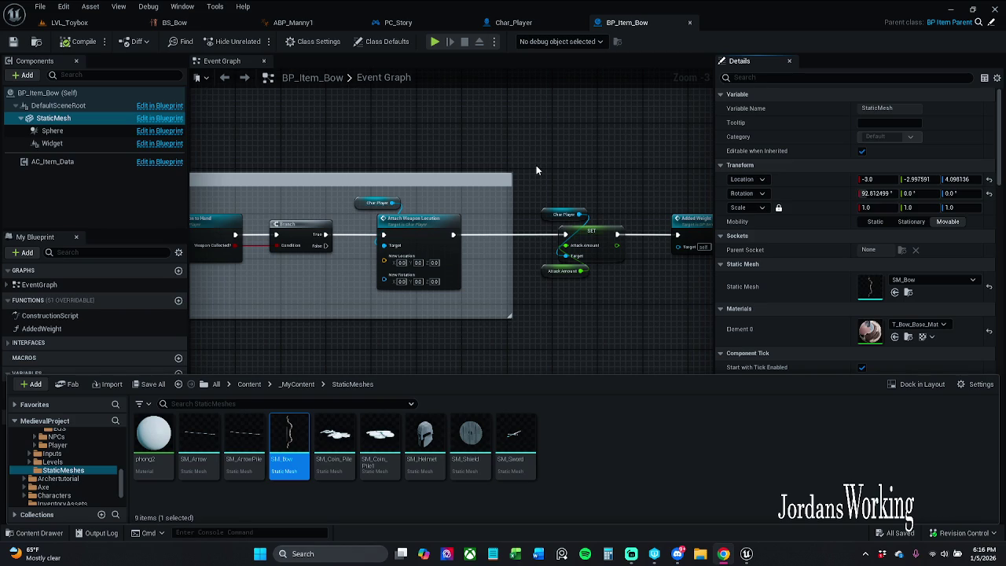
{"action": "scroll", "coordinate": [660, 160], "scroll_direction": "down", "scroll_amount": 1}
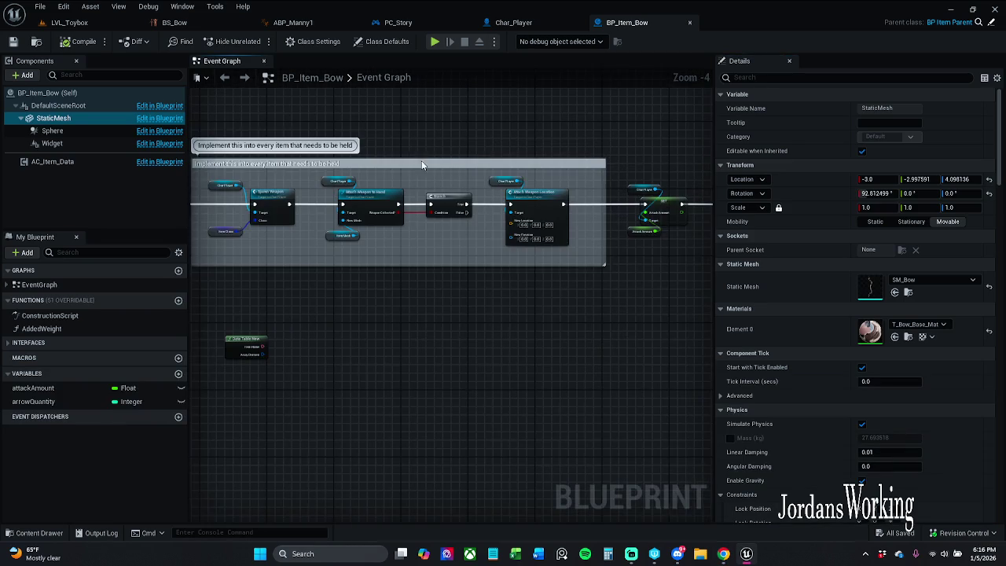
{"action": "left_click_drag", "start_coordinate": [422, 161], "coordinate": [527, 163]}
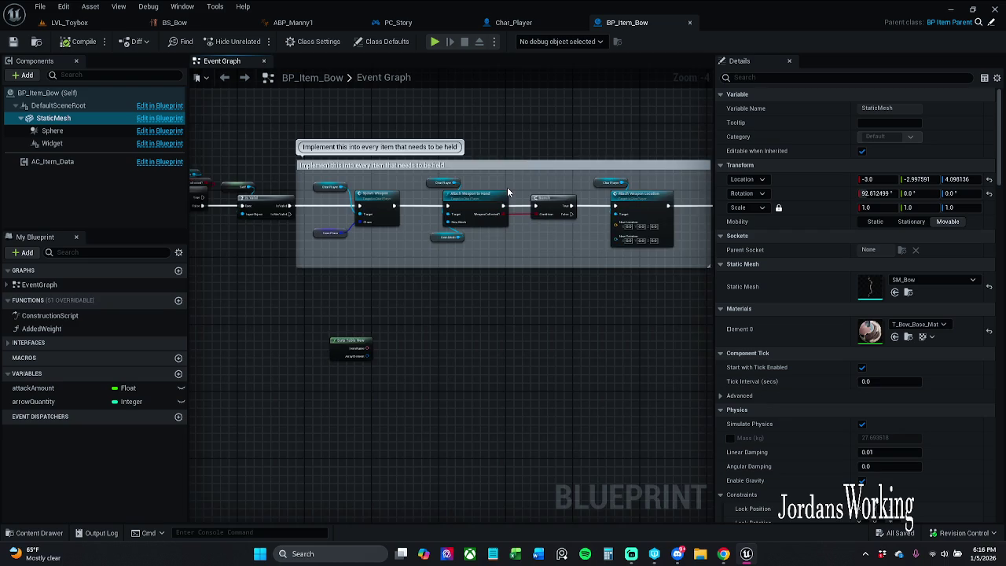
{"action": "scroll", "coordinate": [507, 187], "scroll_direction": "up", "scroll_amount": 3}
Step: Check the Item Class variable's default, keeping it set to BP_Item_Bow
{"action": "left_click", "coordinate": [405, 253]}
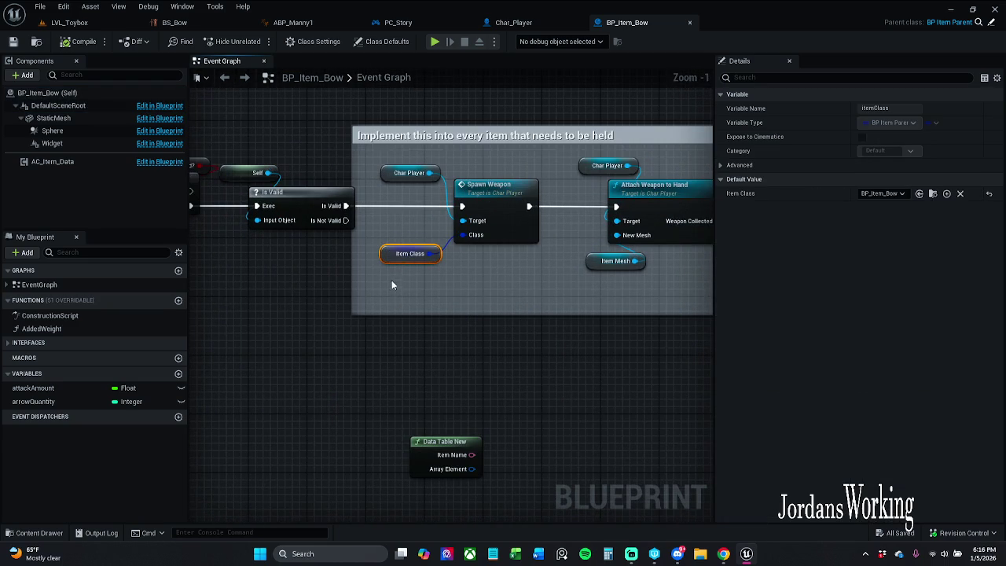
{"action": "left_click", "coordinate": [889, 195]}
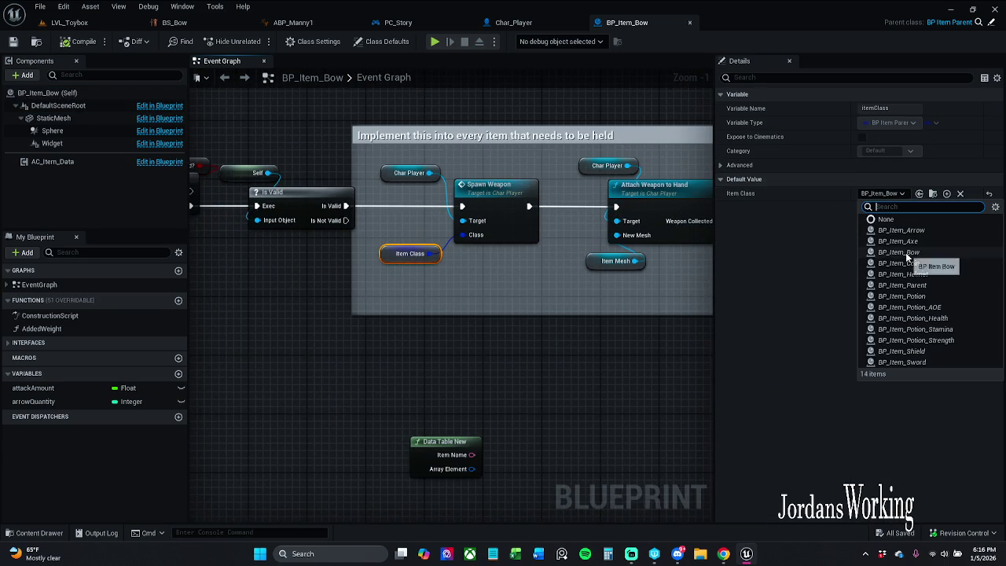
{"action": "mouse_move", "coordinate": [516, 341]}
{"action": "left_mouse_down"}
{"action": "mouse_move", "coordinate": [541, 309]}
{"action": "mouse_move", "coordinate": [739, 313]}
{"action": "left_mouse_up"}
{"action": "mouse_move", "coordinate": [240, 164]}
{"action": "left_mouse_down"}
{"action": "mouse_move", "coordinate": [409, 163]}
{"action": "mouse_move", "coordinate": [144, 161]}
{"action": "left_mouse_up"}
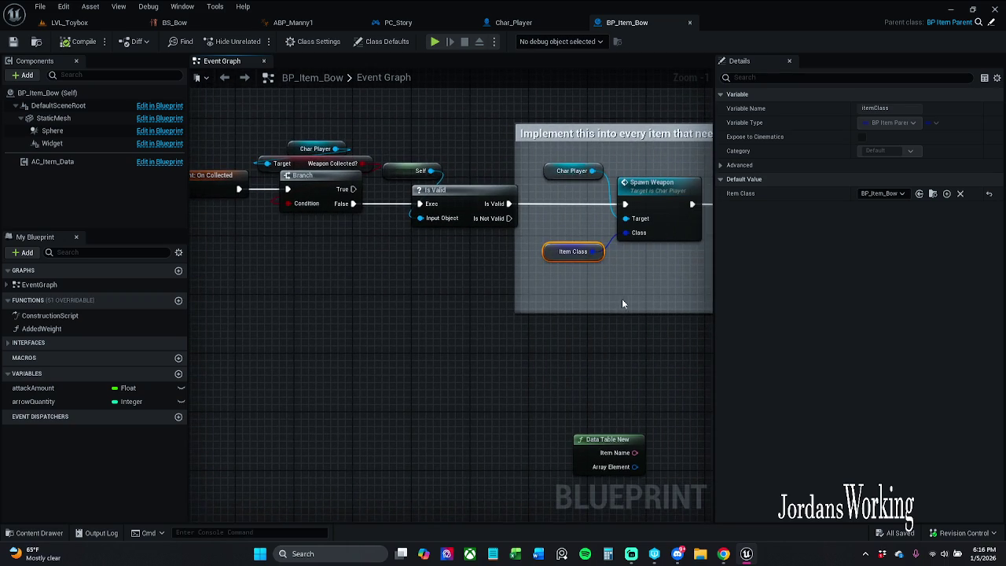
{"action": "left_click_drag", "start_coordinate": [625, 303], "coordinate": [536, 303]}
{"action": "left_click", "coordinate": [883, 193]}
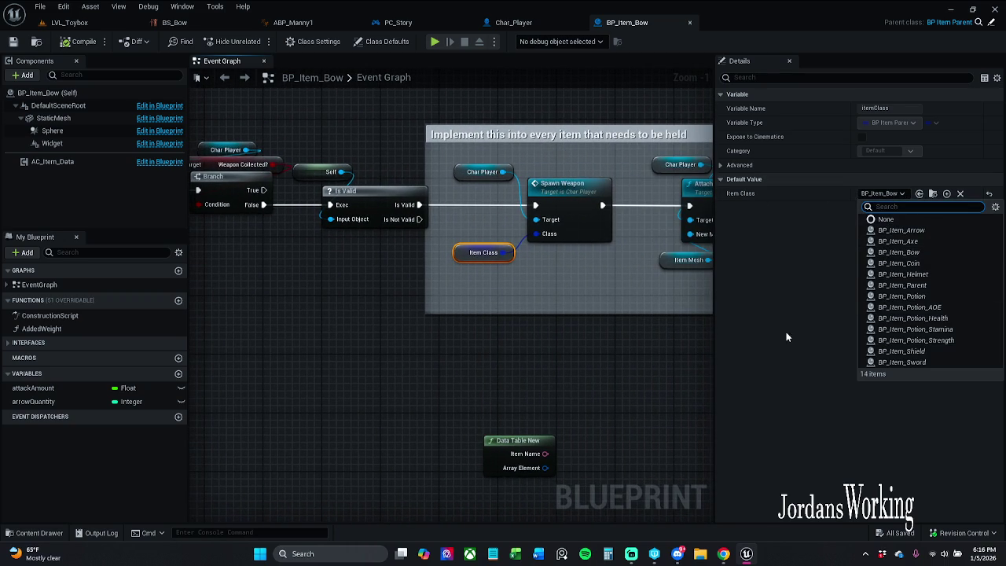
Step: Recheck the StaticMesh component and reveal SM_Bow in the StaticMeshes folder
{"action": "left_click_drag", "start_coordinate": [637, 302], "coordinate": [550, 303]}
{"action": "left_click_drag", "start_coordinate": [516, 273], "coordinate": [439, 281]}
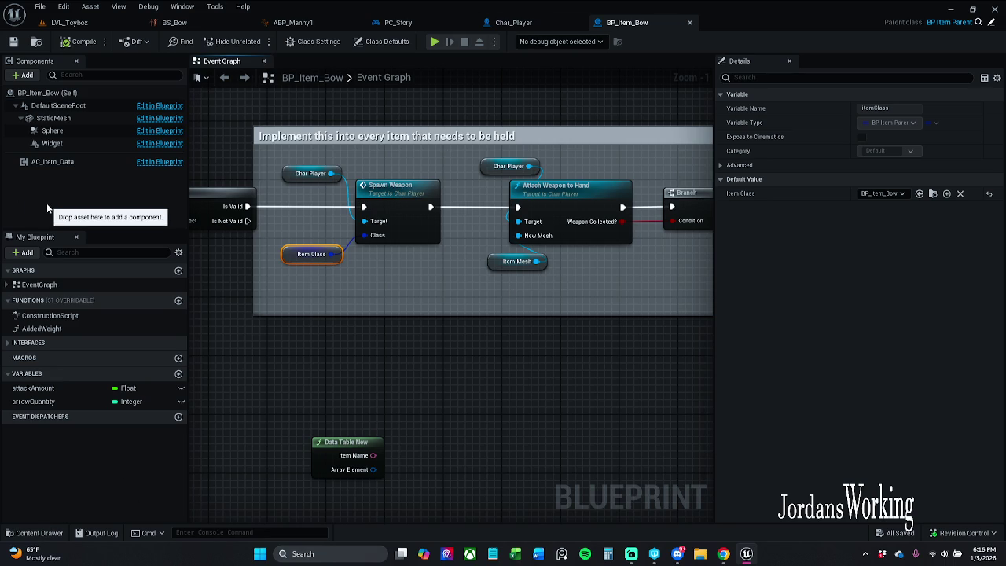
{"action": "left_click", "coordinate": [69, 118]}
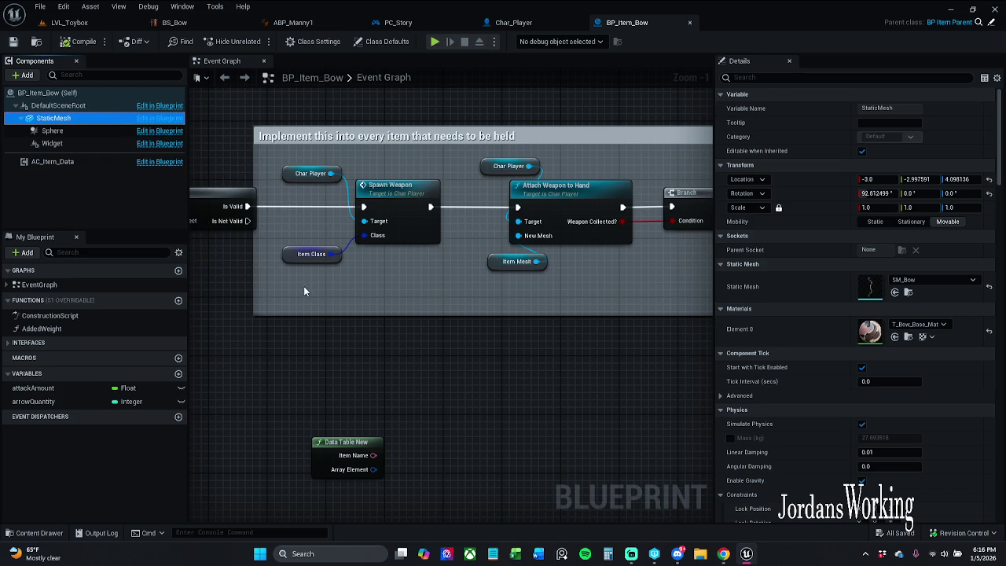
{"action": "left_click_drag", "start_coordinate": [401, 274], "coordinate": [351, 280]}
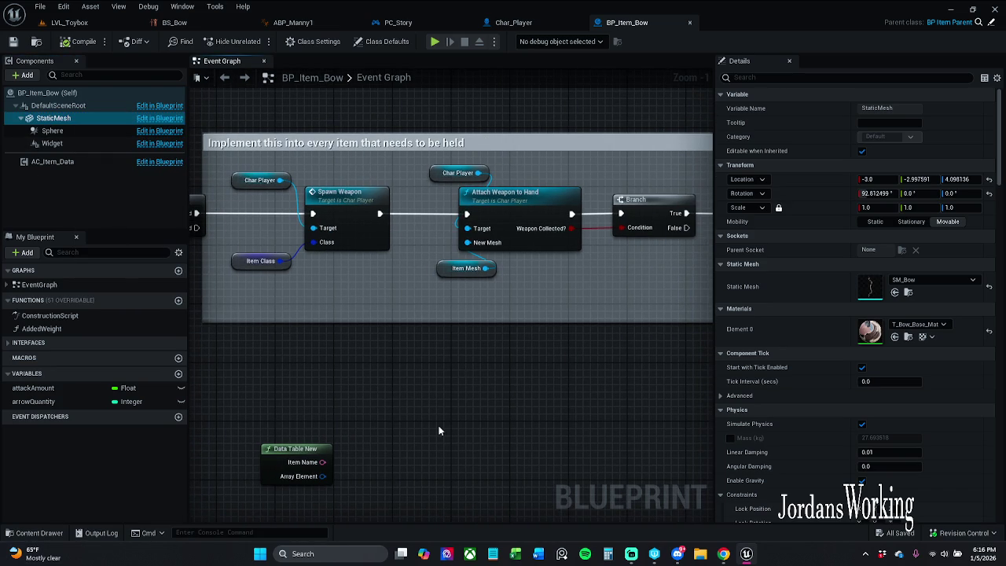
{"action": "left_click", "coordinate": [31, 533]}
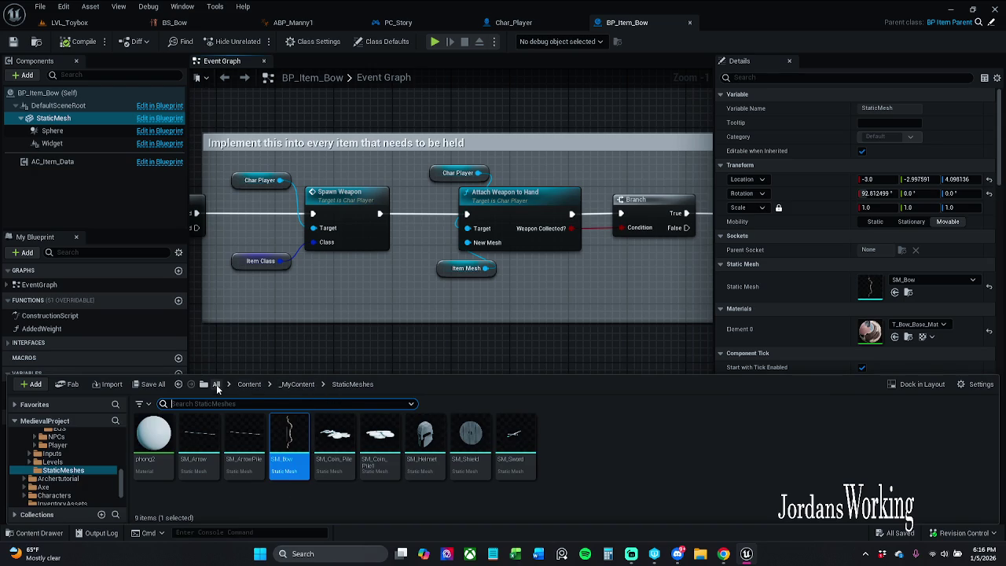
Step: Create an Actor blueprint named BP_Bow in Content/_MyContent/Actors and save it
{"action": "left_click", "coordinate": [216, 384]}
{"action": "double_click", "coordinate": [154, 436]}
{"action": "double_click", "coordinate": [154, 436]}
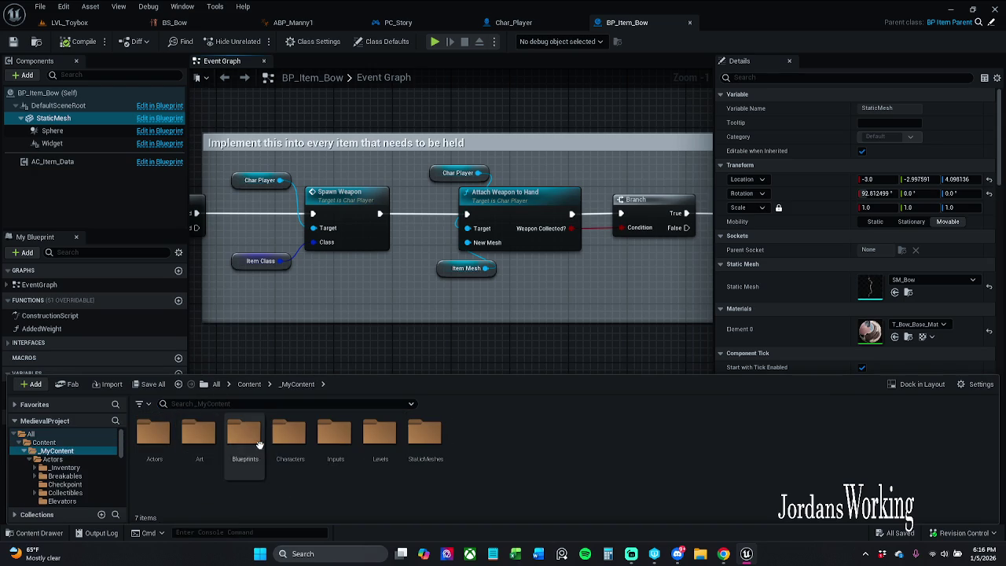
{"action": "double_click", "coordinate": [154, 440]}
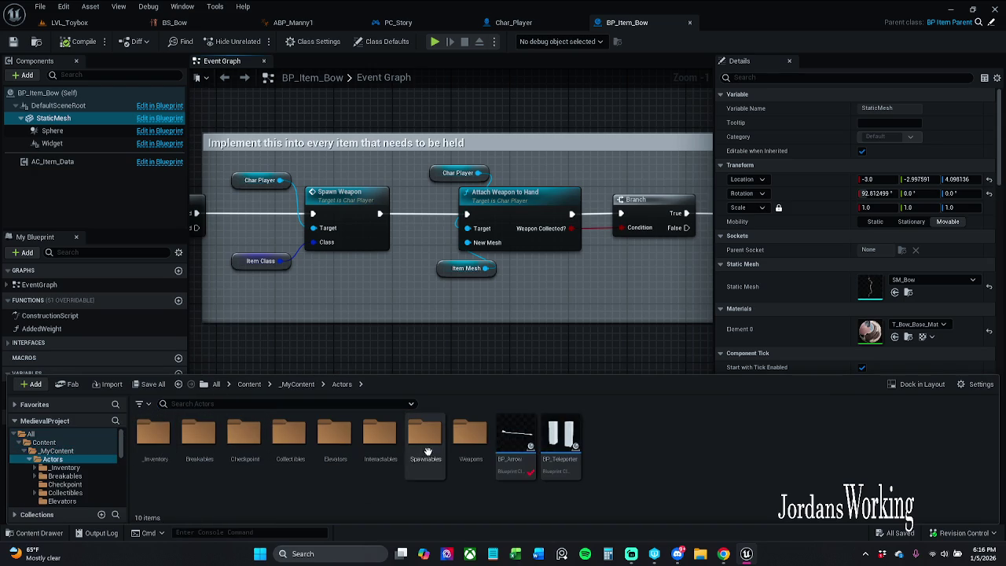
{"action": "right_click", "coordinate": [613, 449]}
{"action": "left_click", "coordinate": [667, 153]}
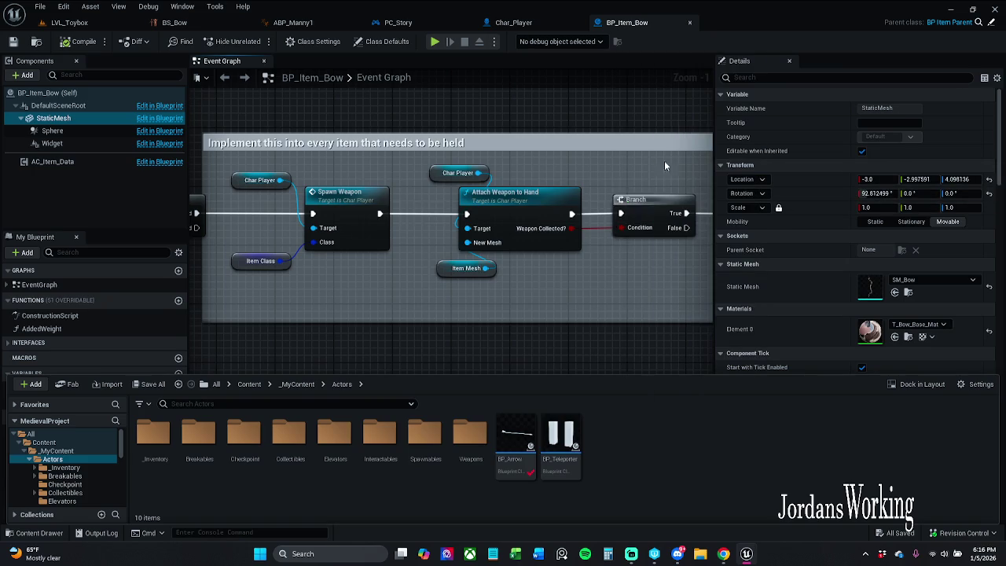
{"action": "left_click", "coordinate": [397, 182]}
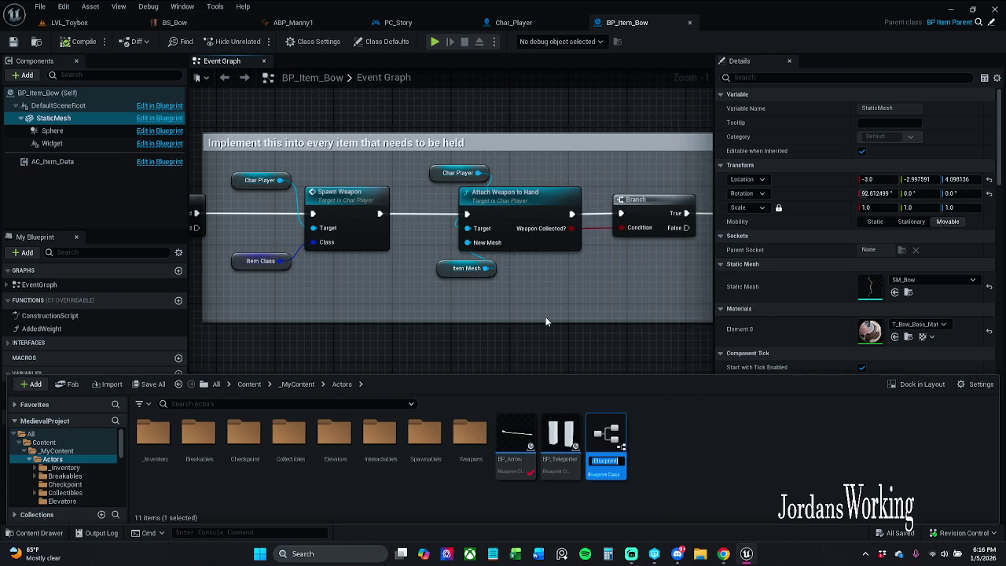
{"action": "type", "text": "BP_Bow"}
{"action": "key", "text": "Return"}
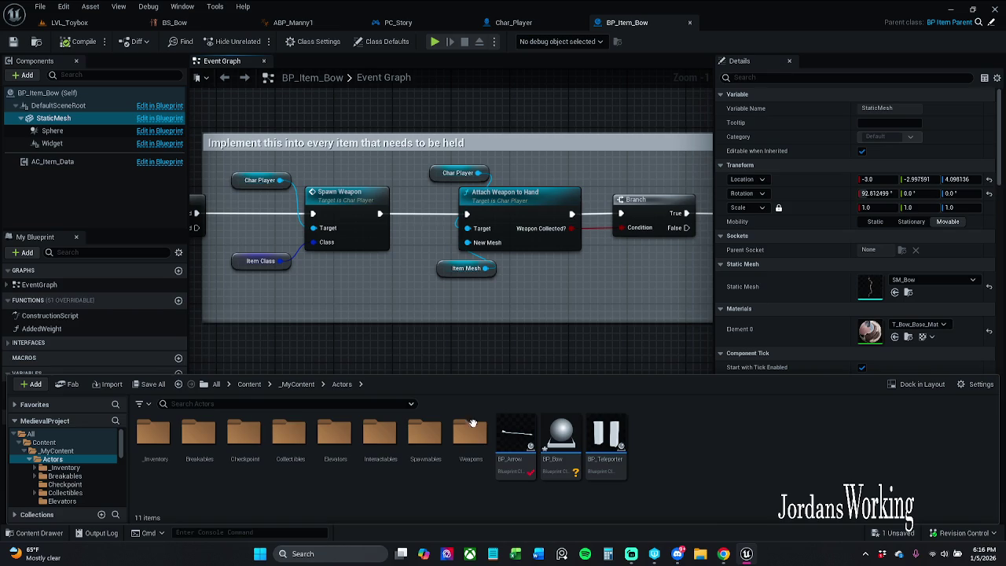
{"action": "left_click", "coordinate": [149, 383]}
{"action": "left_click", "coordinate": [574, 394]}
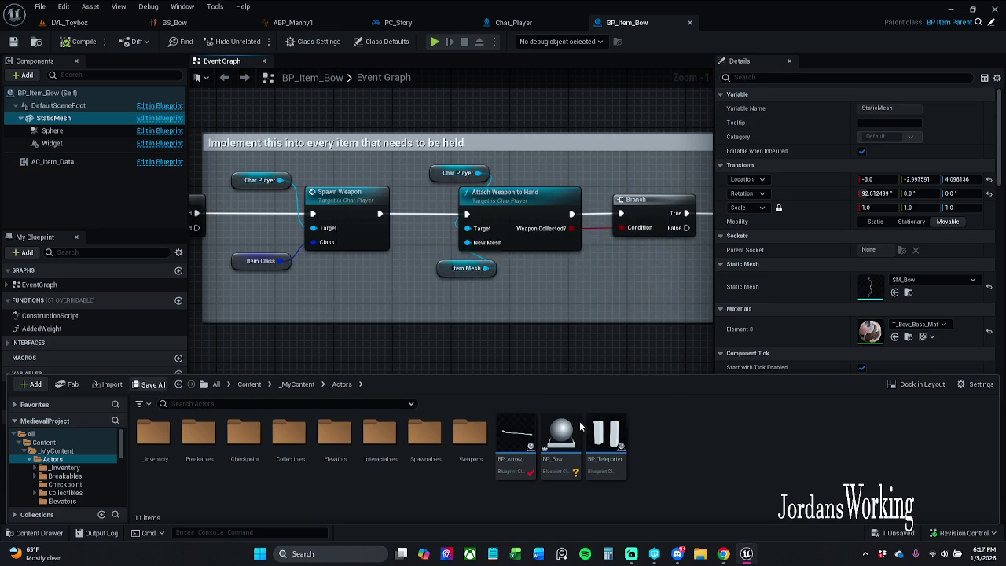
Step: Open BP_Bow and add a Skeletal Mesh component to it
{"action": "double_click", "coordinate": [557, 442]}
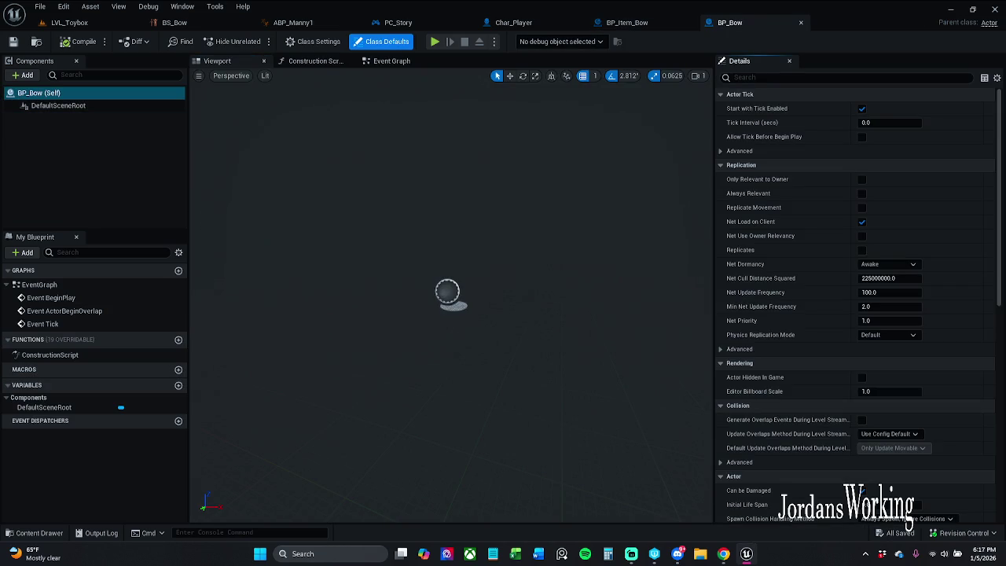
{"action": "left_click", "coordinate": [27, 75]}
{"action": "type", "text": "skele"}
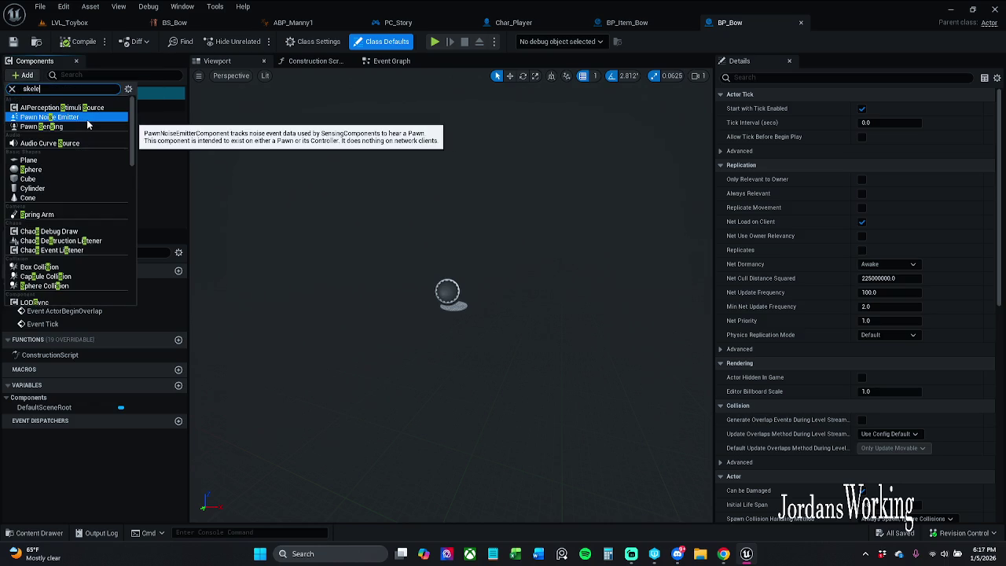
{"action": "left_click", "coordinate": [87, 107]}
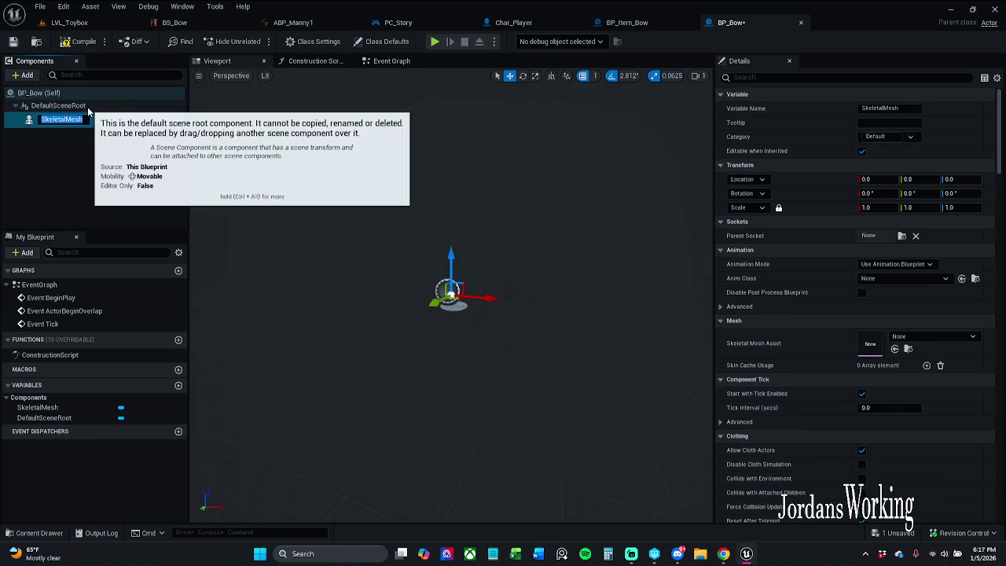
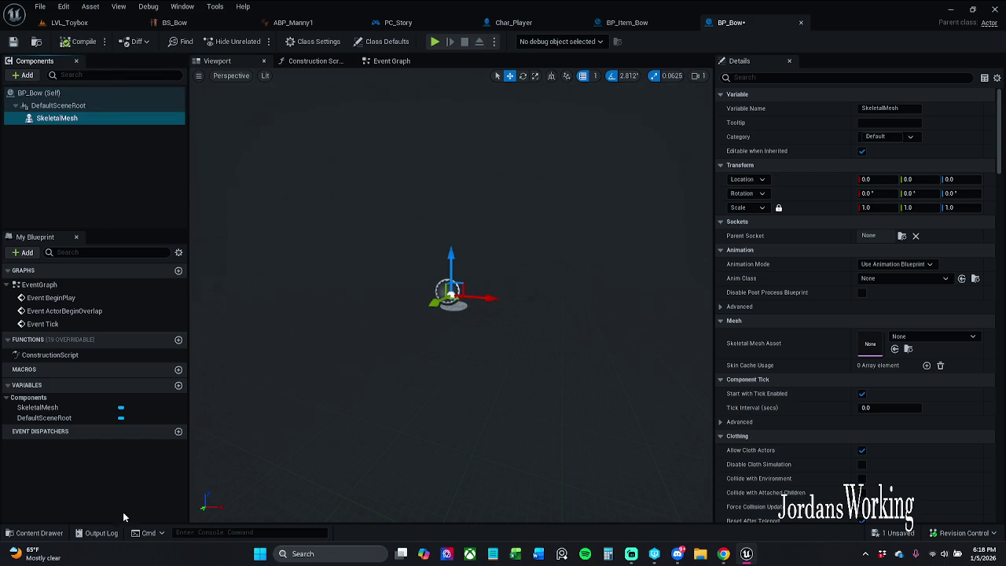
Step: Assign SK_ElvenBow from Archertutorial/Bow to BP_Bow's skeletal mesh, then compile and save
{"action": "left_click", "coordinate": [52, 533]}
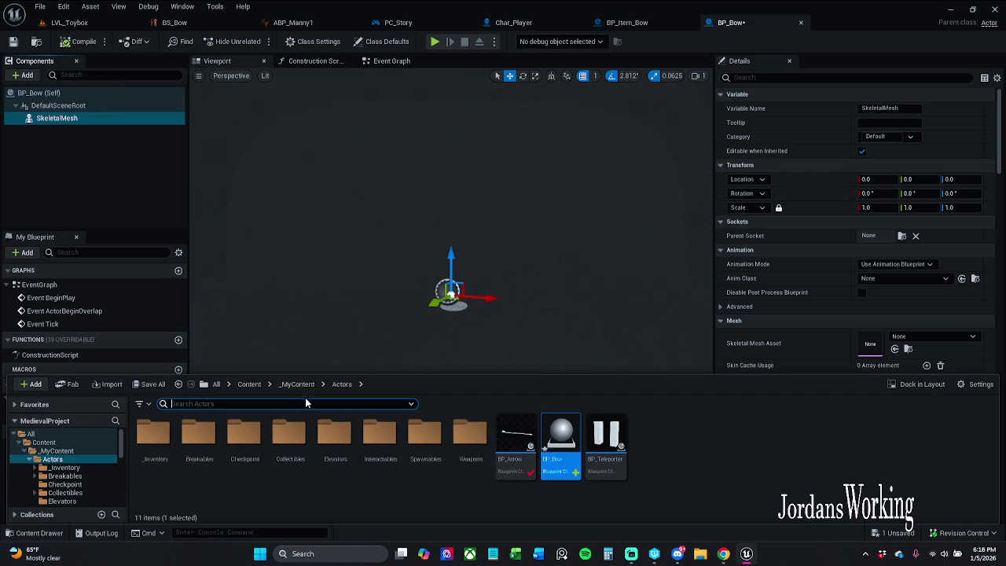
{"action": "left_click", "coordinate": [297, 383]}
{"action": "left_click", "coordinate": [249, 383]}
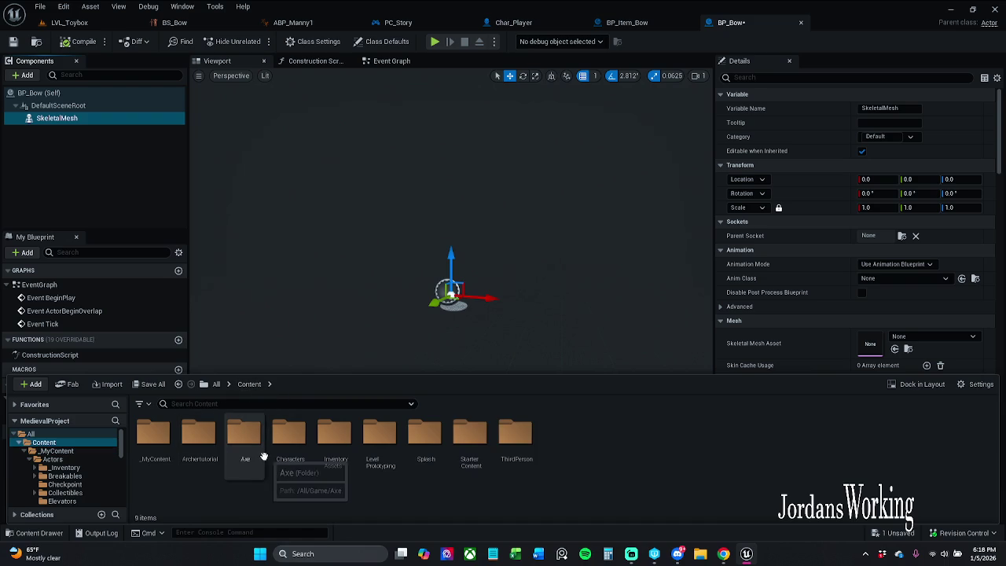
{"action": "double_click", "coordinate": [206, 452]}
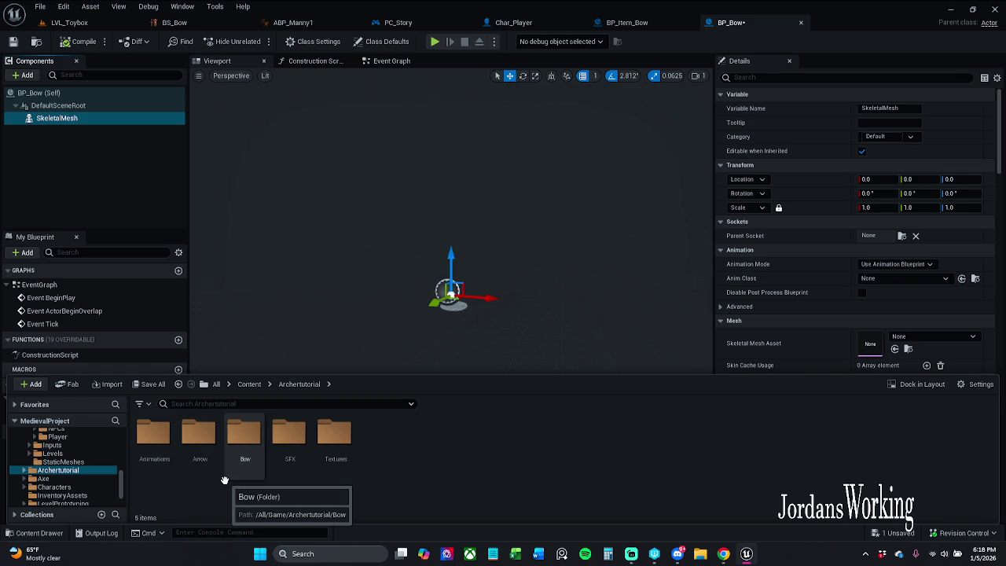
{"action": "double_click", "coordinate": [244, 444]}
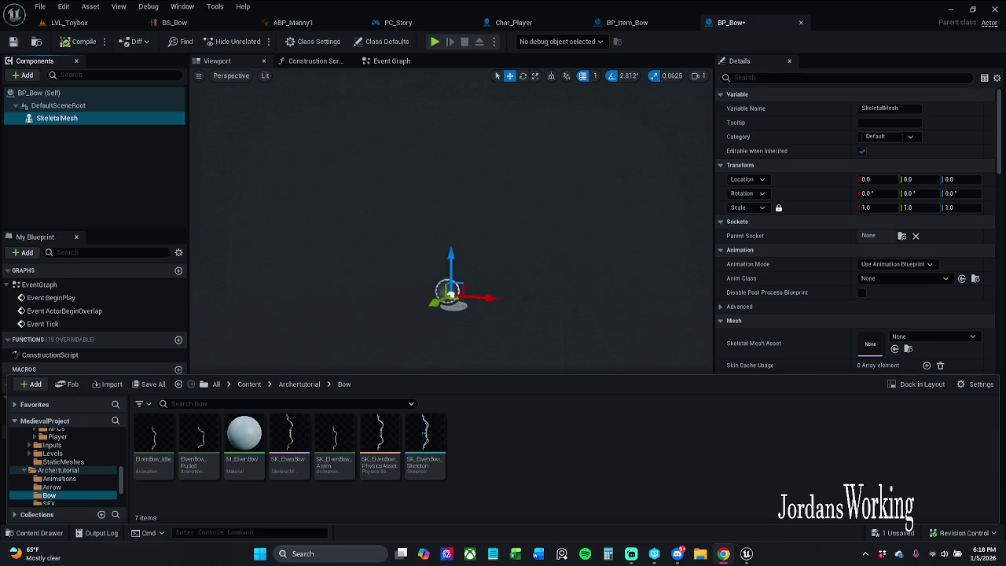
{"action": "mouse_move", "coordinate": [283, 454]}
{"action": "left_mouse_down"}
{"action": "mouse_move", "coordinate": [495, 263]}
{"action": "mouse_move", "coordinate": [888, 360]}
{"action": "mouse_move", "coordinate": [896, 350]}
{"action": "left_mouse_up"}
{"action": "left_click", "coordinate": [79, 41]}
{"action": "left_click", "coordinate": [14, 41]}
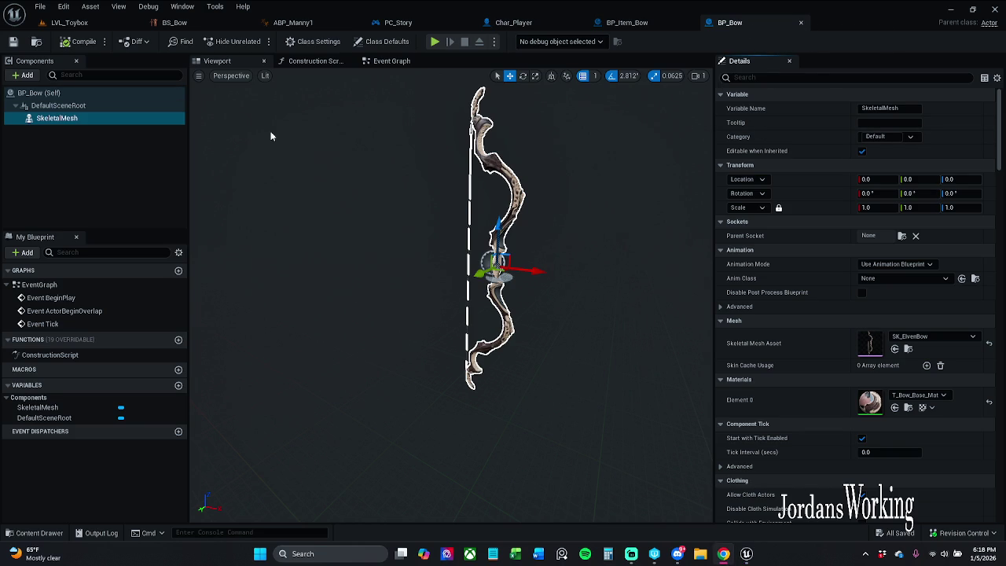
Step: Check the bow mesh's collision settings with an 'oll' filter, then close BP_Bow
{"action": "left_click_drag", "start_coordinate": [491, 125], "coordinate": [618, 107]}
{"action": "left_click", "coordinate": [794, 77]}
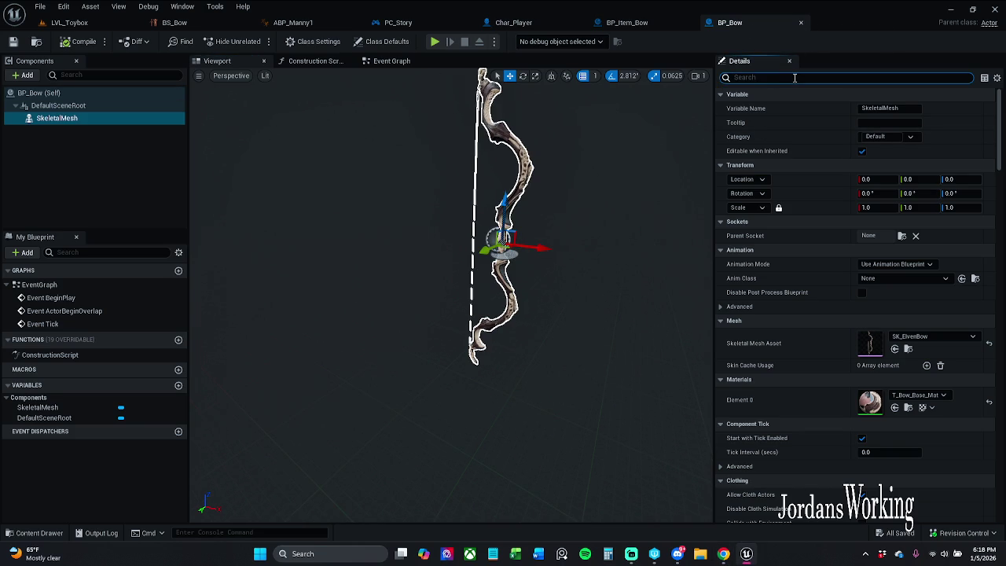
{"action": "type", "text": "coll"}
{"action": "scroll", "coordinate": [886, 236], "scroll_direction": "down", "scroll_amount": 5}
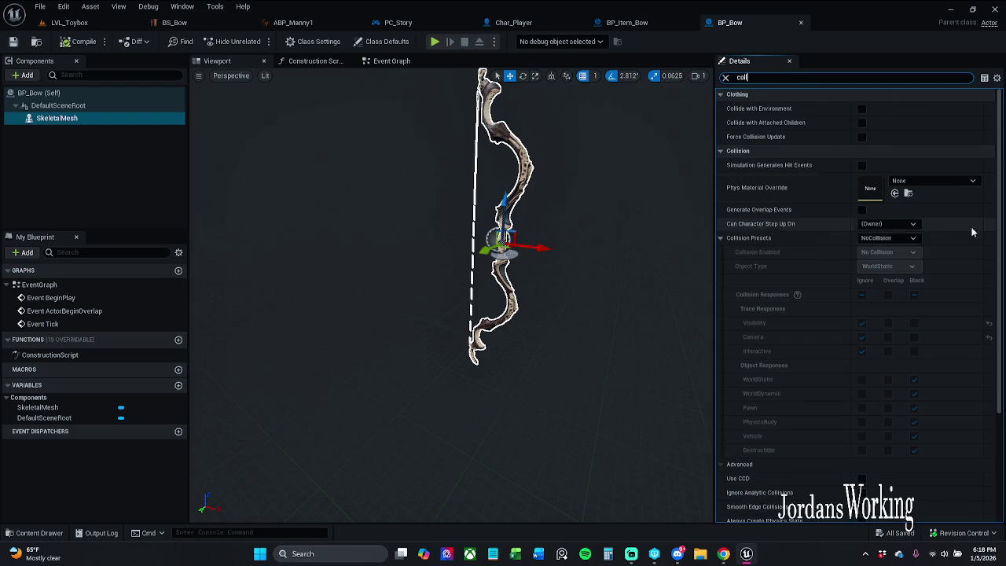
{"action": "left_click", "coordinate": [726, 77]}
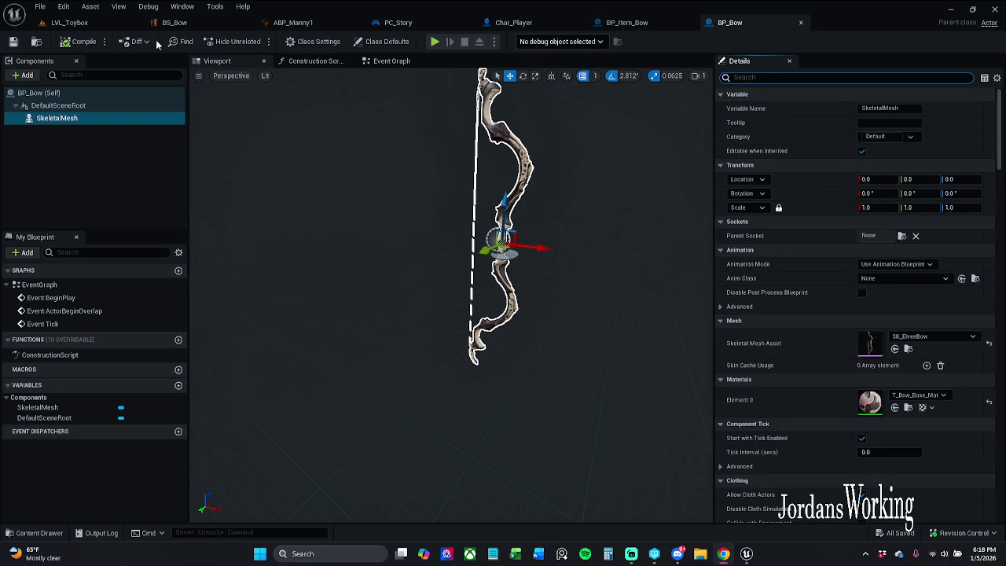
{"action": "left_click", "coordinate": [801, 22]}
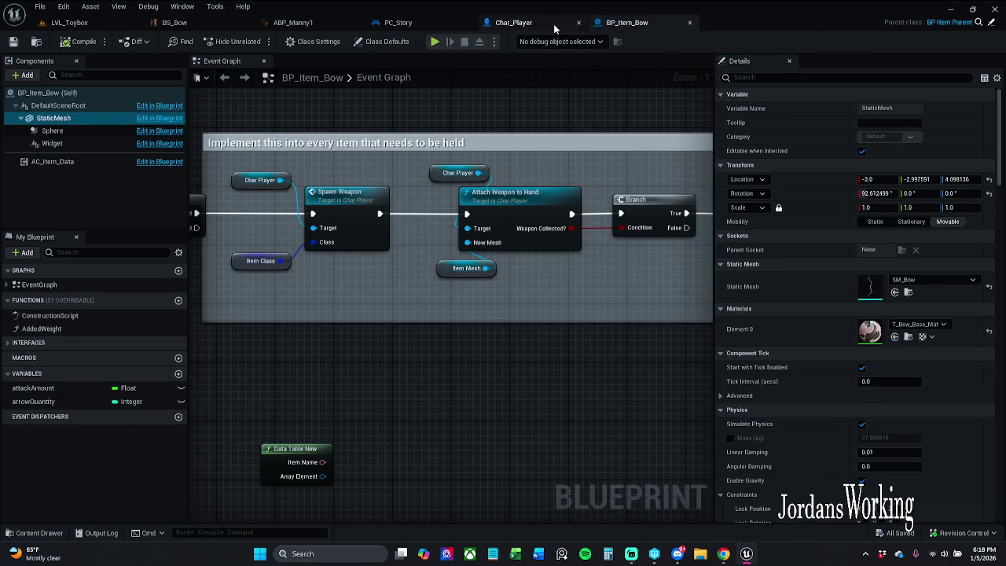
Step: In Char_Player, select Mesh_Loc_HandL, view its empty Static Mesh list, and show the Bow folder
{"action": "left_click", "coordinate": [519, 24]}
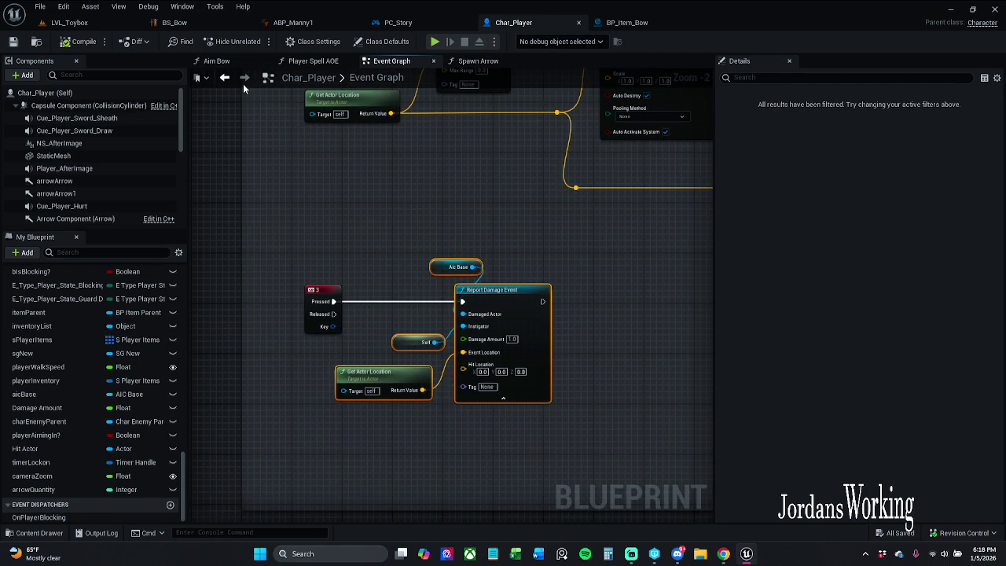
{"action": "left_click", "coordinate": [73, 94]}
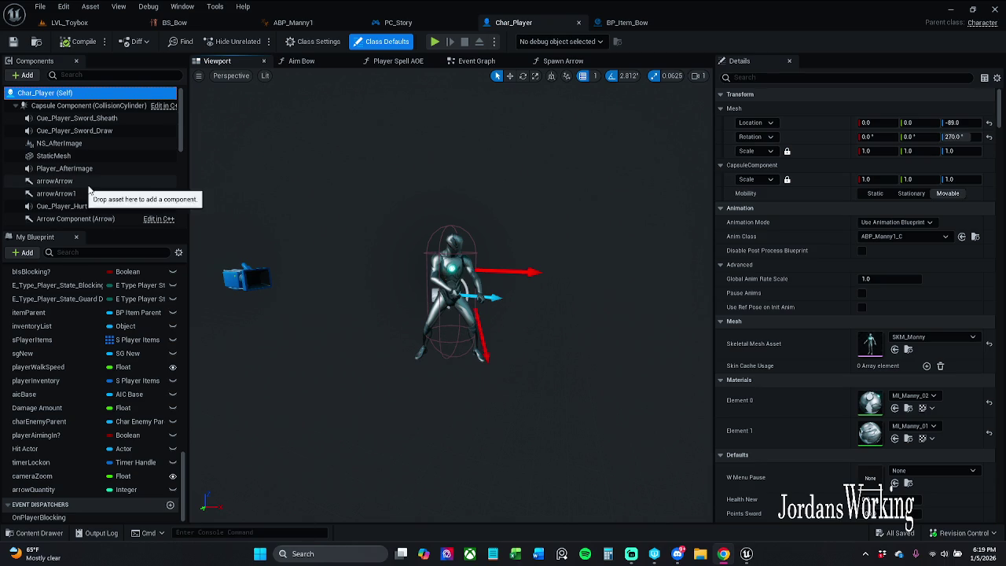
{"action": "scroll", "coordinate": [78, 180], "scroll_direction": "down", "scroll_amount": 5}
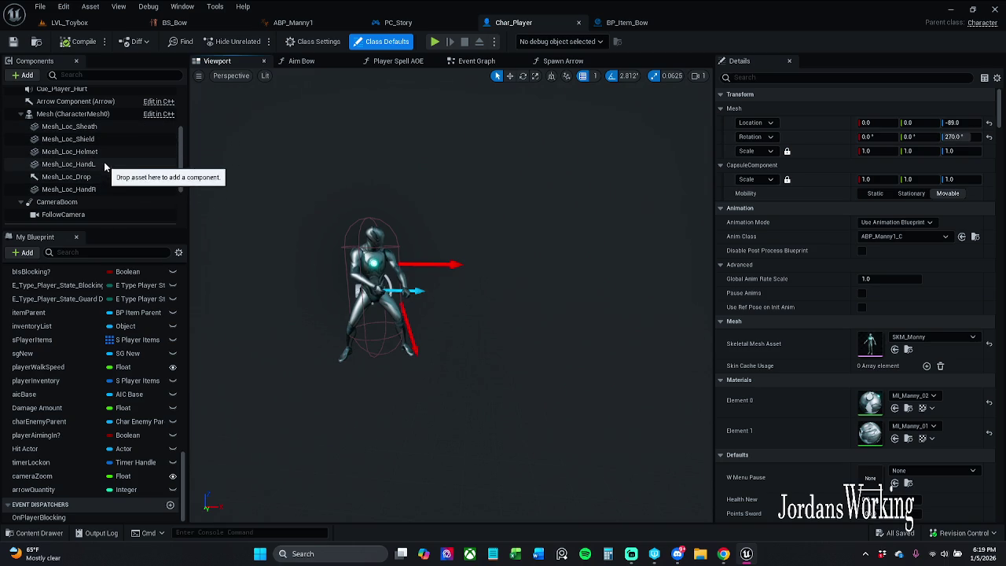
{"action": "left_click", "coordinate": [69, 164]}
{"action": "left_click", "coordinate": [934, 280]}
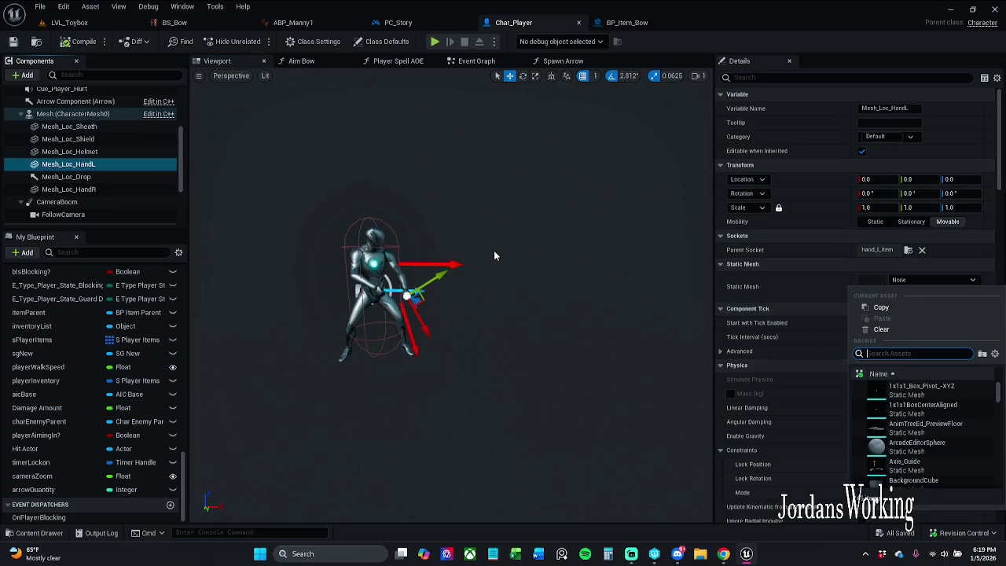
{"action": "left_click", "coordinate": [34, 532]}
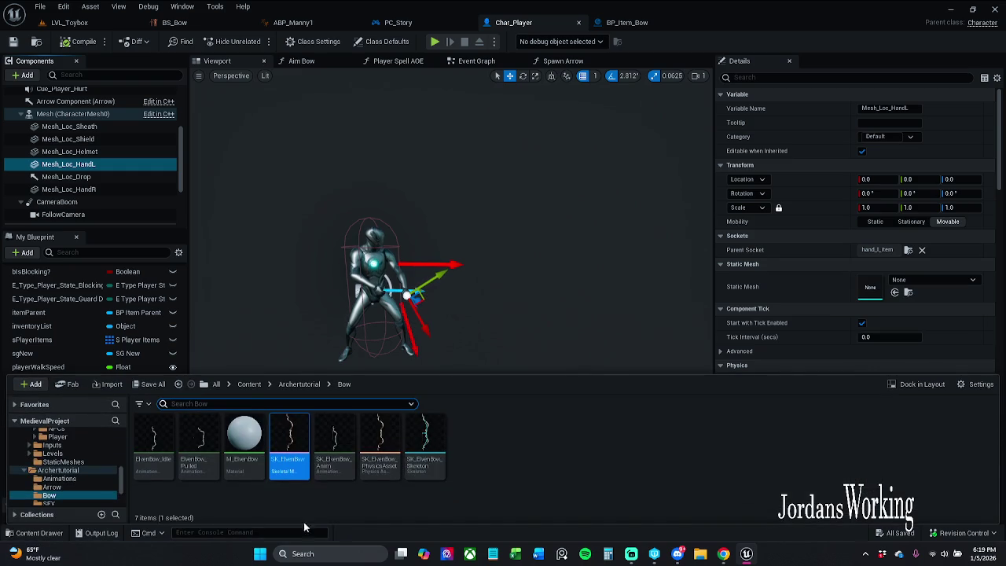
{"action": "mouse_move", "coordinate": [437, 454]}
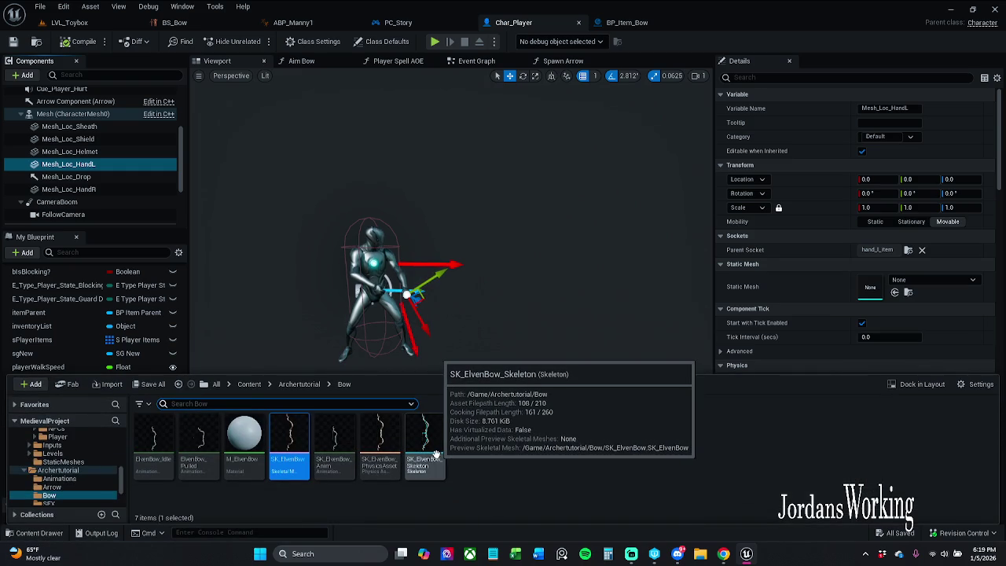
Step: Open SK_ElvenBow in its editor and browse the content drawer to _MyContent
{"action": "mouse_move", "coordinate": [295, 452]}
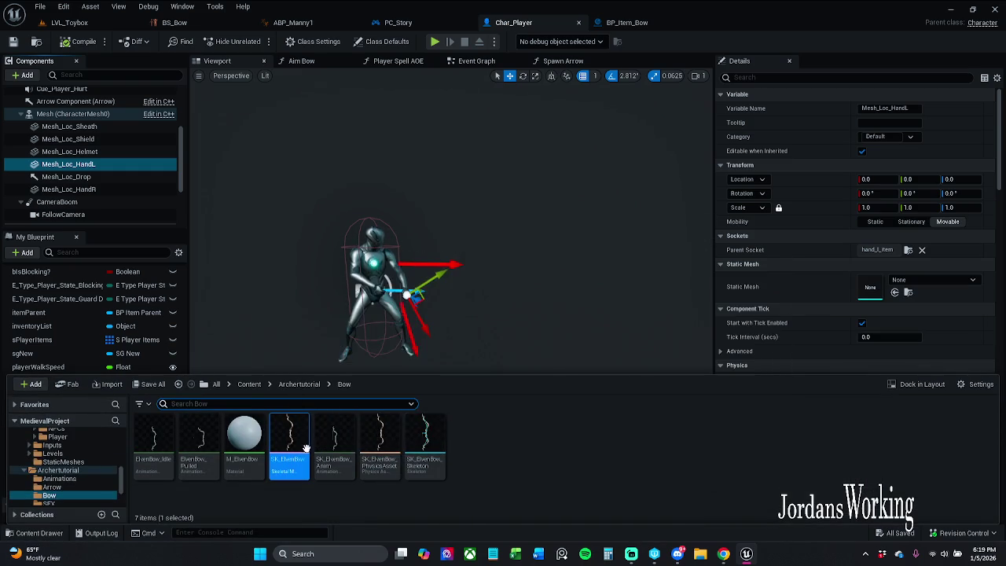
{"action": "double_click", "coordinate": [295, 452]}
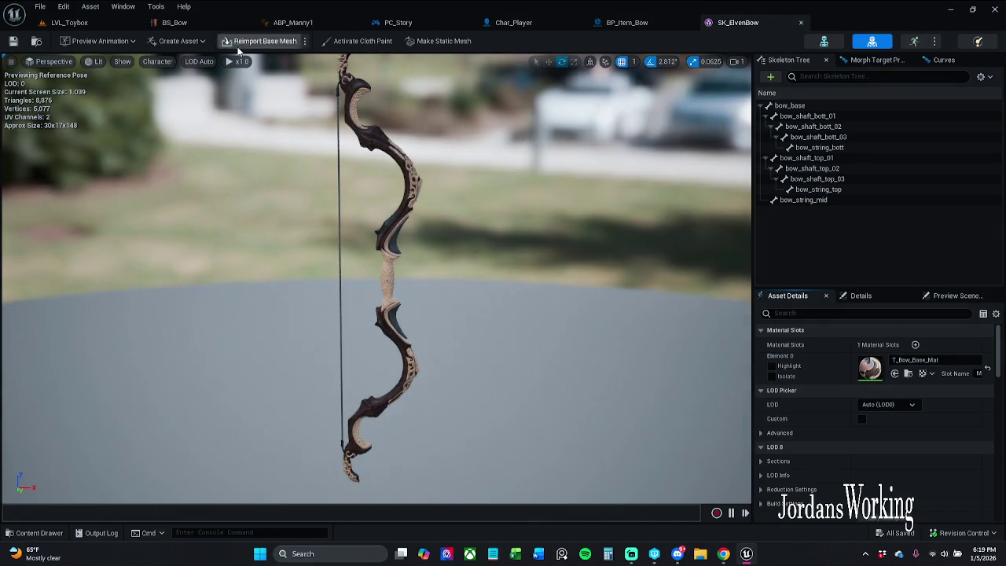
{"action": "left_click", "coordinate": [417, 41]}
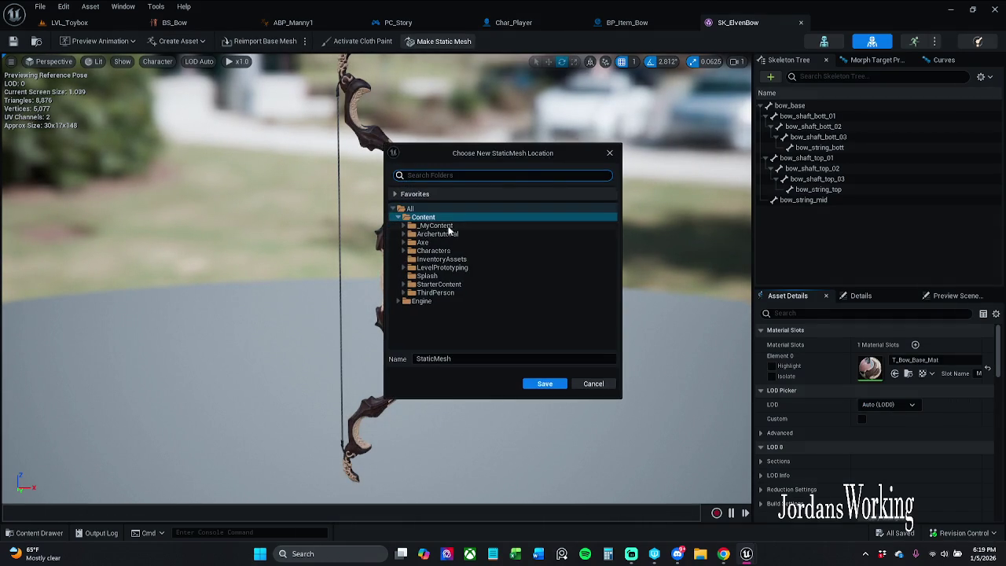
{"action": "left_click", "coordinate": [404, 226]}
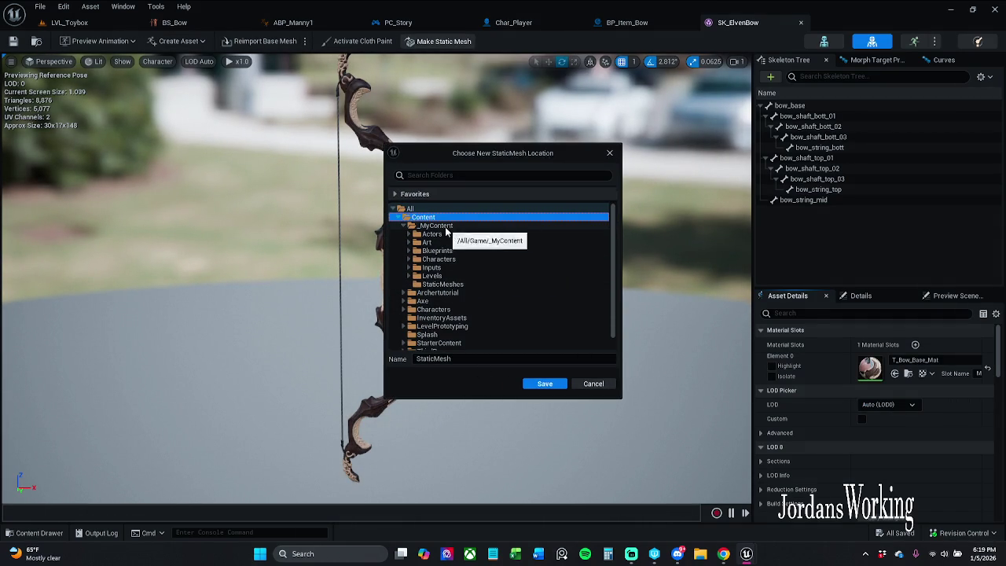
{"action": "left_click", "coordinate": [610, 154]}
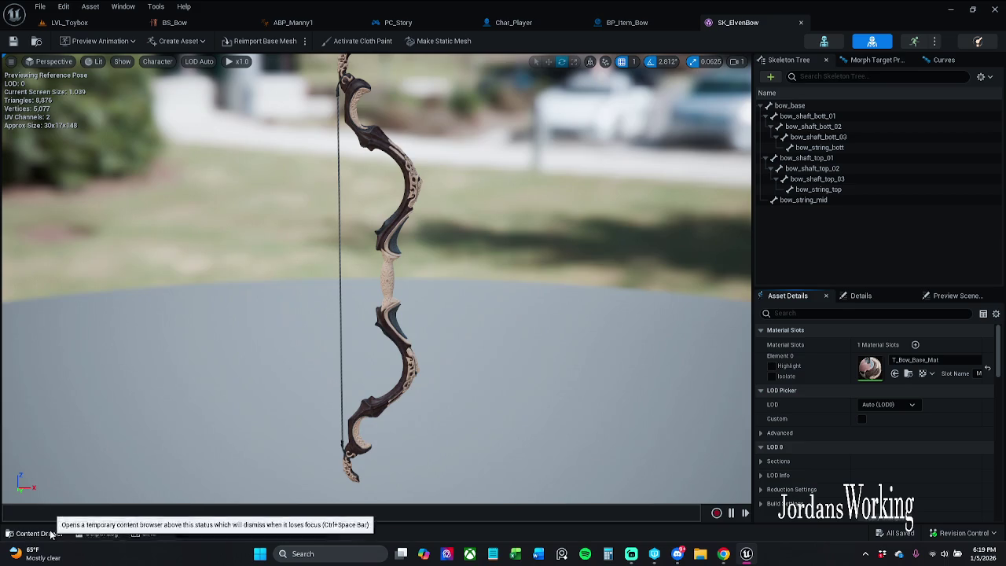
{"action": "left_click", "coordinate": [38, 533]}
{"action": "left_click", "coordinate": [301, 354]}
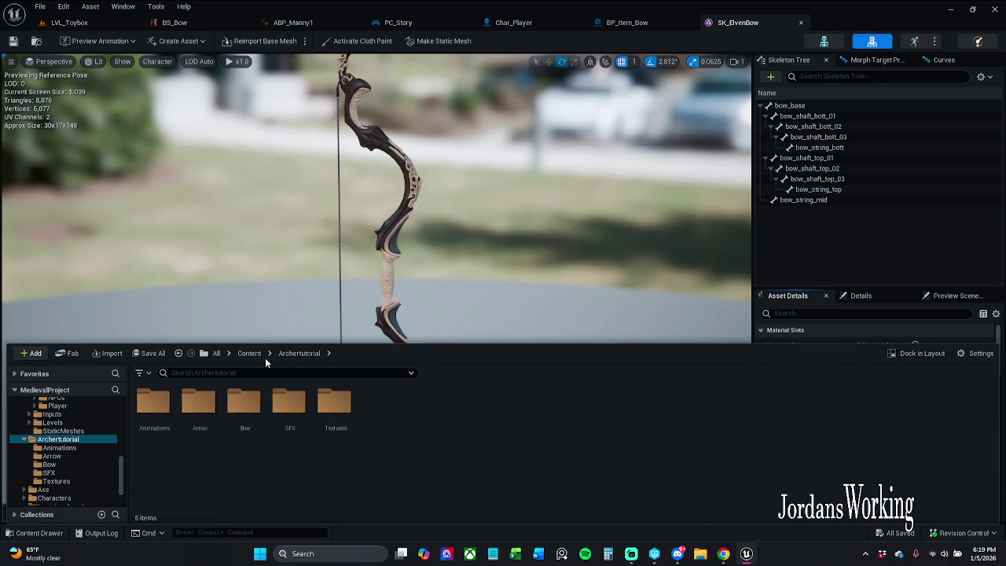
{"action": "left_click", "coordinate": [255, 353]}
{"action": "double_click", "coordinate": [154, 404]}
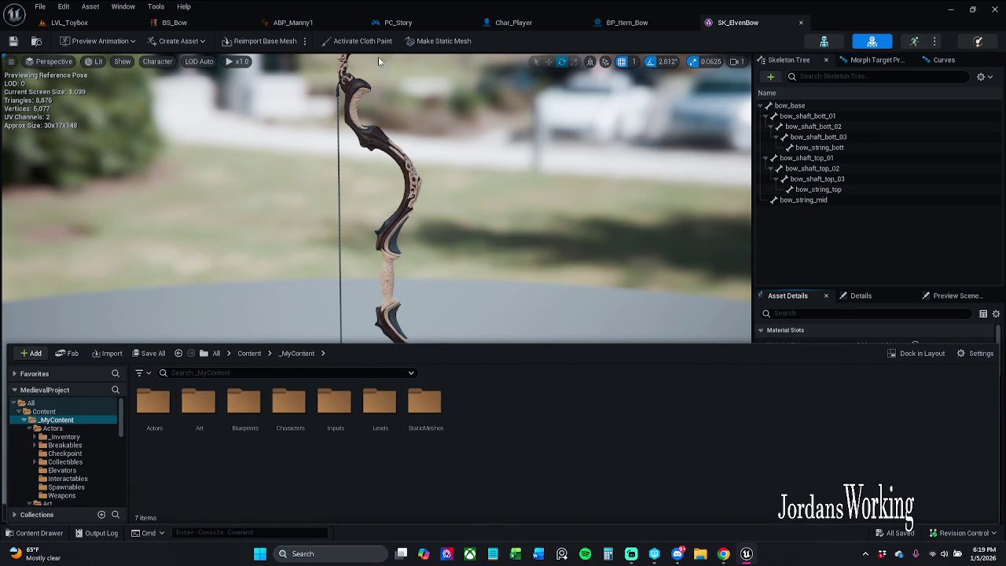
Step: Convert the bow with Make Static Mesh, saving it into _MyContent/StaticMeshes
{"action": "left_click", "coordinate": [416, 43]}
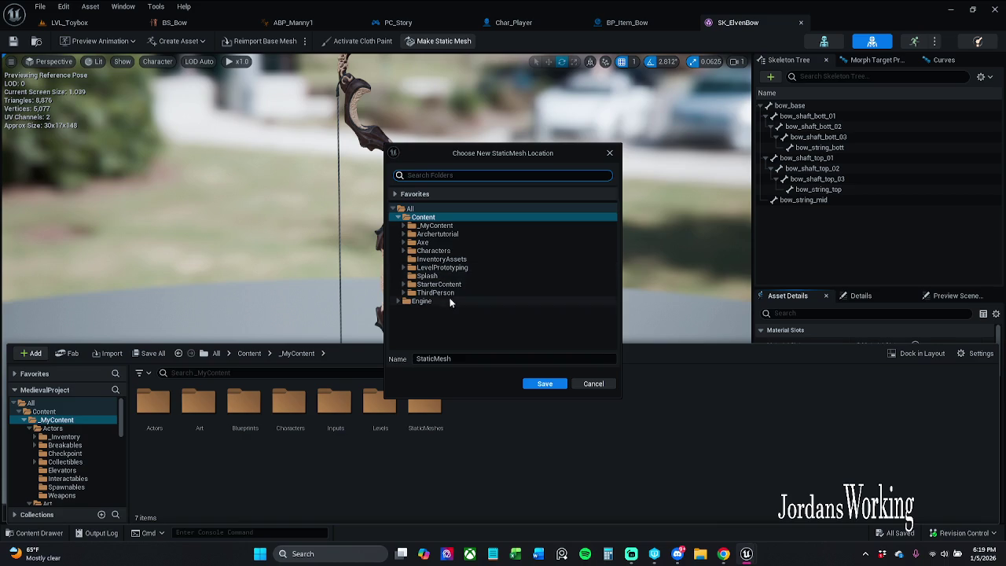
{"action": "left_click", "coordinate": [402, 227]}
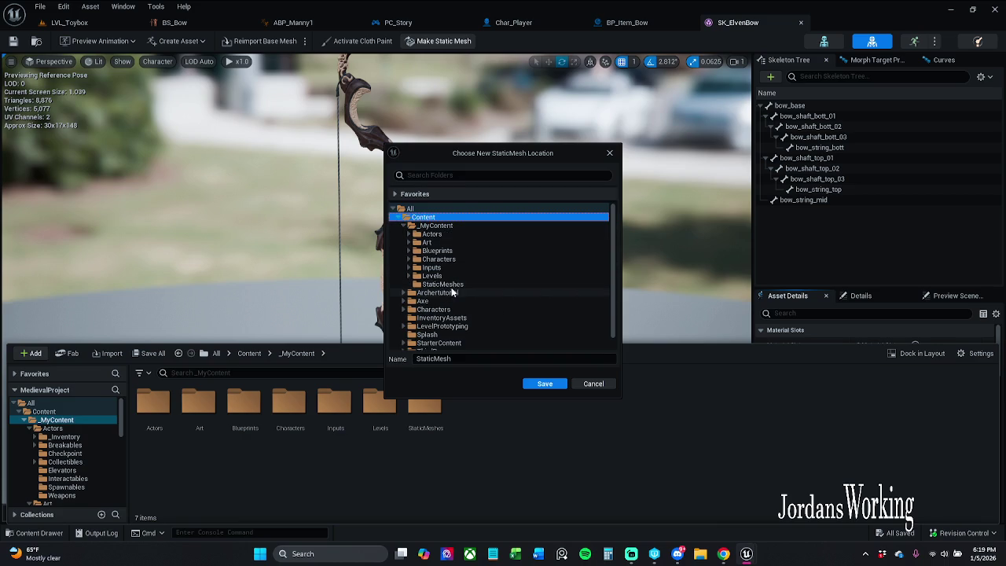
{"action": "left_click", "coordinate": [445, 284]}
{"action": "left_click", "coordinate": [540, 385]}
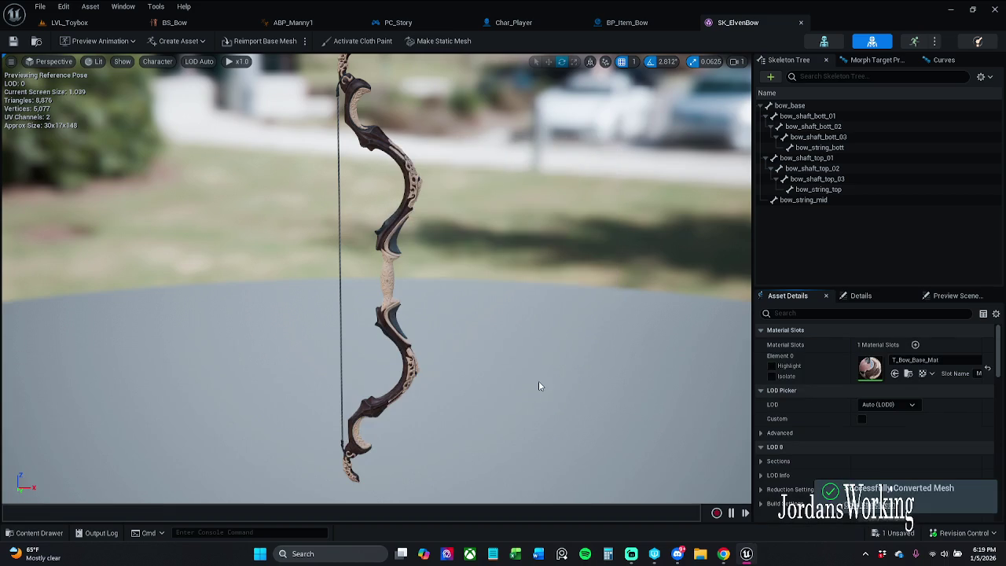
Step: Save the new StaticMesh asset in the StaticMeshes folder and select it
{"action": "left_click", "coordinate": [38, 533]}
{"action": "mouse_move", "coordinate": [49, 545]}
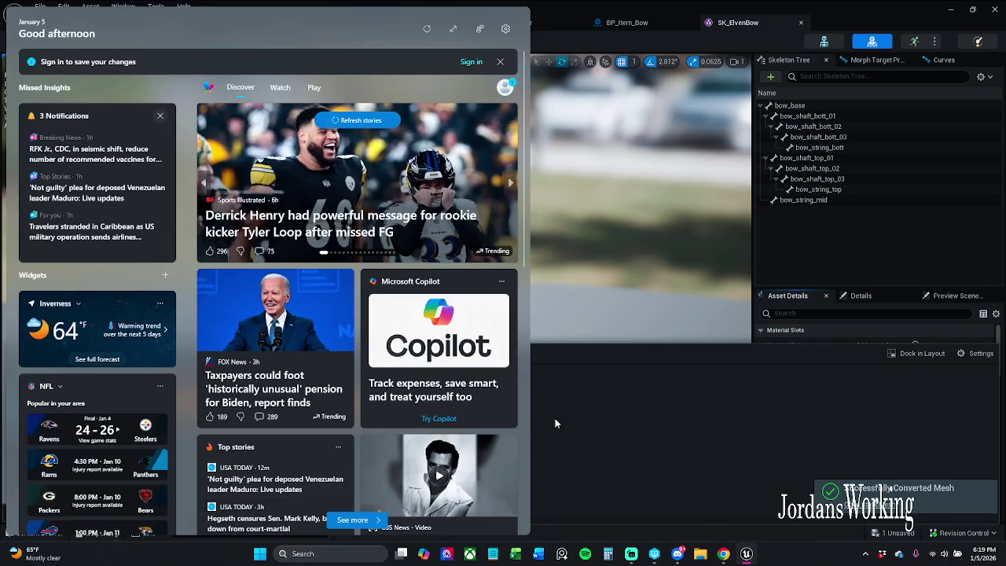
{"action": "left_click", "coordinate": [519, 424]}
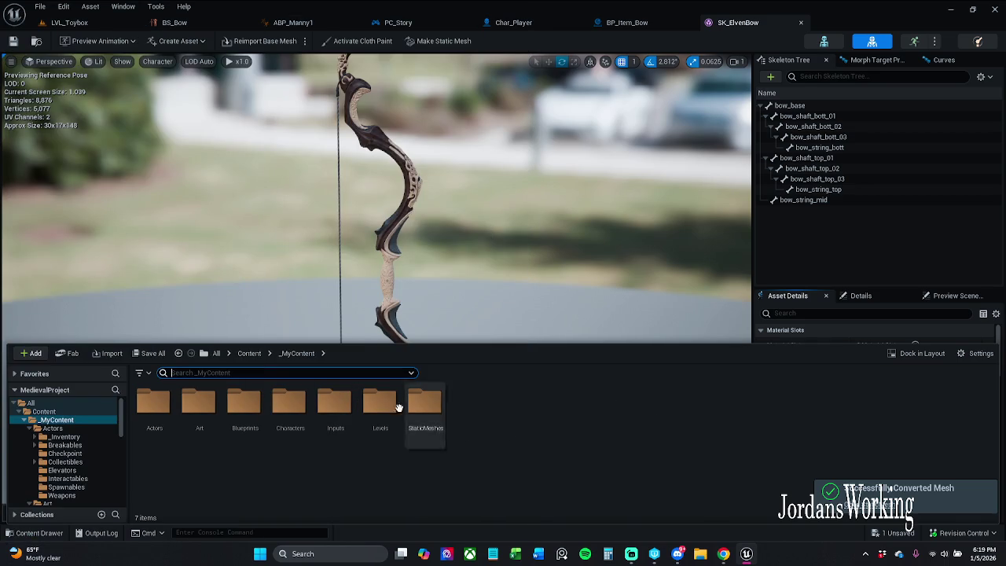
{"action": "double_click", "coordinate": [424, 405]}
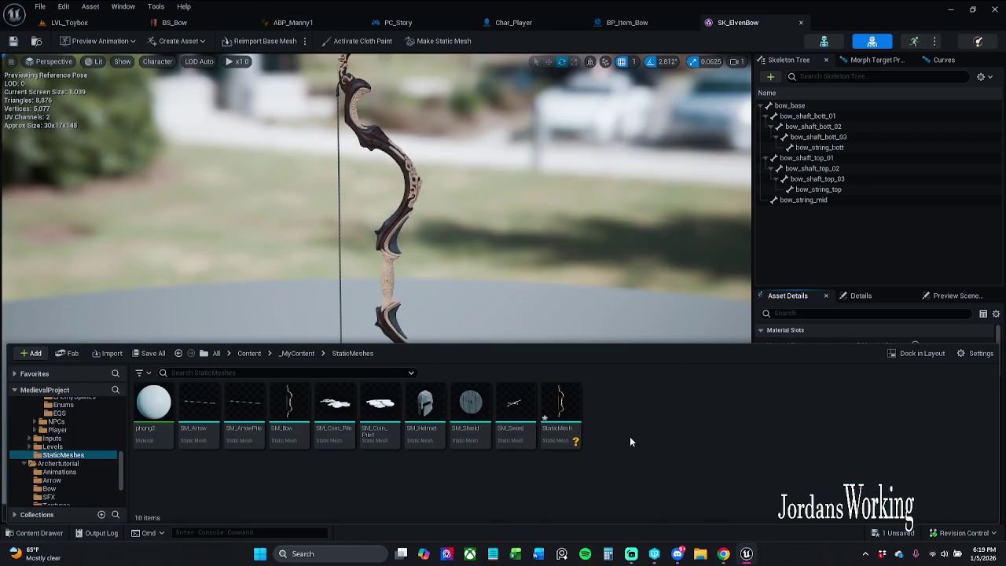
{"action": "left_click", "coordinate": [153, 353]}
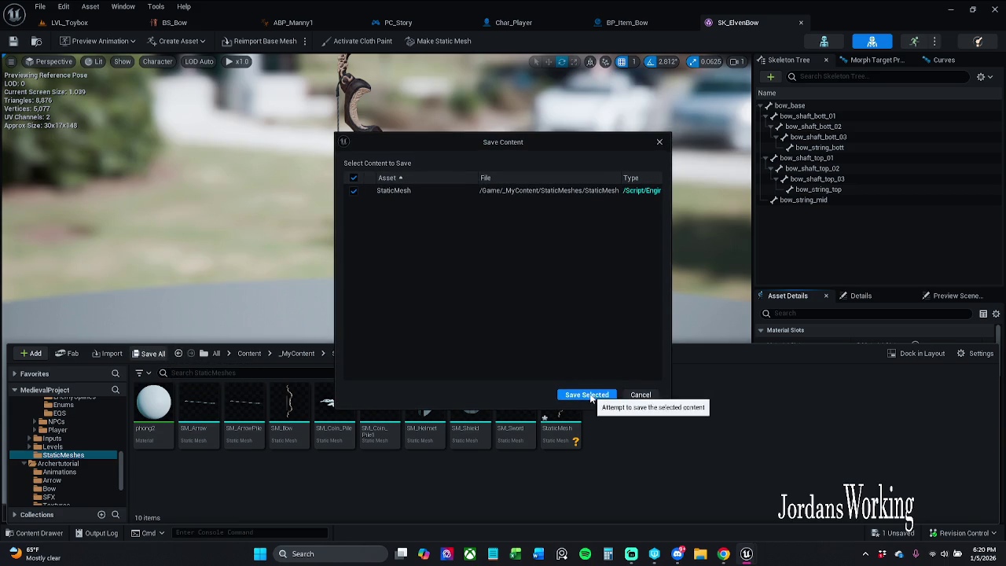
{"action": "left_click", "coordinate": [596, 398]}
{"action": "left_click", "coordinate": [568, 407]}
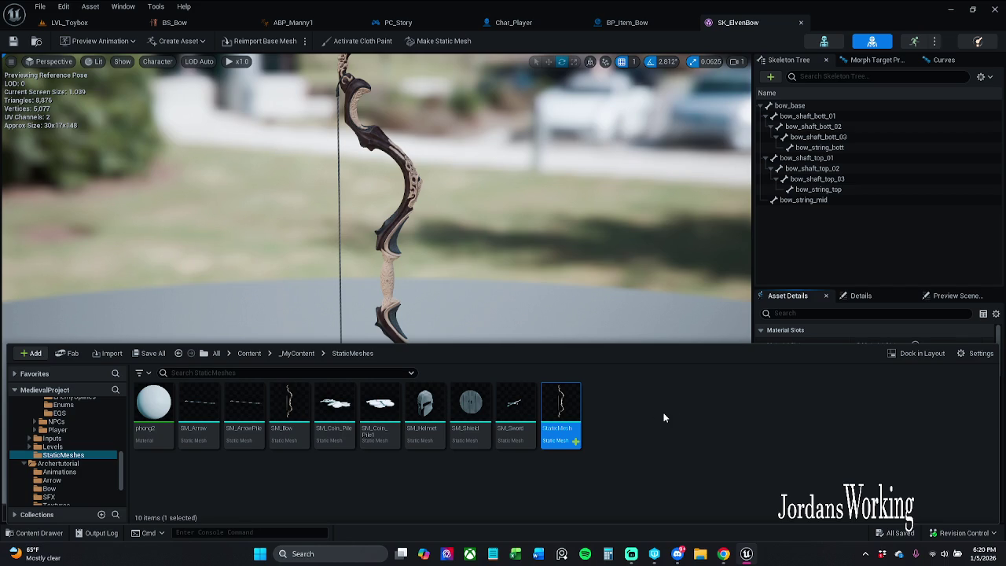
{"action": "left_click", "coordinate": [482, 249]}
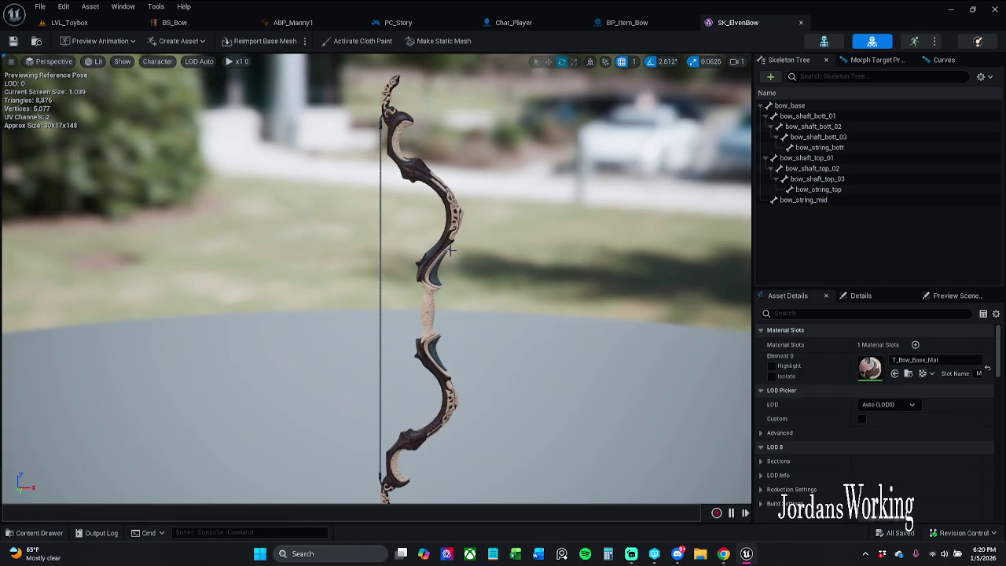
Step: Back in Char_Player, search Mesh_Loc_HandL's static mesh picker for 'bowstaticMesh', then show the StaticMeshes folder
{"action": "left_click", "coordinate": [800, 22]}
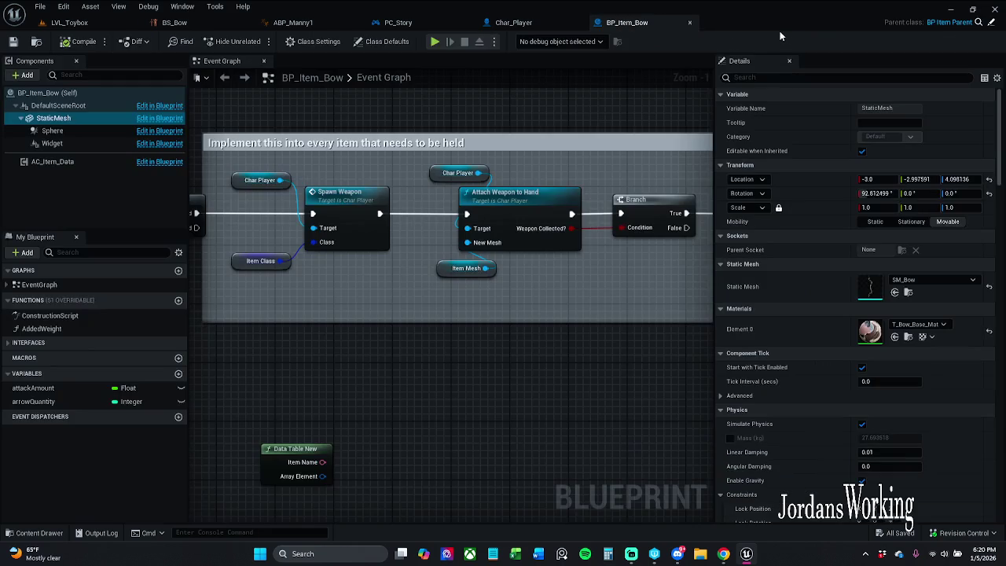
{"action": "left_click", "coordinate": [507, 24]}
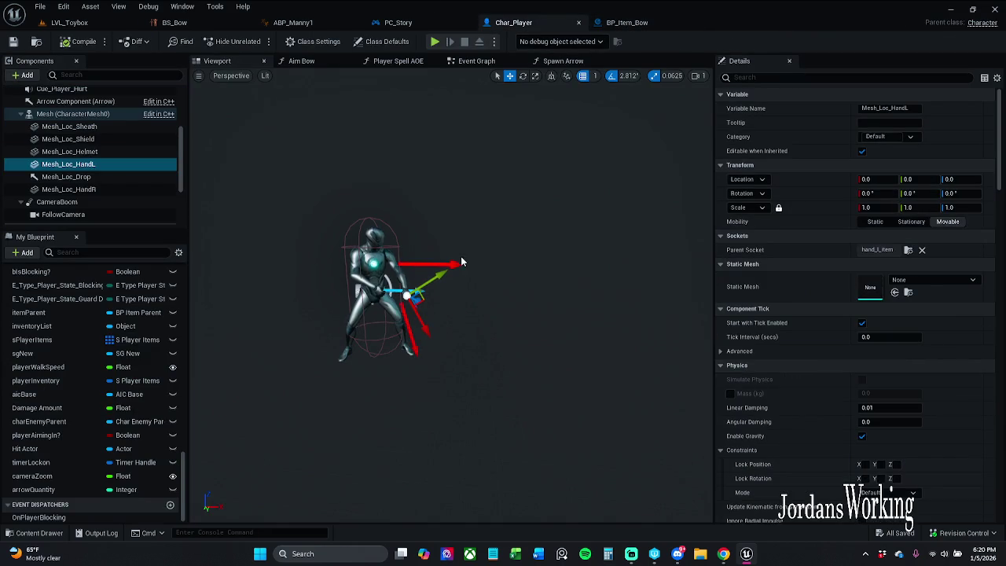
{"action": "left_click", "coordinate": [928, 280]}
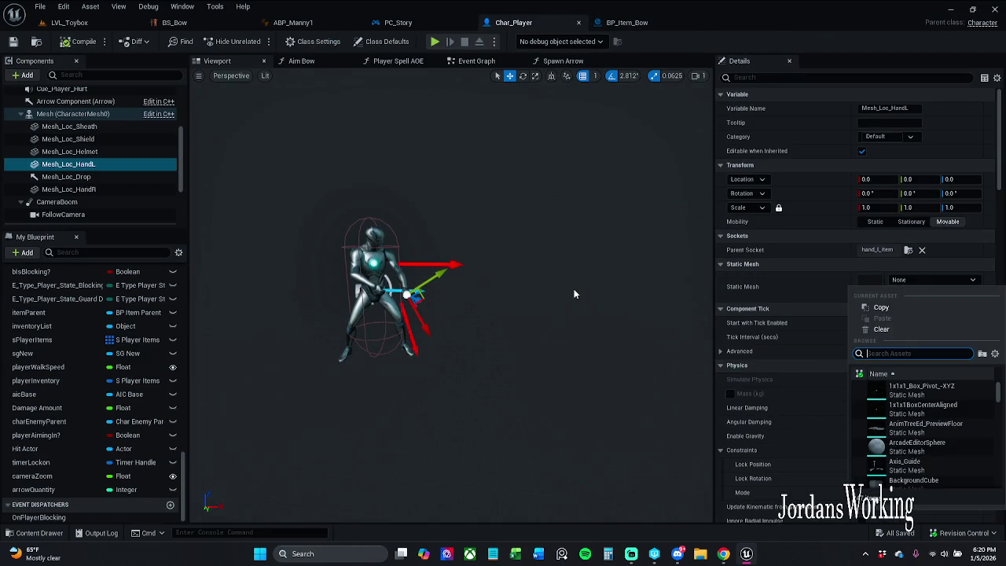
{"action": "type", "text": "bow"}
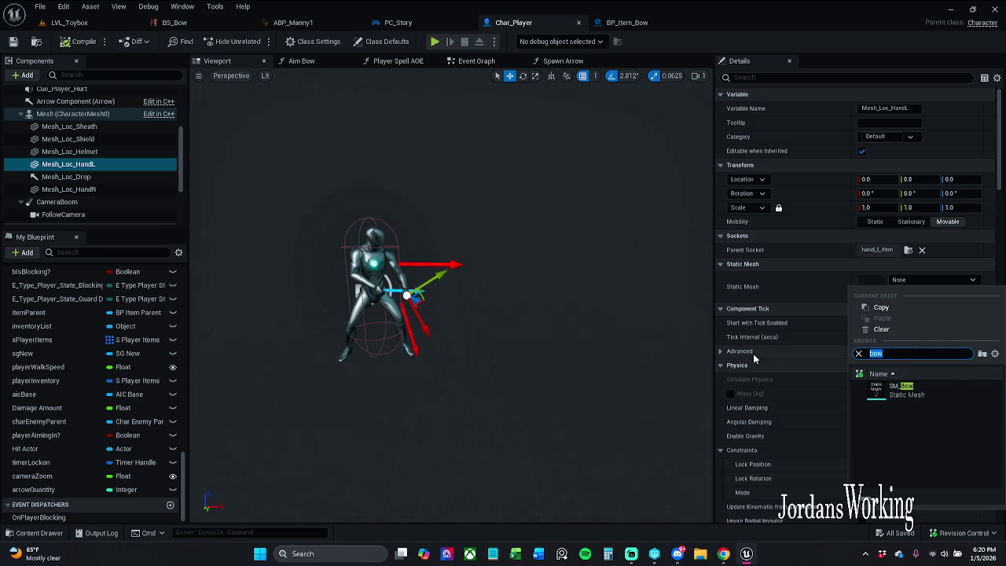
{"action": "type", "text": "static"}
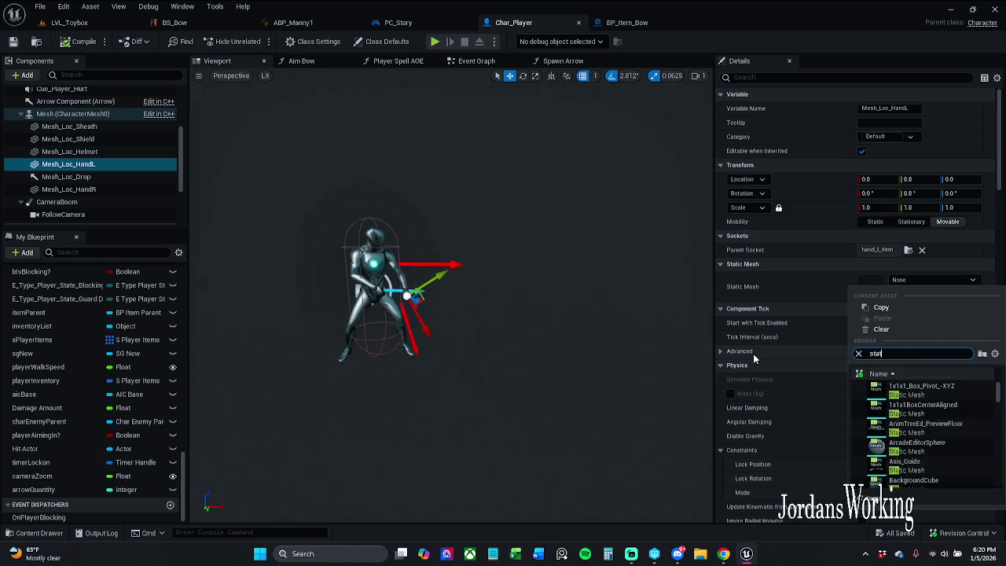
{"action": "type", "text": "Mesh"}
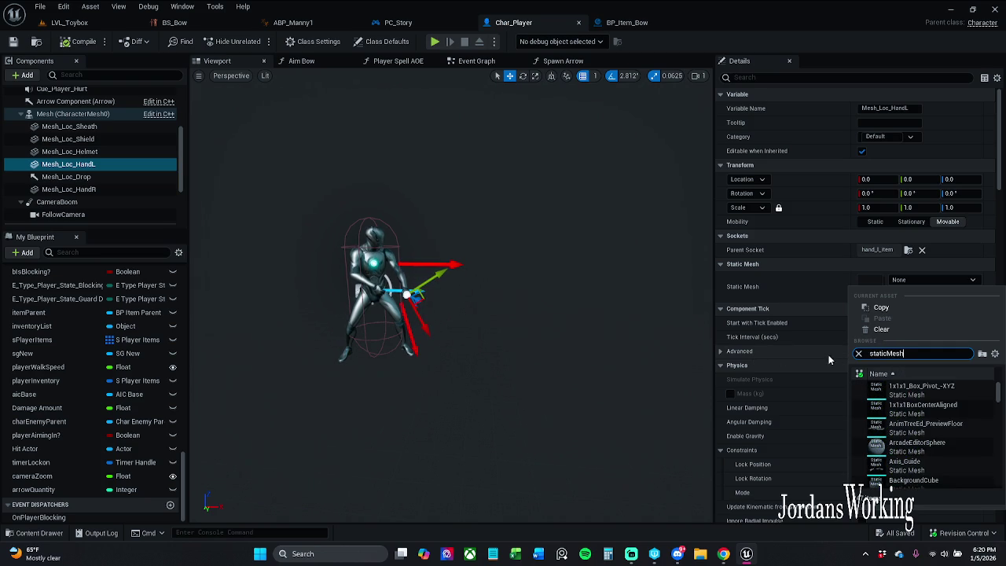
{"action": "left_click_drag", "start_coordinate": [998, 393], "coordinate": [998, 501]}
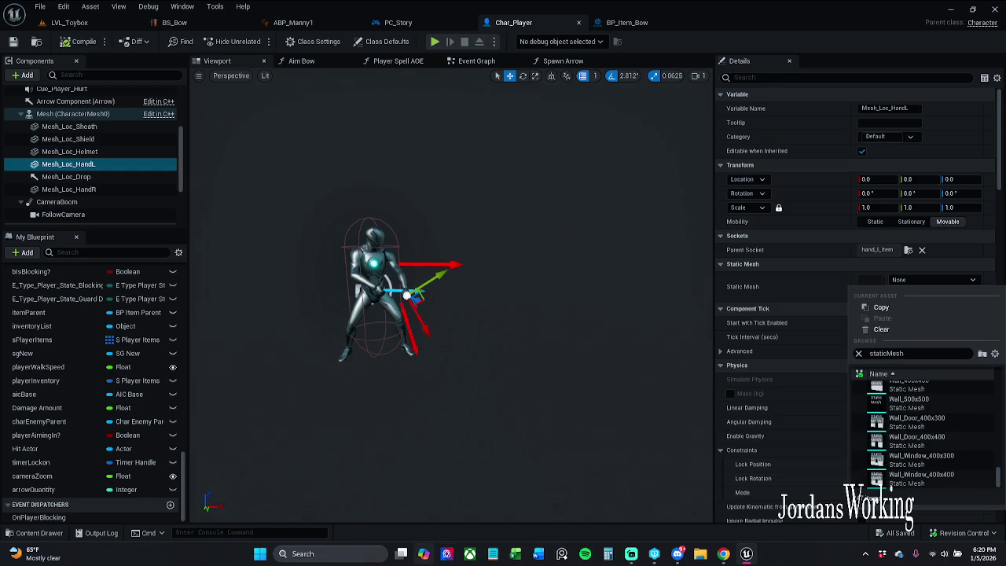
{"action": "left_click", "coordinate": [36, 533]}
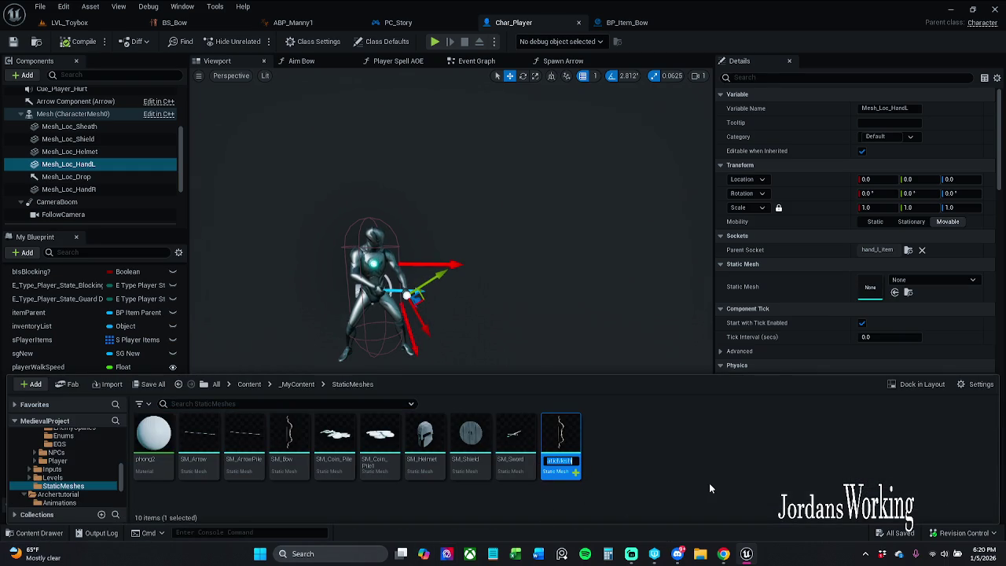
Step: Rename the asset SM_Bow1, put it in Mesh_Loc_HandL's Static Mesh slot, and zoom to the hand
{"action": "type", "text": "SM_Bow1"}
{"action": "mouse_move", "coordinate": [561, 437]}
{"action": "left_mouse_down"}
{"action": "mouse_move", "coordinate": [754, 330]}
{"action": "mouse_move", "coordinate": [898, 292]}
{"action": "mouse_move", "coordinate": [875, 306]}
{"action": "left_mouse_up"}
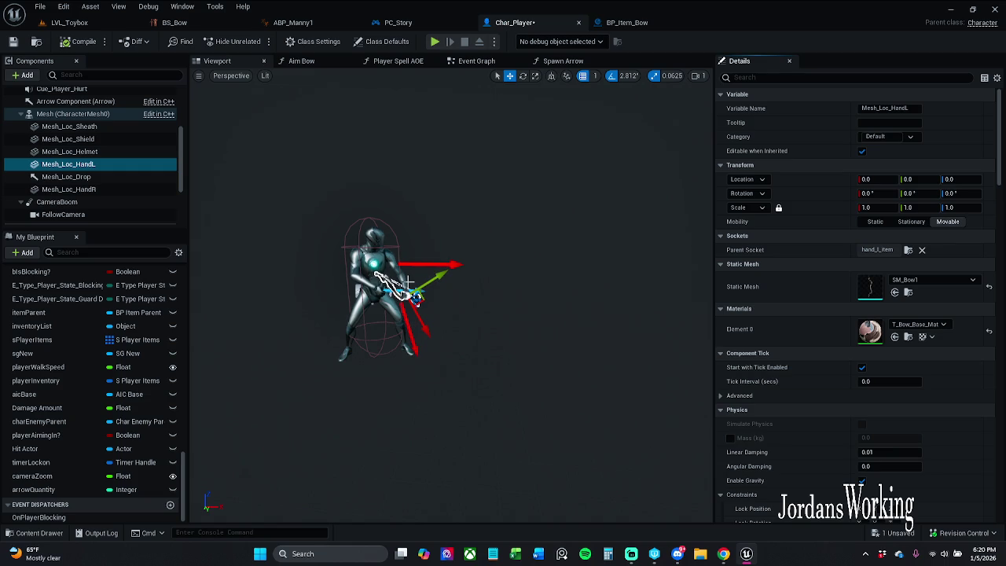
{"action": "scroll", "coordinate": [408, 280], "scroll_direction": "up", "scroll_amount": 5}
{"action": "mouse_move", "coordinate": [408, 280]}
{"action": "left_mouse_down"}
{"action": "mouse_move", "coordinate": [503, 289]}
{"action": "mouse_move", "coordinate": [519, 267]}
{"action": "mouse_move", "coordinate": [511, 236]}
{"action": "mouse_move", "coordinate": [479, 259]}
{"action": "mouse_move", "coordinate": [456, 236]}
{"action": "mouse_move", "coordinate": [409, 276]}
{"action": "mouse_move", "coordinate": [393, 264]}
{"action": "mouse_move", "coordinate": [470, 315]}
{"action": "left_mouse_up"}
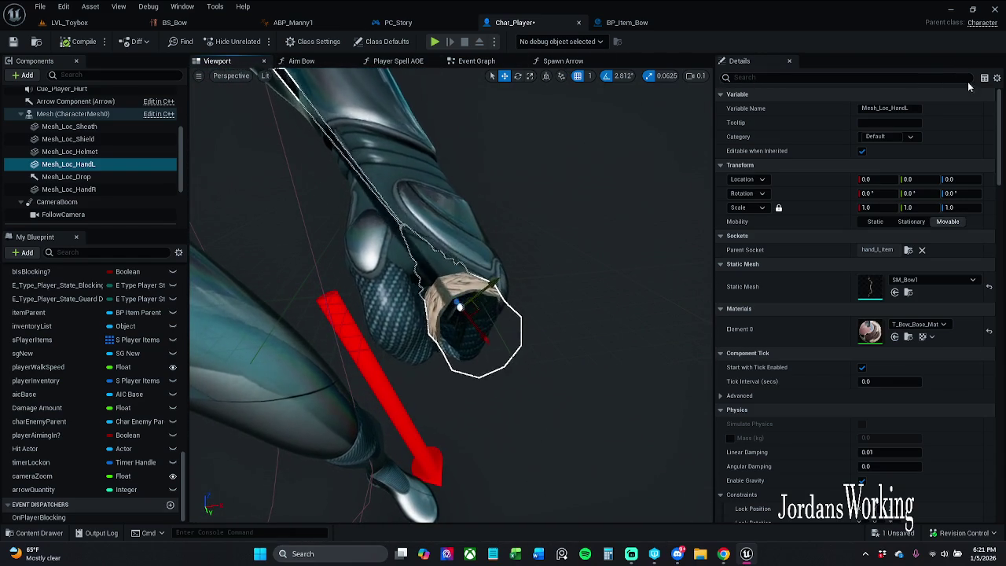
{"action": "left_click", "coordinate": [993, 84]}
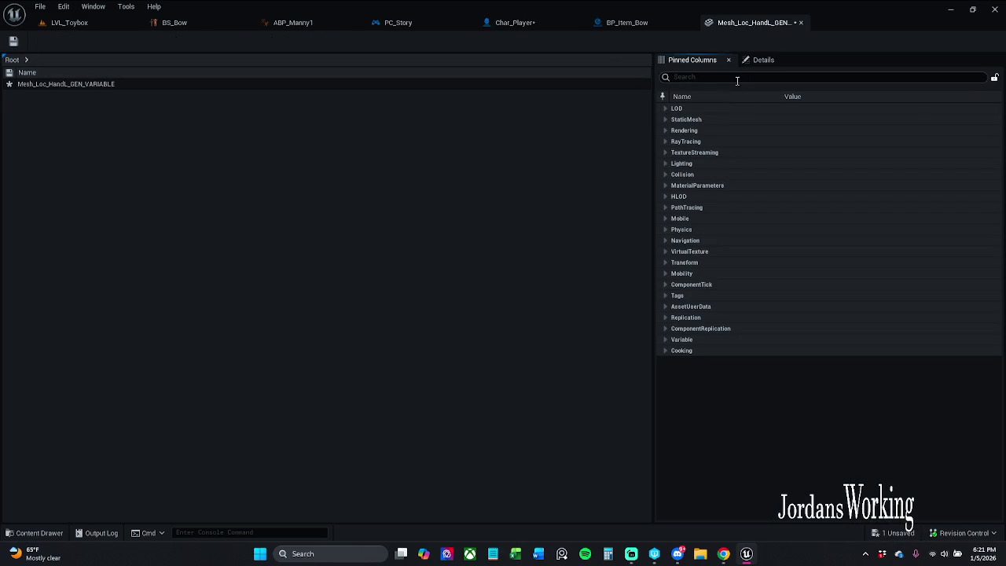
Step: Review Mesh_Loc_HandL's settings in the Property Matrix, then close it
{"action": "left_click", "coordinate": [761, 60]}
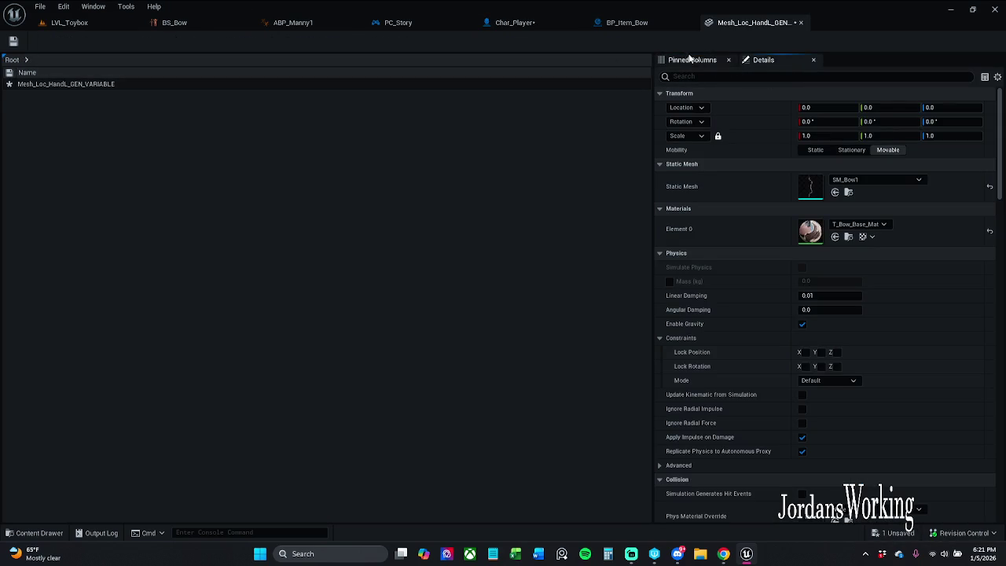
{"action": "left_click", "coordinate": [689, 60]}
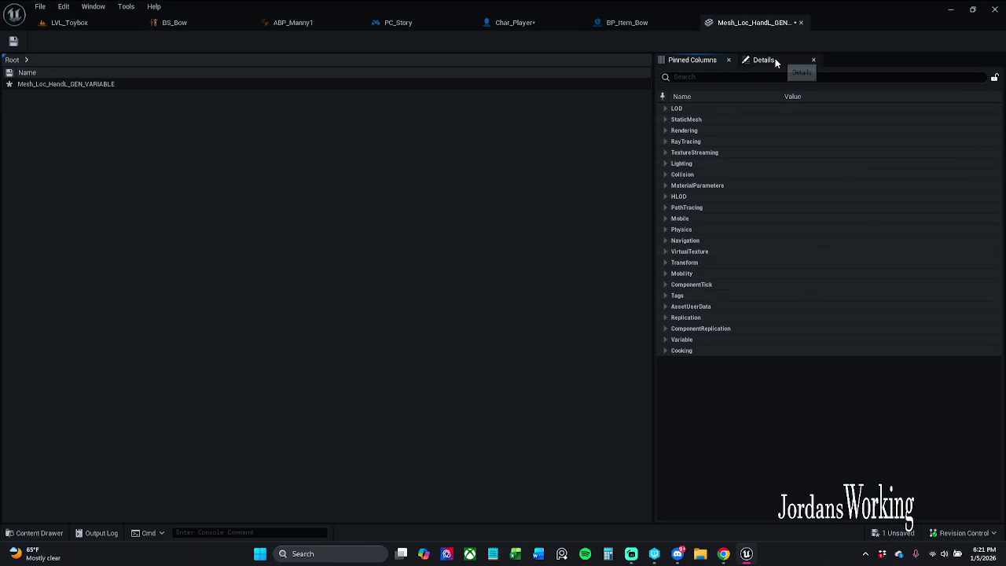
{"action": "left_click", "coordinate": [775, 59]}
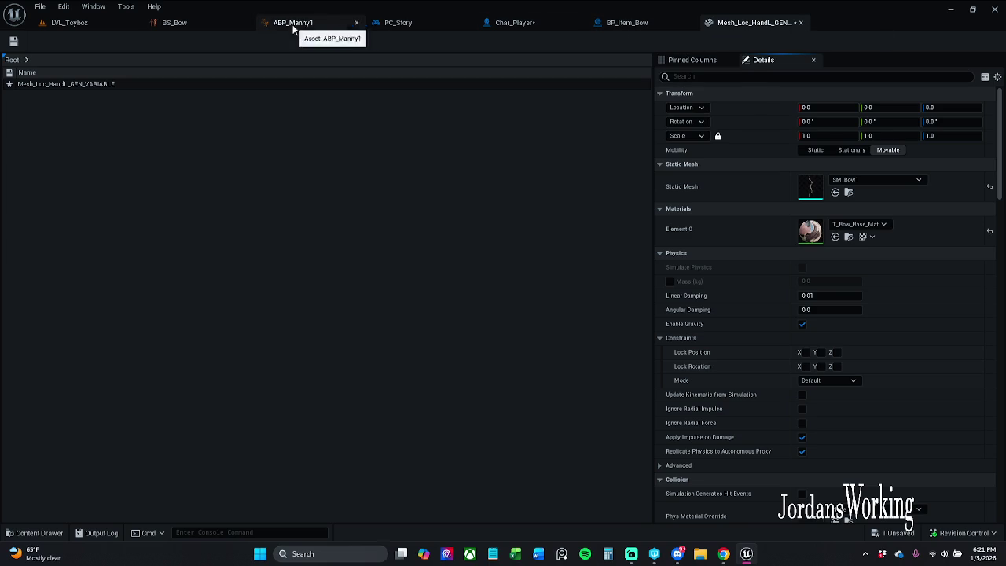
{"action": "left_click", "coordinate": [515, 23]}
{"action": "left_click", "coordinate": [786, 24]}
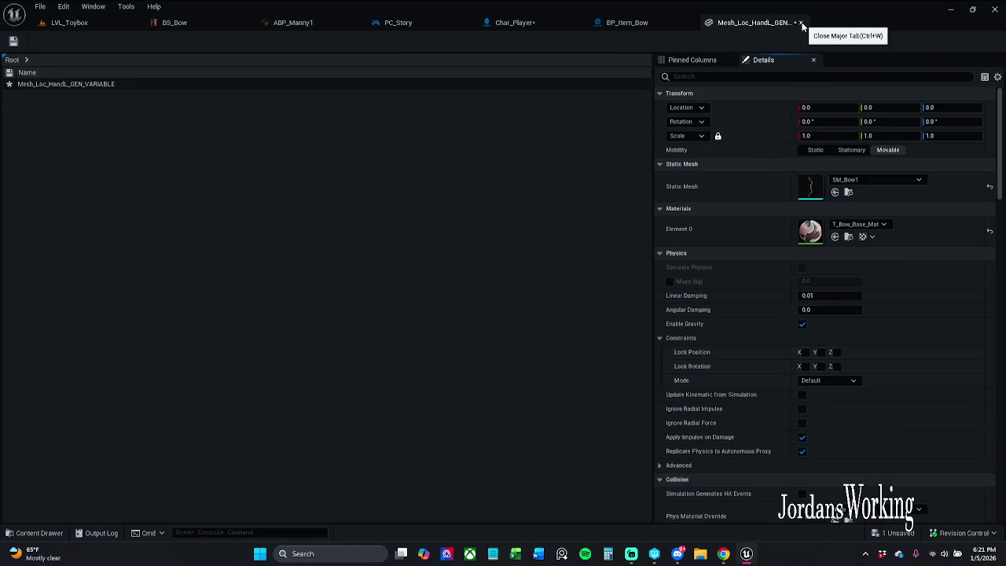
{"action": "left_click", "coordinate": [802, 24]}
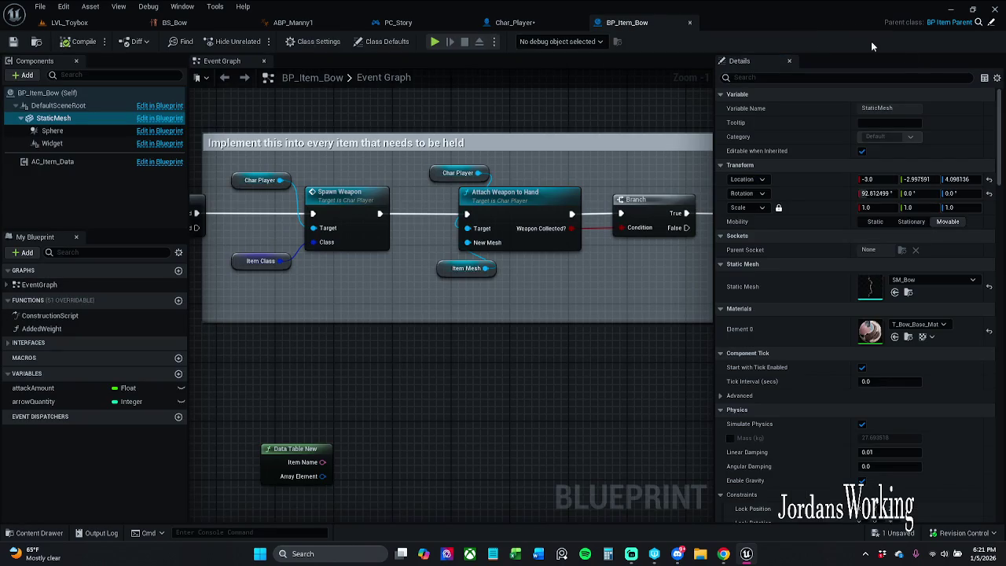
Step: Inspect BP_Item_Bow's StaticMesh in the Property Matrix, close it, and return to Char_Player
{"action": "left_click", "coordinate": [985, 79]}
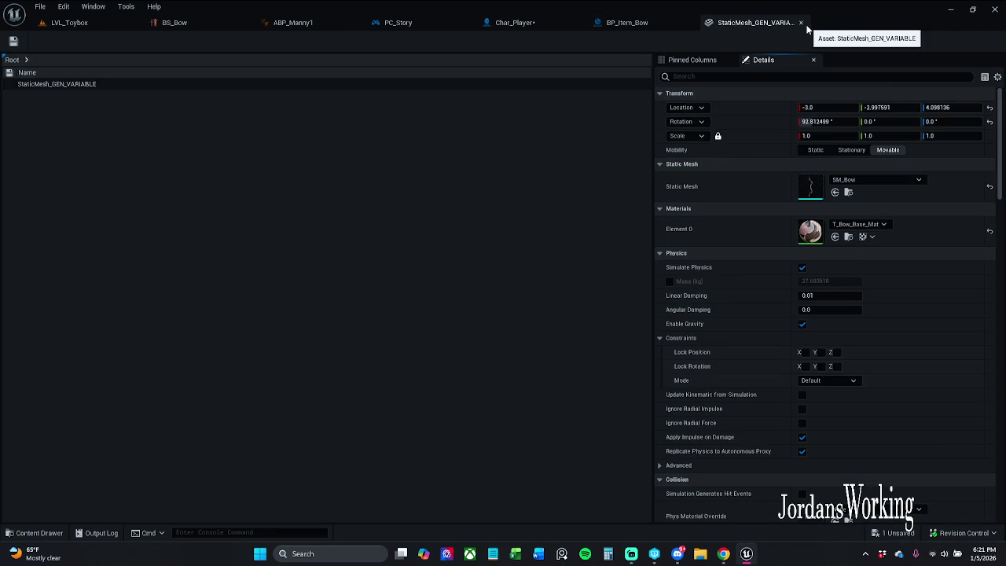
{"action": "left_click", "coordinate": [801, 22]}
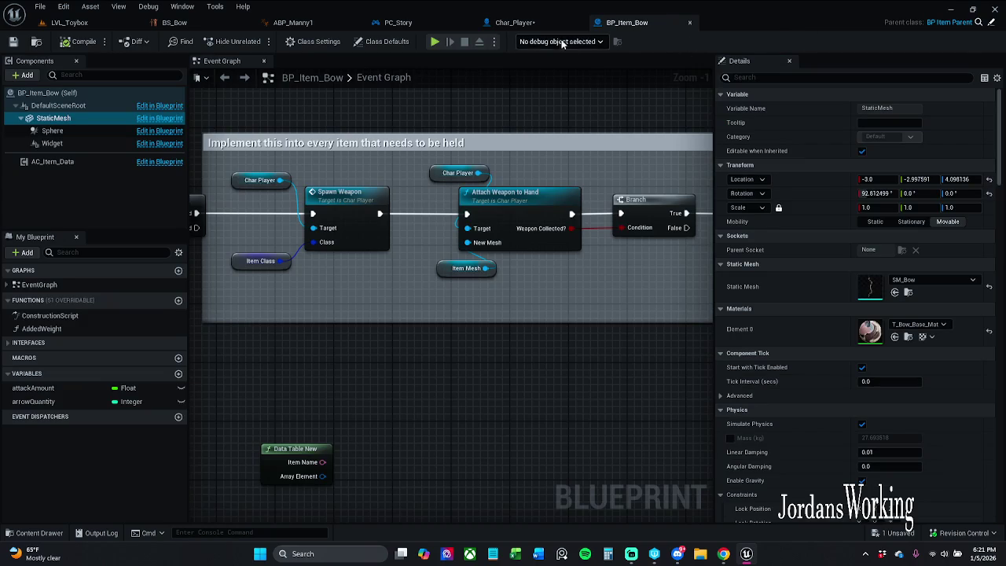
{"action": "left_click", "coordinate": [551, 24]}
{"action": "left_click", "coordinate": [997, 77]}
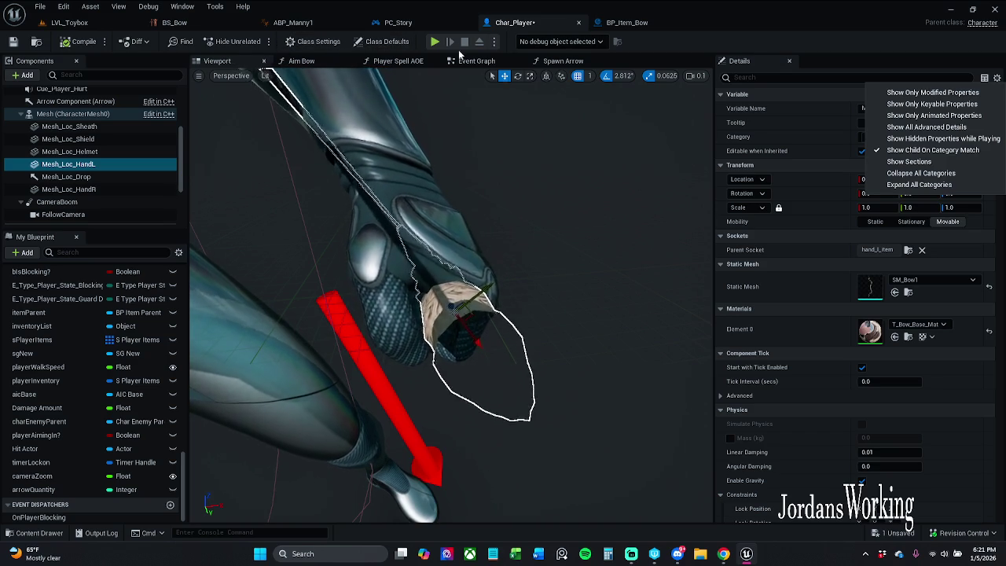
Step: Filter Char_Player's class defaults for 'sim' and 'stop' physics settings, then clear the filter
{"action": "left_click", "coordinate": [849, 78]}
{"action": "type", "text": "sim"}
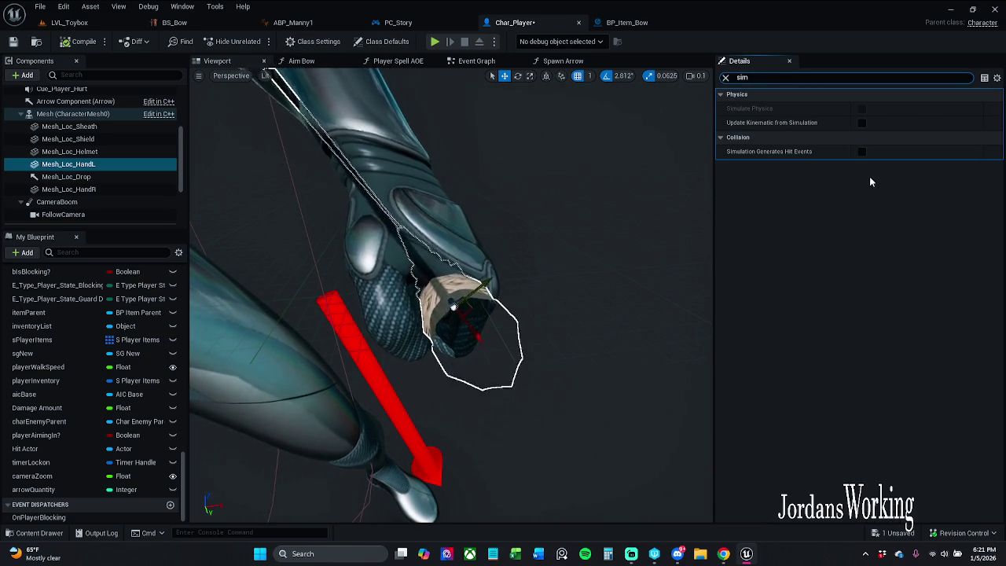
{"action": "scroll", "coordinate": [180, 166], "scroll_direction": "up", "scroll_amount": 5}
{"action": "left_click", "coordinate": [48, 93]}
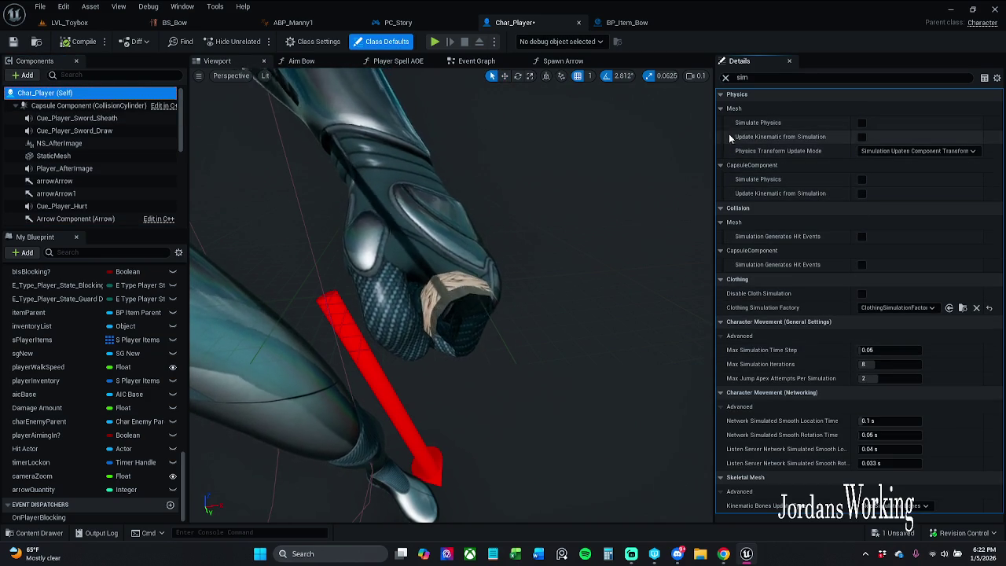
{"action": "left_click", "coordinate": [761, 78]}
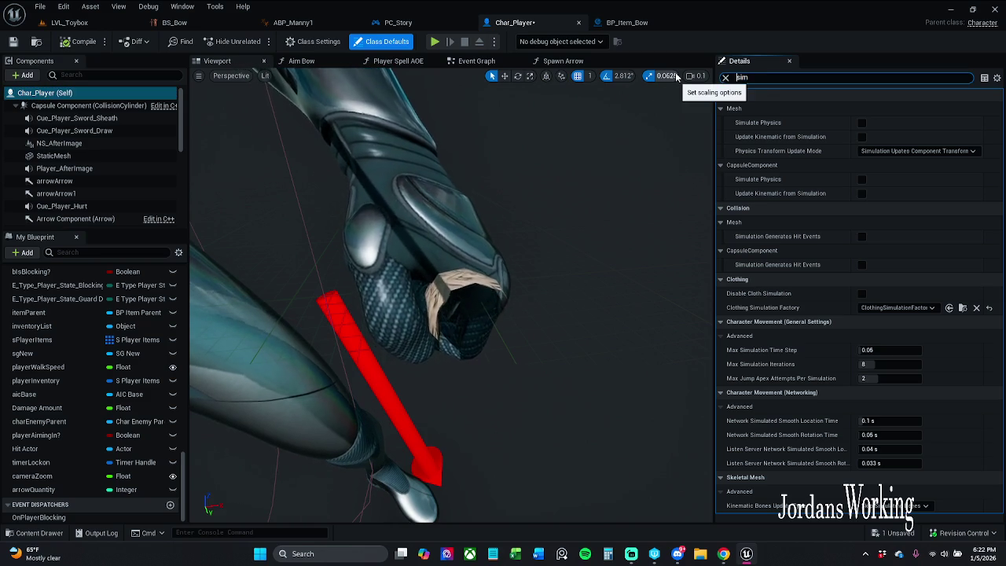
{"action": "type", "text": "stop"}
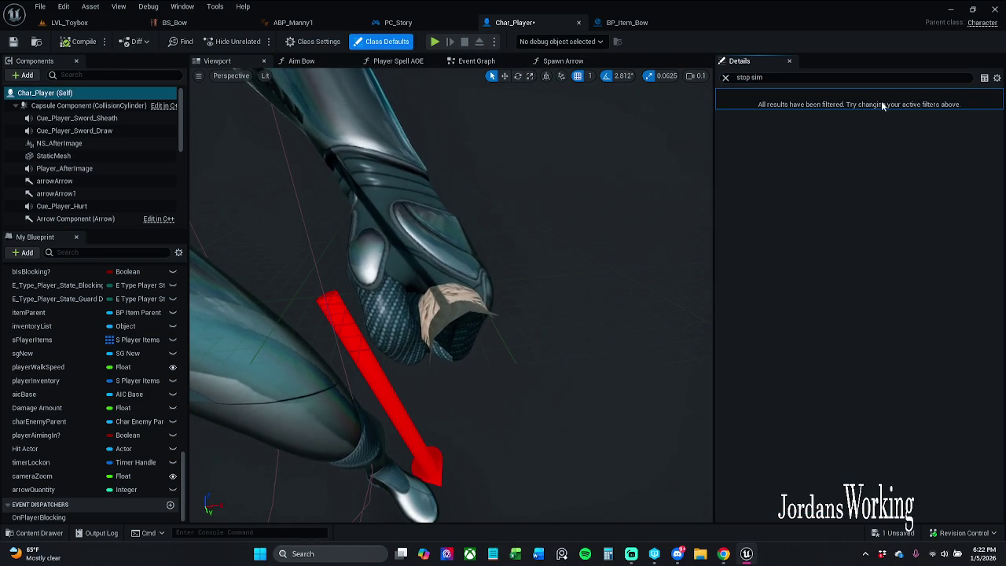
{"action": "left_click", "coordinate": [726, 77]}
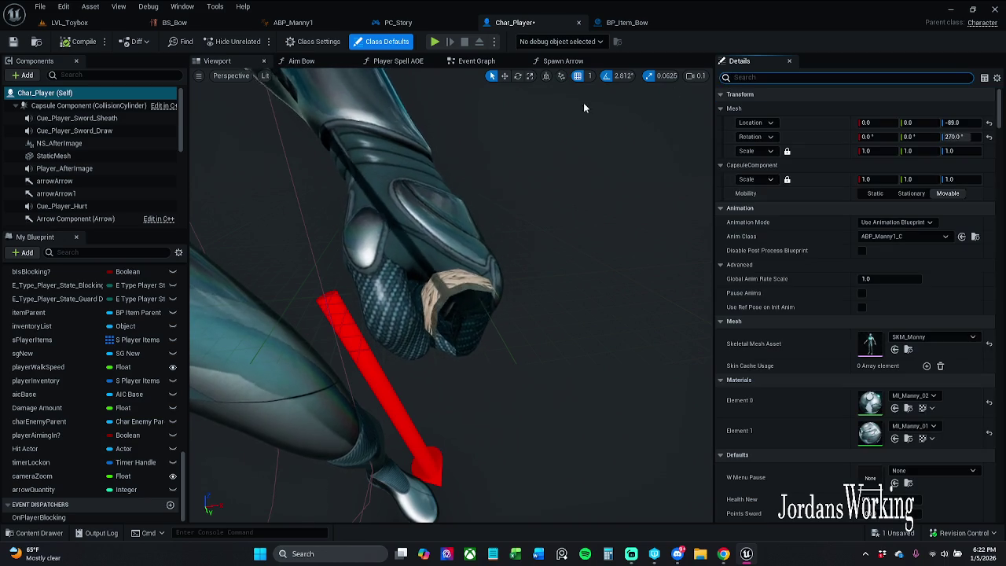
Step: Reframe the preview on the character holding the bow, then save Char_Player with Ctrl+S
{"action": "left_click", "coordinate": [199, 76]}
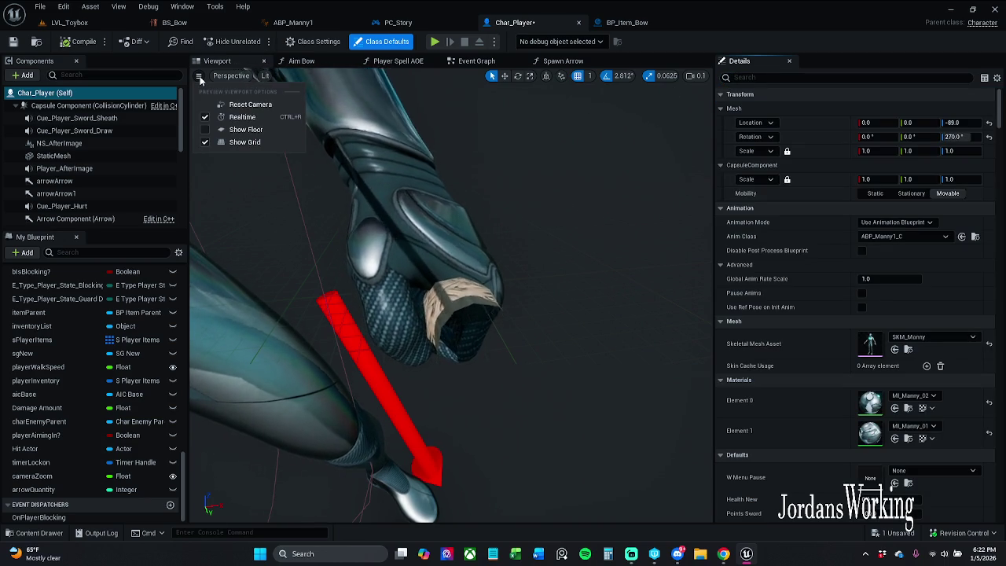
{"action": "left_click", "coordinate": [253, 105]}
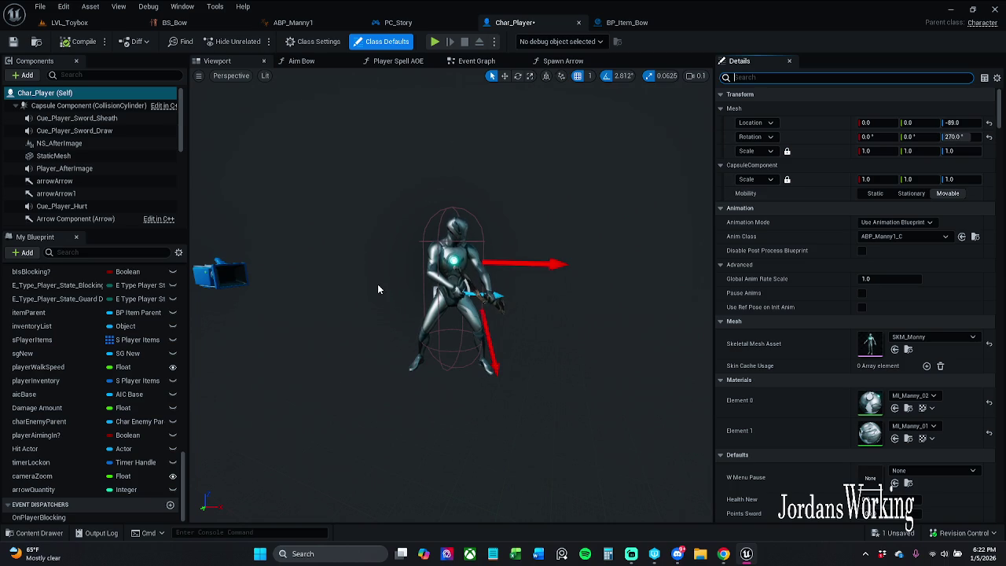
{"action": "mouse_move", "coordinate": [417, 280]}
{"action": "left_mouse_down"}
{"action": "mouse_move", "coordinate": [393, 280]}
{"action": "mouse_move", "coordinate": [444, 280]}
{"action": "left_mouse_up"}
{"action": "scroll", "coordinate": [451, 295], "scroll_direction": "up", "scroll_amount": 10}
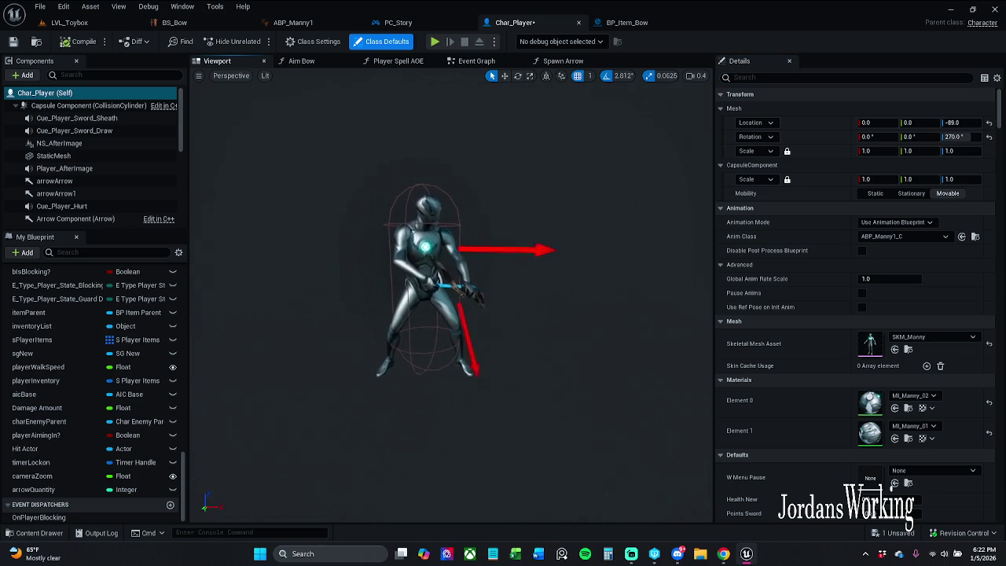
{"action": "scroll", "coordinate": [459, 317], "scroll_direction": "down", "scroll_amount": 10}
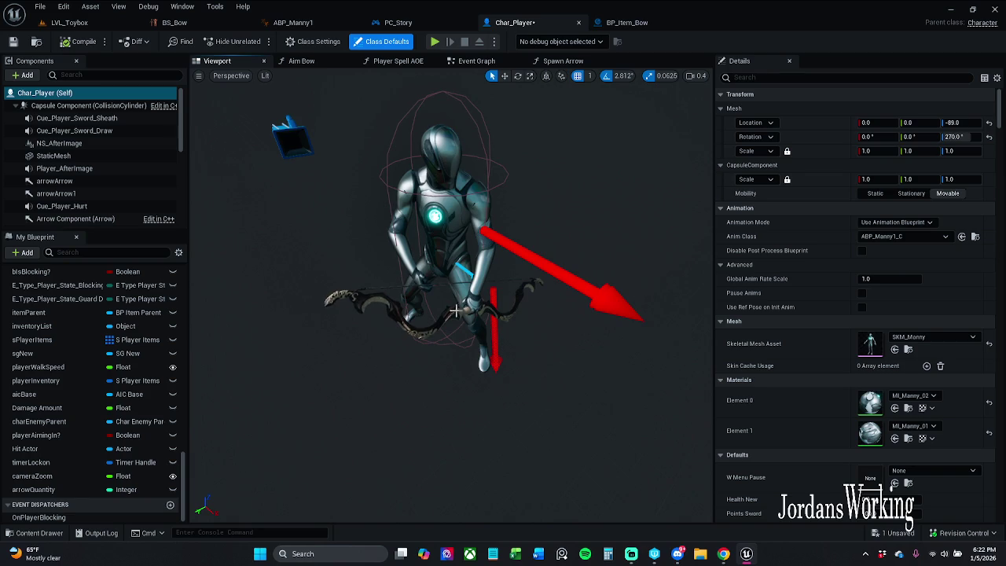
{"action": "left_click", "coordinate": [458, 306]}
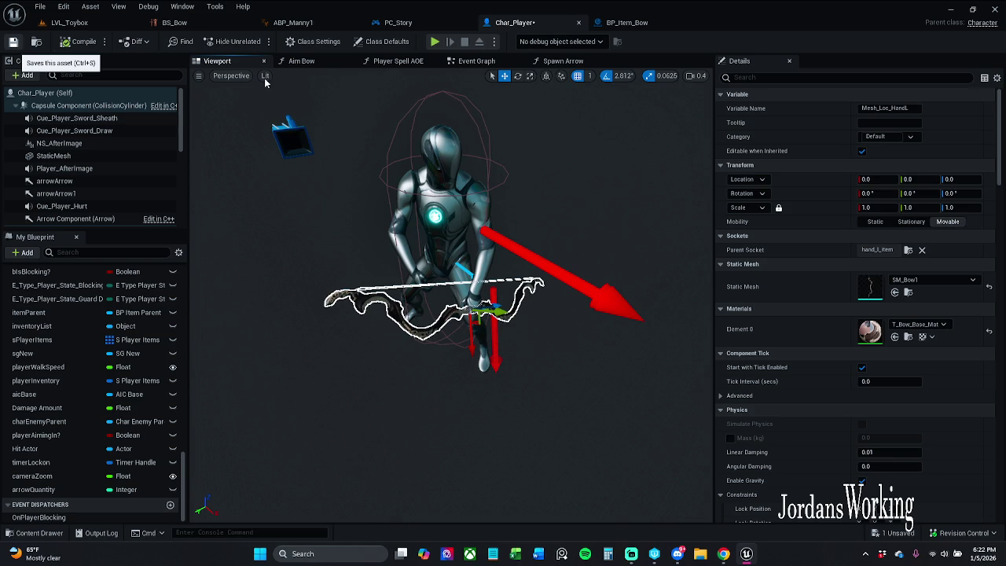
{"action": "key", "text": "ctrl+s"}
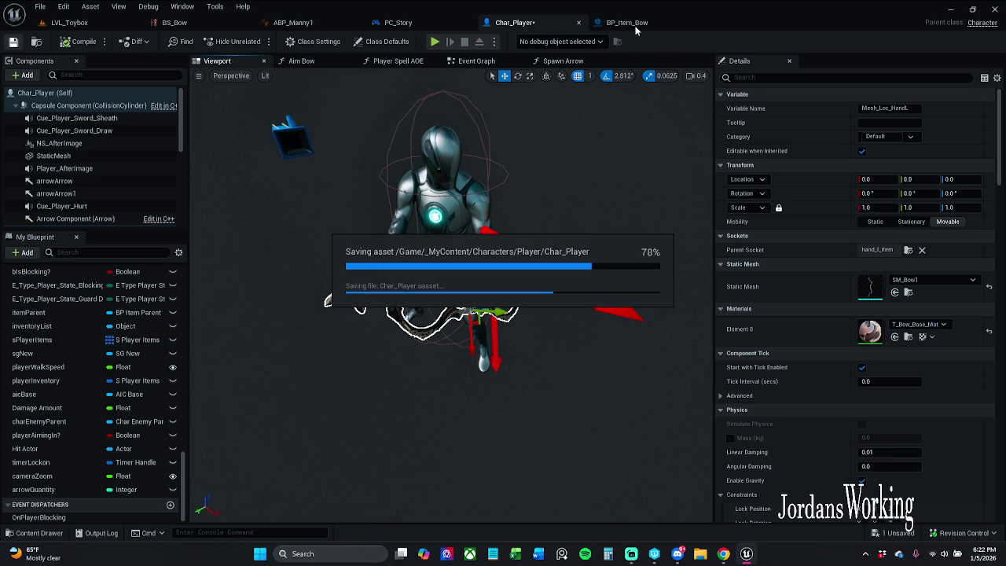
{"action": "left_click", "coordinate": [627, 23]}
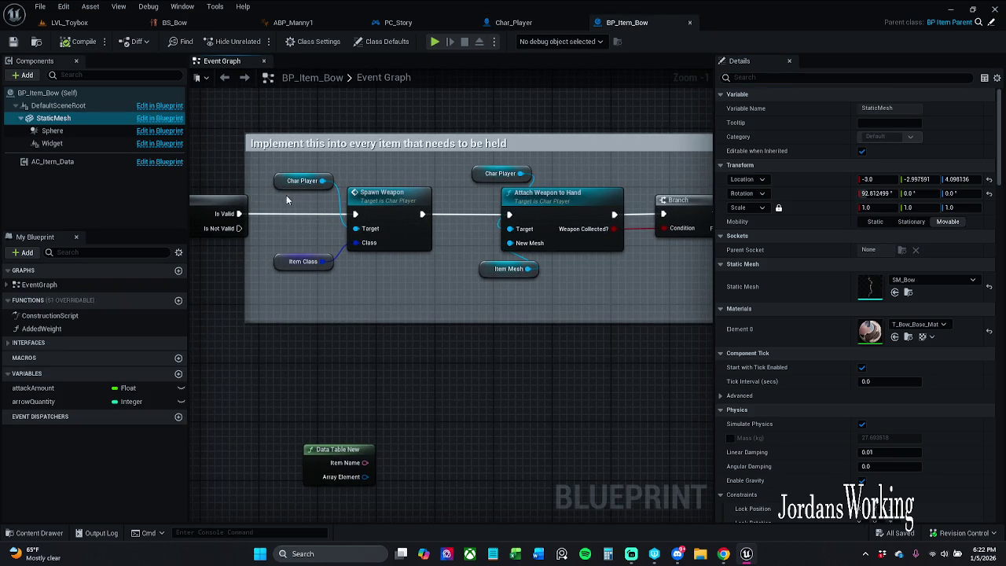
Step: Inspect the event graph variables, then add a SkeletalMesh component to BP_Item_Bow
{"action": "left_click", "coordinate": [307, 176]}
{"action": "left_click", "coordinate": [289, 160]}
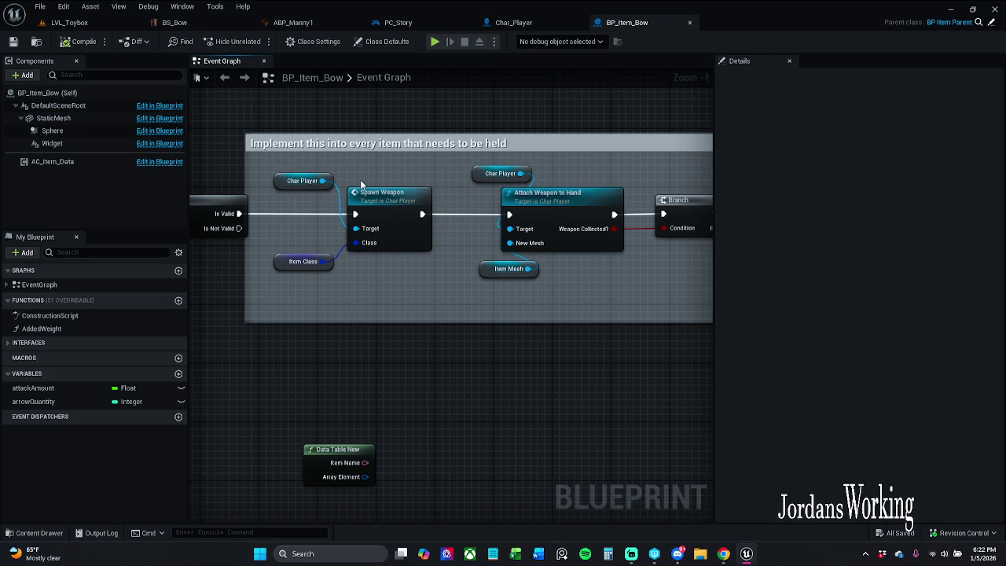
{"action": "left_click", "coordinate": [311, 264]}
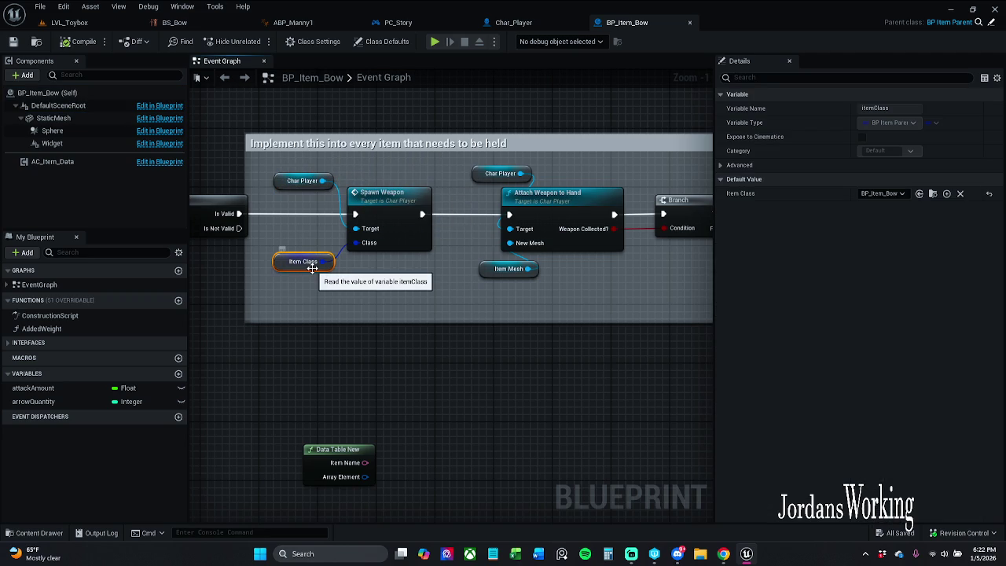
{"action": "left_click_drag", "start_coordinate": [338, 299], "coordinate": [348, 292]}
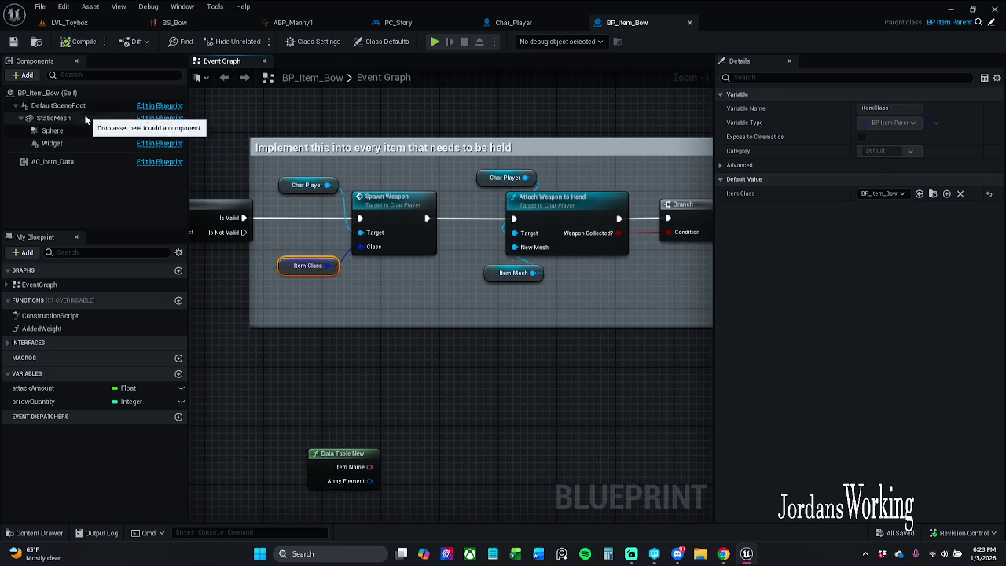
{"action": "left_click", "coordinate": [55, 117]}
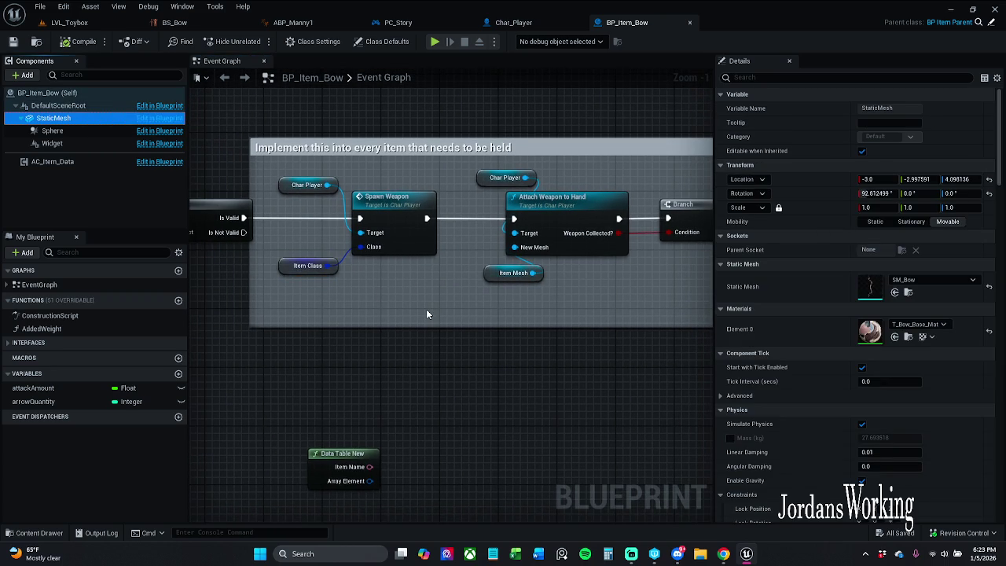
{"action": "left_click", "coordinate": [79, 214]}
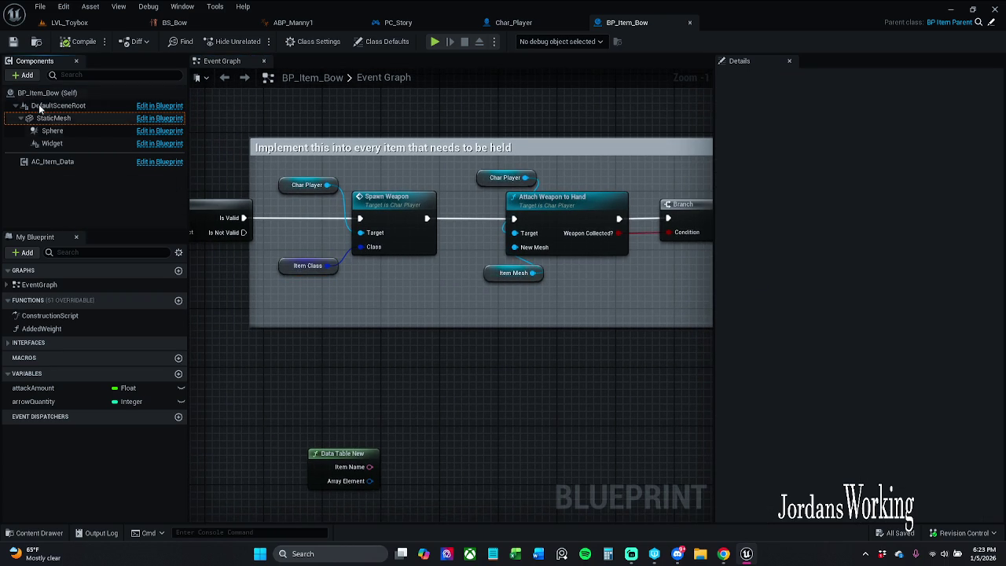
{"action": "left_click", "coordinate": [23, 74]}
{"action": "type", "text": "ske"}
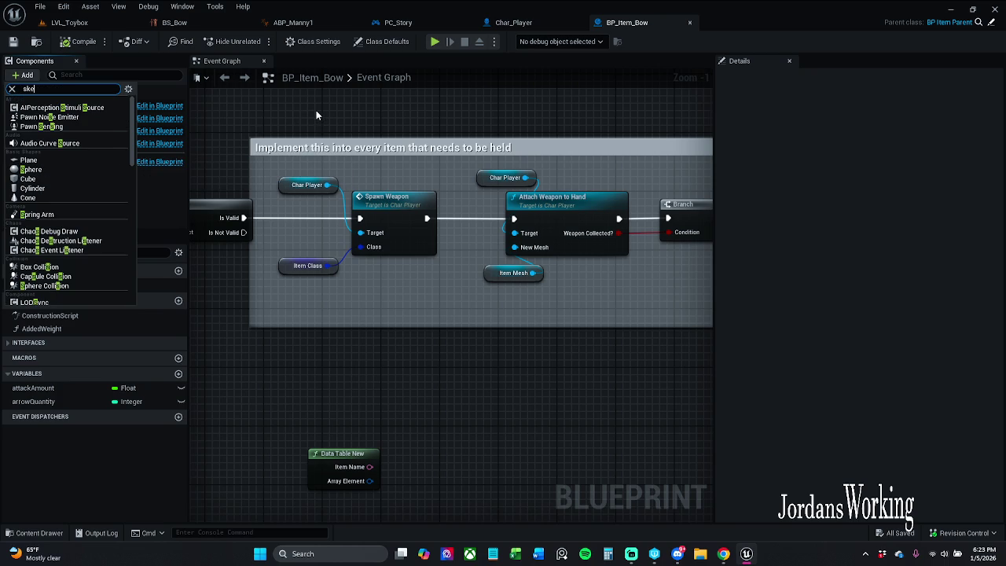
{"action": "left_click", "coordinate": [43, 108]}
Step: Untick Visible on the StaticMesh component to hide the static bow
{"action": "left_click", "coordinate": [78, 131]}
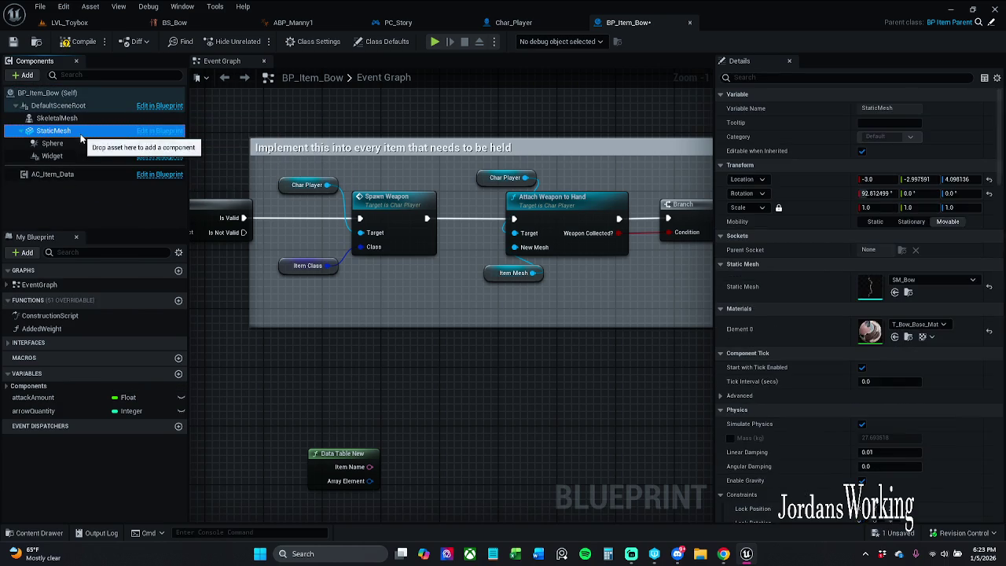
{"action": "left_click", "coordinate": [873, 79]}
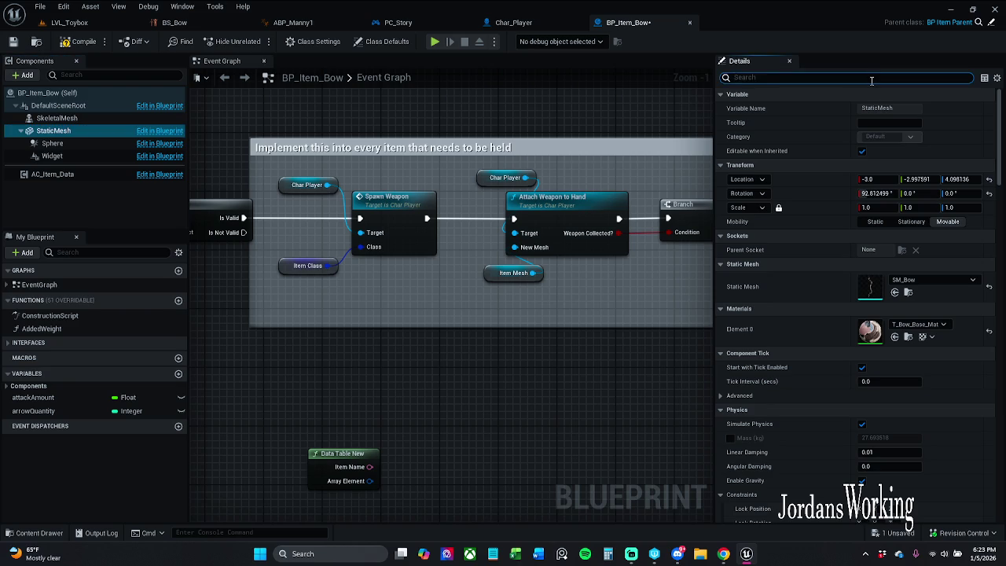
{"action": "type", "text": "visi"}
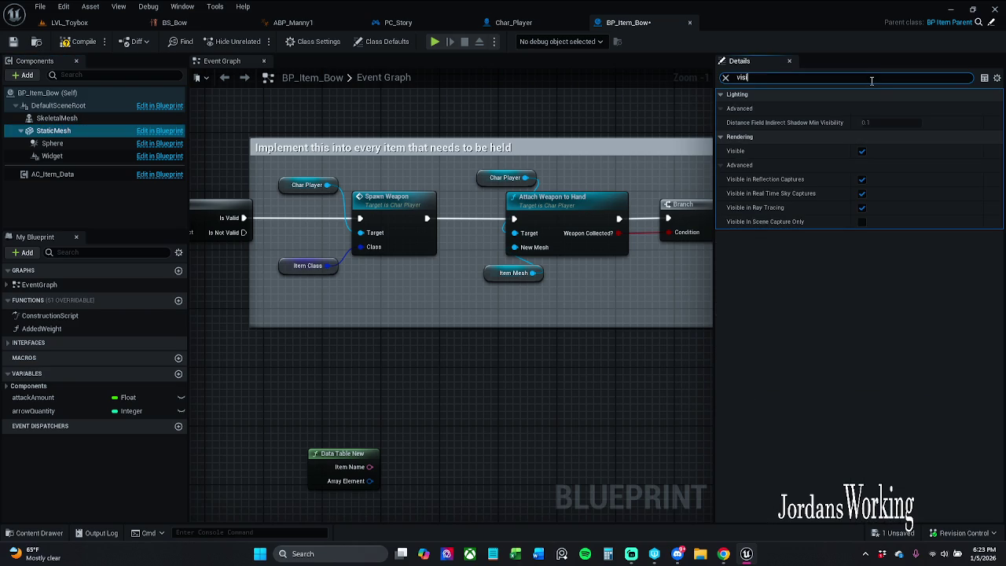
{"action": "left_click", "coordinate": [862, 151]}
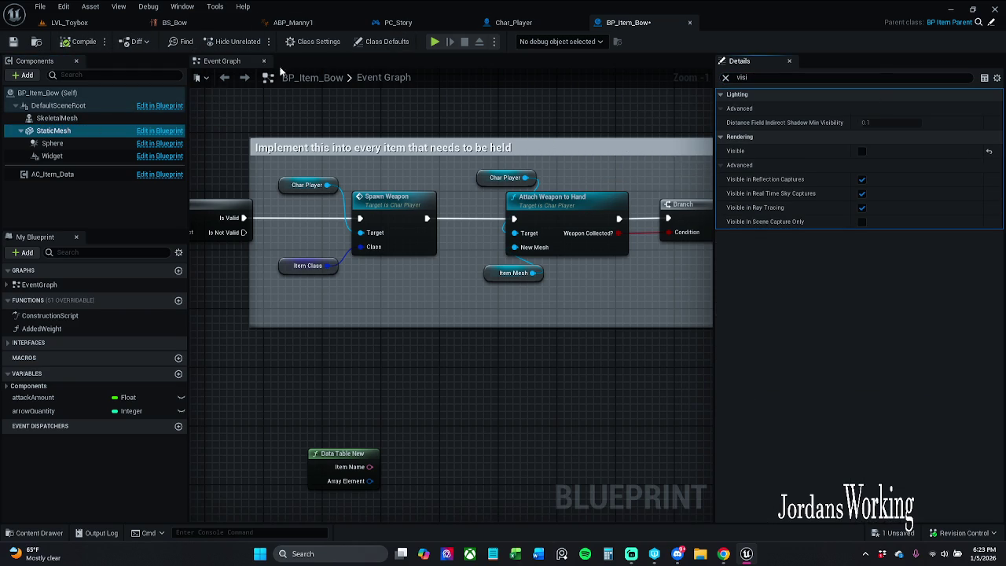
{"action": "left_click", "coordinate": [47, 92]}
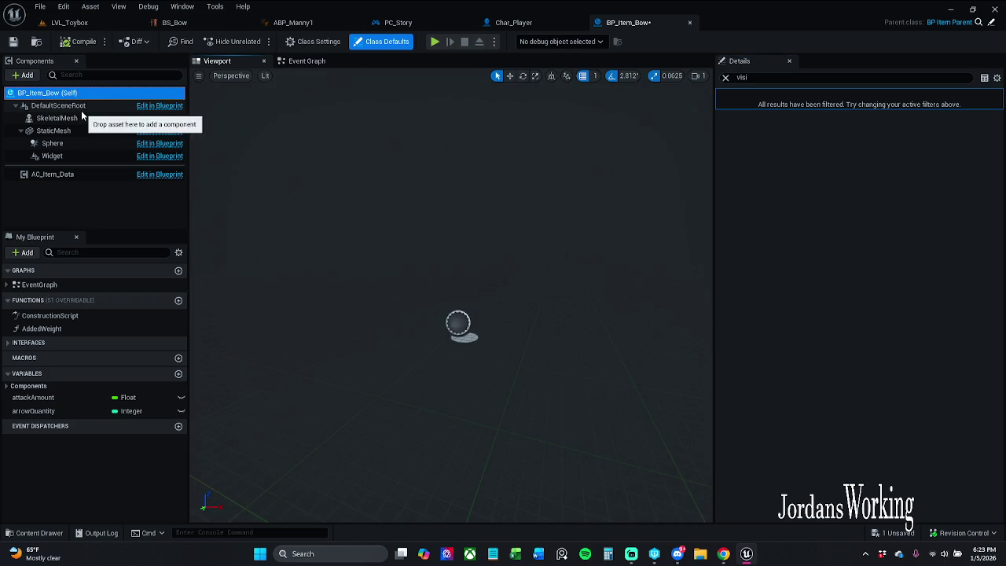
Step: Set the SkeletalMesh component's Skeletal Mesh Asset to SK_ElvenBow, frame it, and save with check-out
{"action": "left_click", "coordinate": [56, 118]}
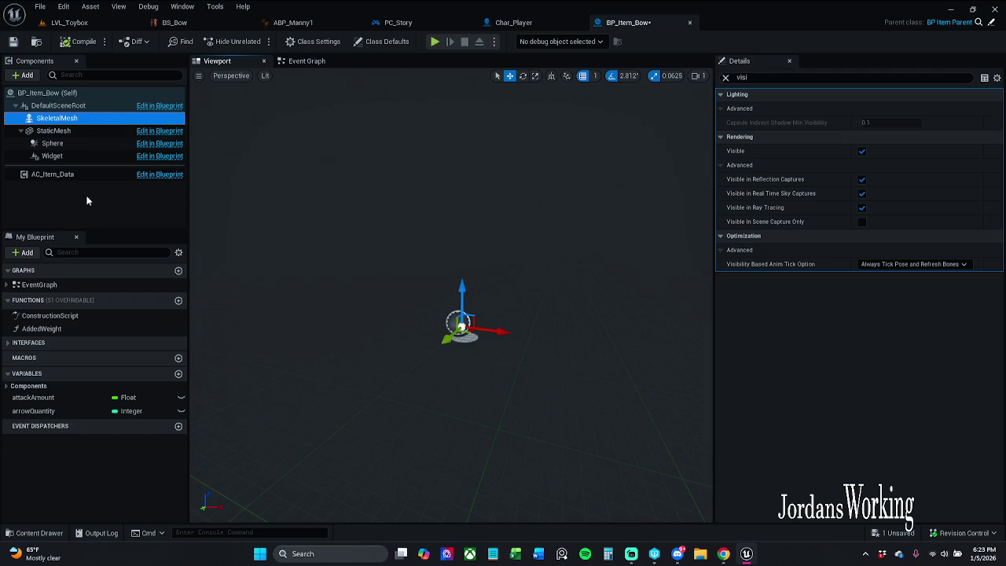
{"action": "left_click", "coordinate": [725, 79]}
{"action": "type", "text": "bow"}
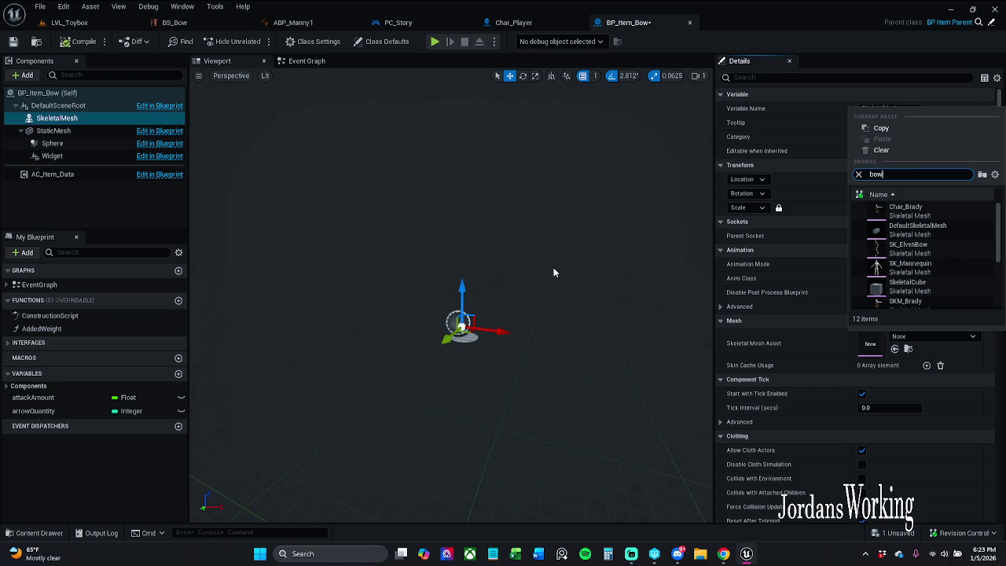
{"action": "left_click", "coordinate": [910, 211]}
{"action": "scroll", "coordinate": [481, 213], "scroll_direction": "down", "scroll_amount": 5}
{"action": "key", "text": "f"}
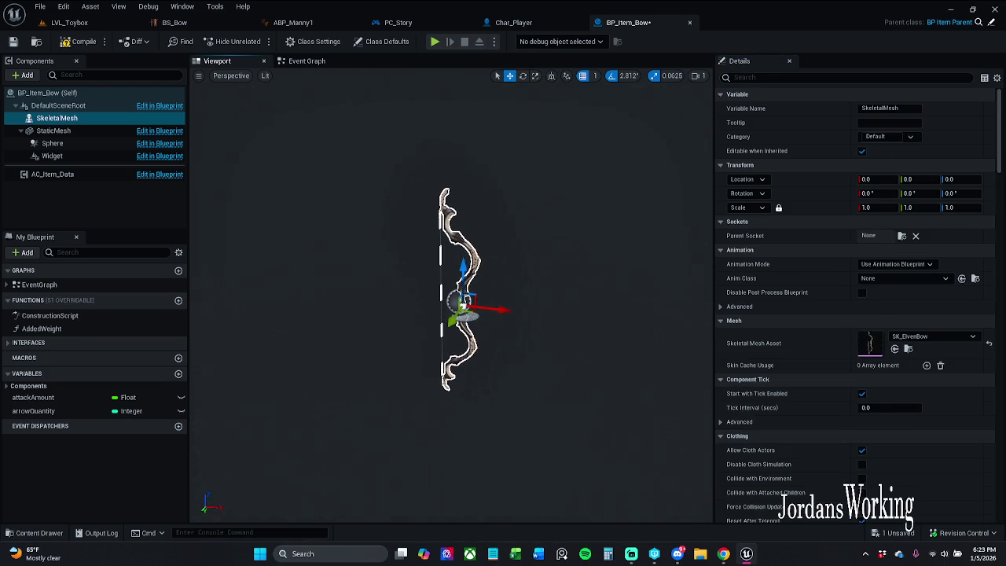
{"action": "left_click", "coordinate": [13, 42]}
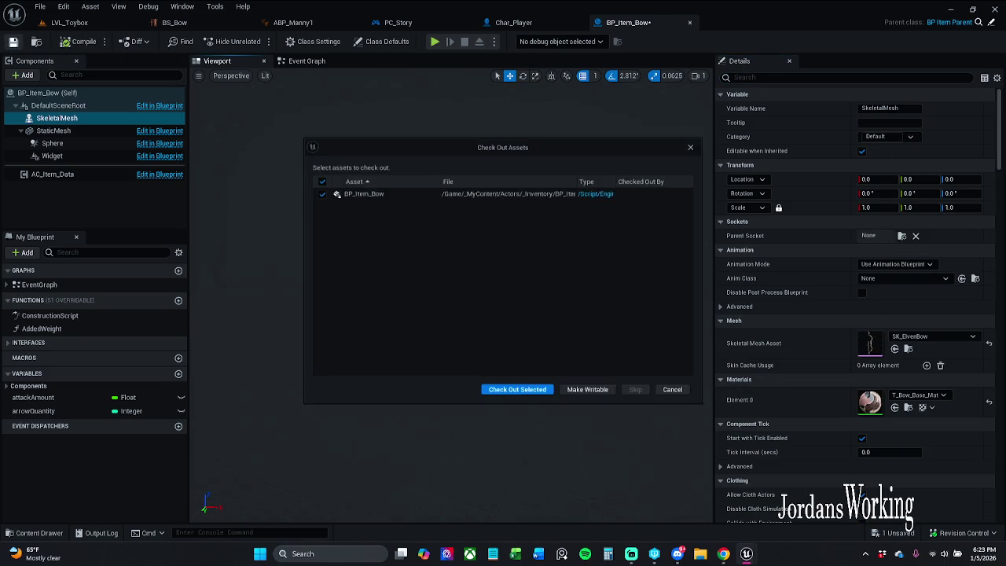
{"action": "left_click", "coordinate": [495, 396]}
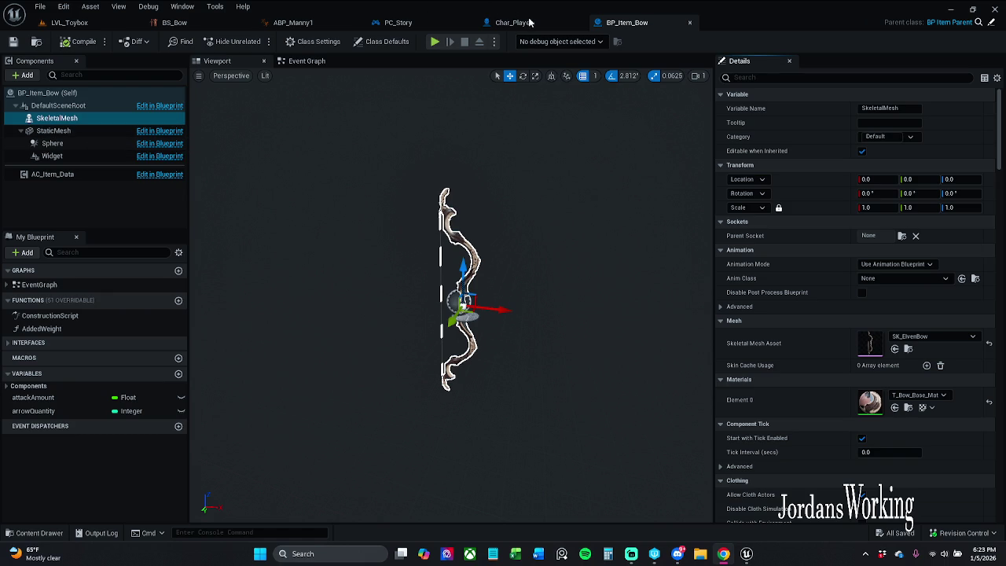
Step: Pan BP_Item_Bow's event graph to bring the Char Player and Item Class nodes into view
{"action": "left_click", "coordinate": [313, 61]}
{"action": "left_click_drag", "start_coordinate": [417, 187], "coordinate": [273, 167]}
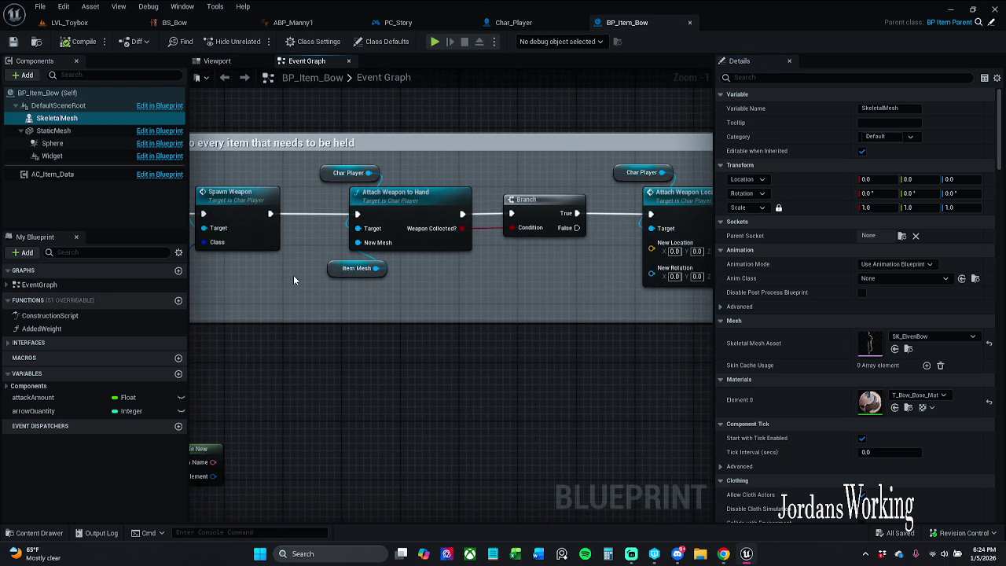
{"action": "left_click_drag", "start_coordinate": [297, 276], "coordinate": [394, 279]}
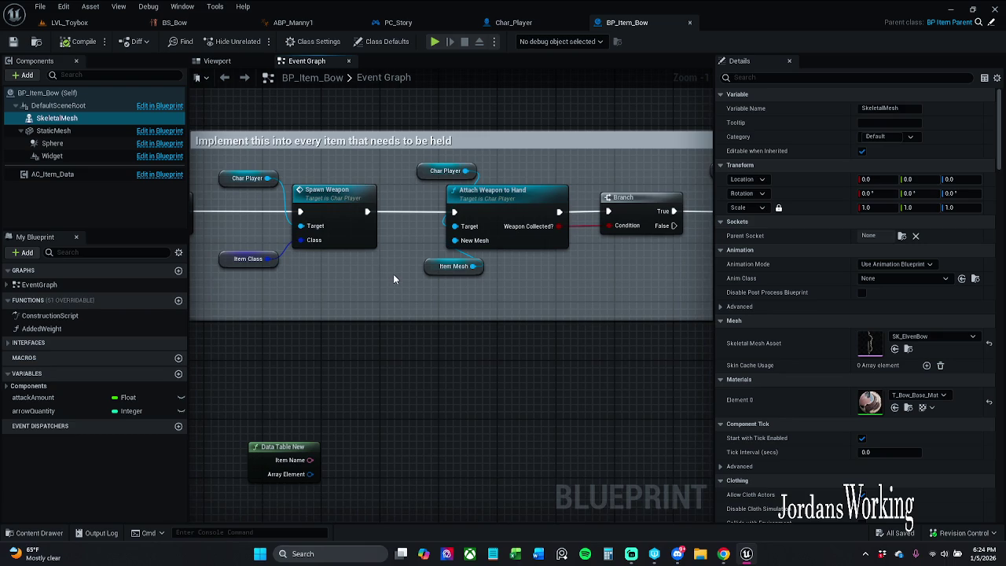
Step: Inspect the Spawn Weapon function's SET and Return nodes, then return to BP_Item_Bow
{"action": "double_click", "coordinate": [348, 217]}
{"action": "scroll", "coordinate": [309, 260], "scroll_direction": "up", "scroll_amount": 5}
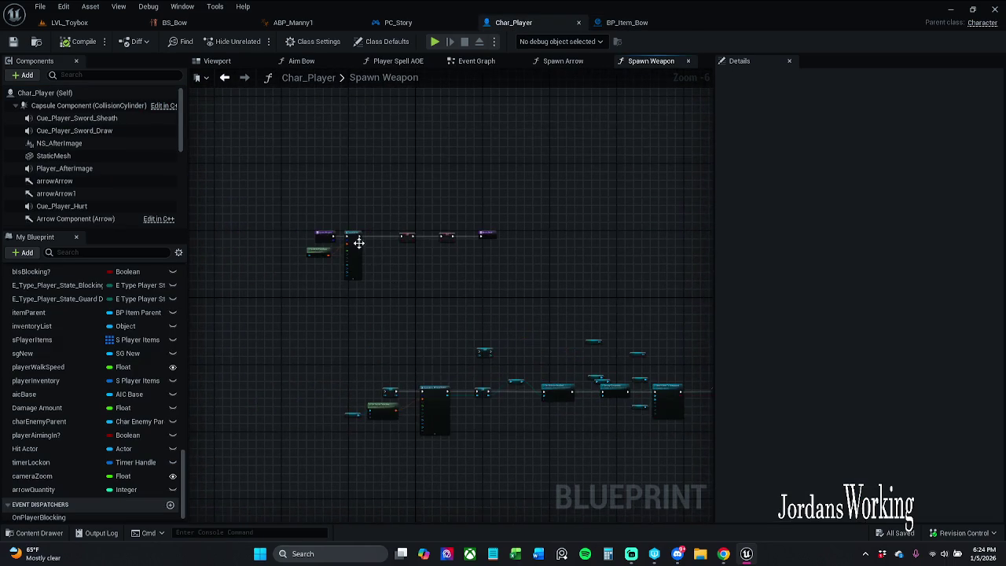
{"action": "mouse_move", "coordinate": [588, 375]}
{"action": "left_mouse_down"}
{"action": "mouse_move", "coordinate": [338, 341]}
{"action": "mouse_move", "coordinate": [623, 331]}
{"action": "left_mouse_up"}
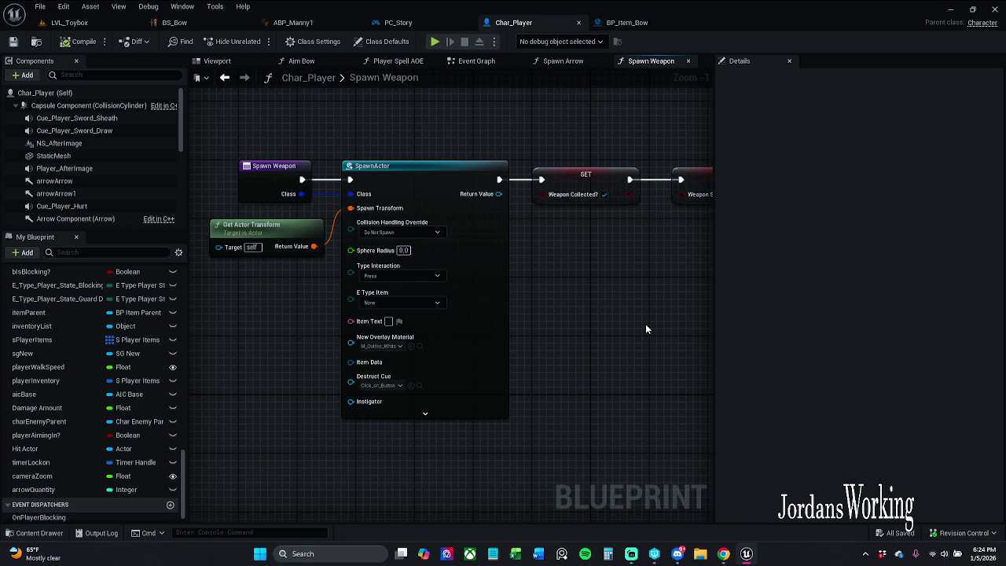
{"action": "mouse_move", "coordinate": [675, 253]}
{"action": "left_mouse_down"}
{"action": "mouse_move", "coordinate": [474, 251]}
{"action": "mouse_move", "coordinate": [364, 265]}
{"action": "mouse_move", "coordinate": [624, 264]}
{"action": "left_mouse_up"}
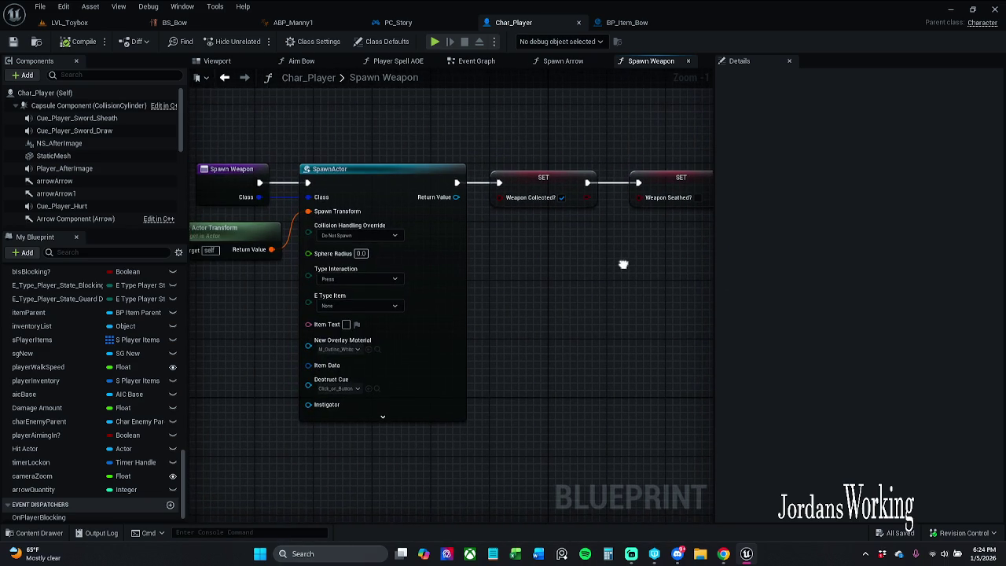
{"action": "left_click", "coordinate": [627, 24]}
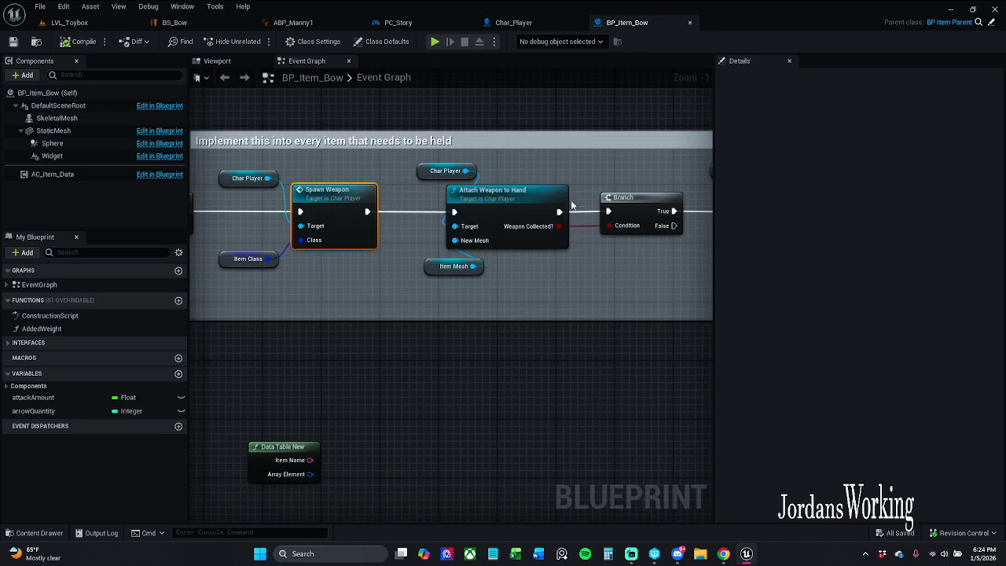
Step: Check the Item Mesh variable defaulting to SM_Bow and open the Attach Weapon to Hand function
{"action": "left_click_drag", "start_coordinate": [578, 167], "coordinate": [536, 176]}
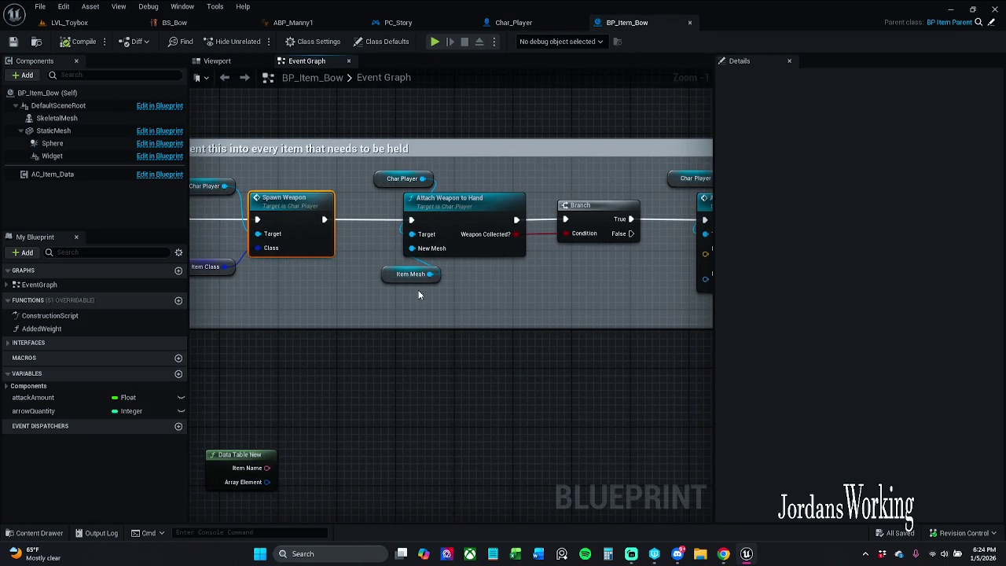
{"action": "left_click", "coordinate": [403, 277]}
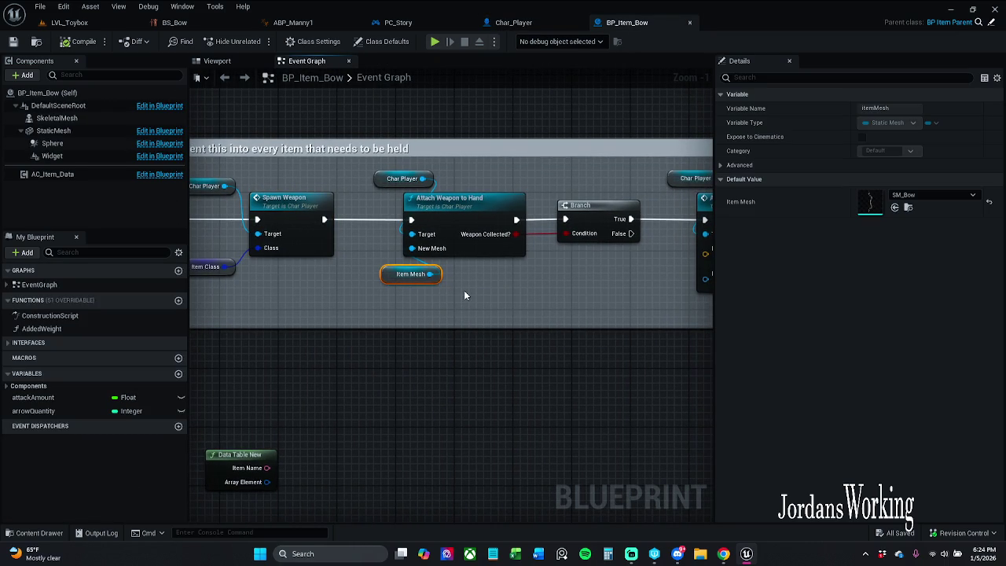
{"action": "double_click", "coordinate": [472, 224]}
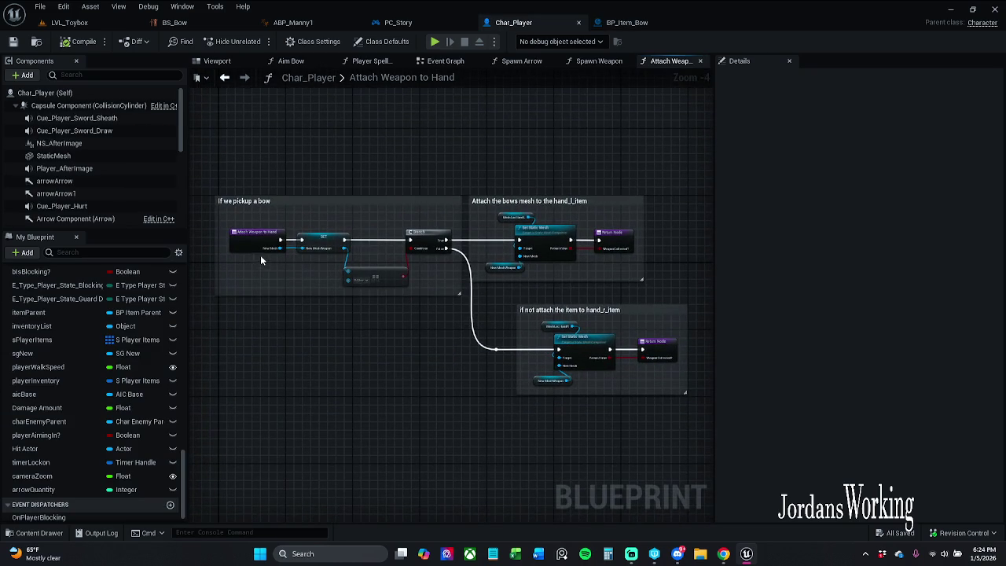
{"action": "scroll", "coordinate": [260, 259], "scroll_direction": "up", "scroll_amount": 5}
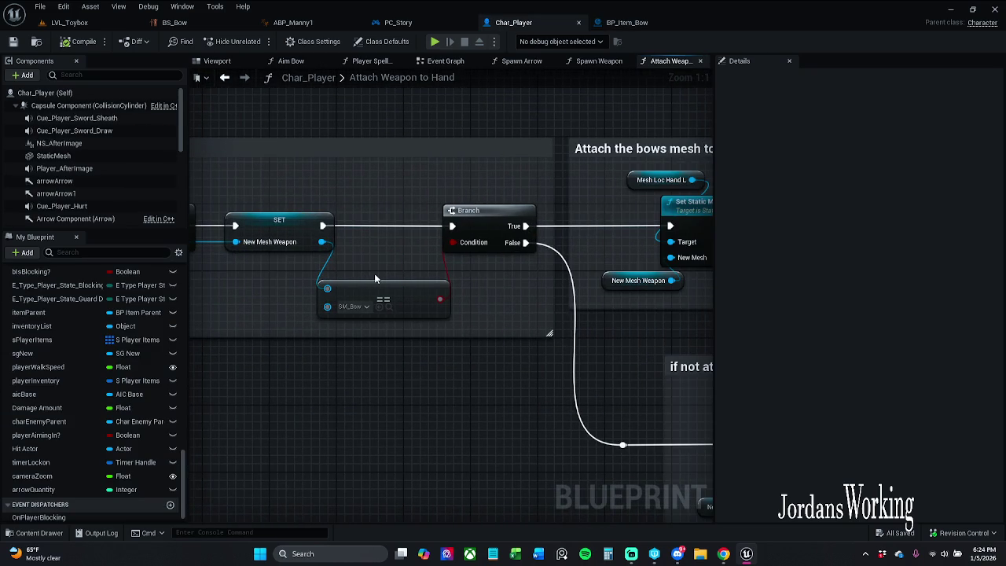
{"action": "mouse_move", "coordinate": [374, 274]}
{"action": "left_mouse_down"}
{"action": "mouse_move", "coordinate": [208, 292]}
{"action": "mouse_move", "coordinate": [248, 297]}
{"action": "mouse_move", "coordinate": [227, 274]}
{"action": "mouse_move", "coordinate": [283, 256]}
{"action": "left_mouse_up"}
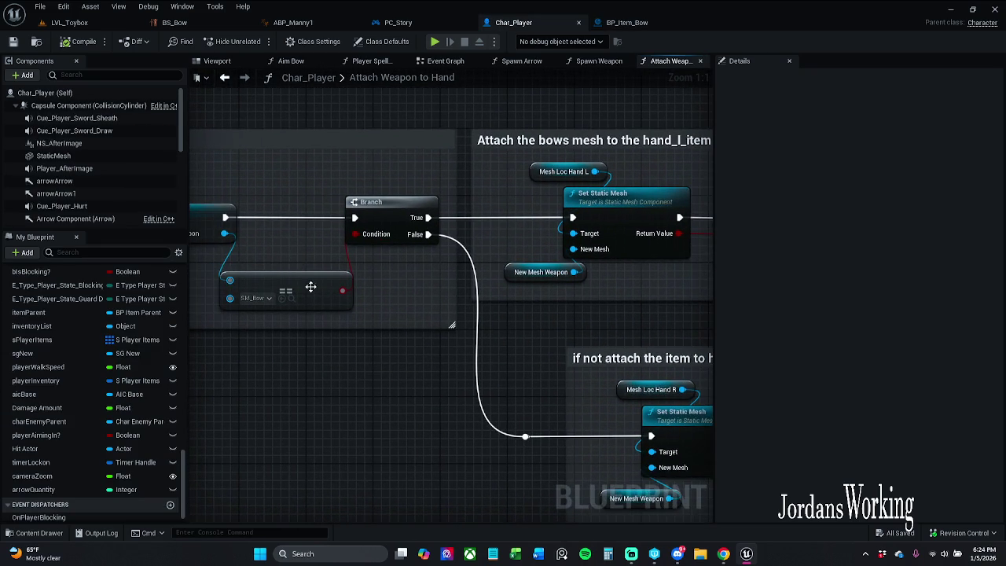
{"action": "scroll", "coordinate": [406, 315], "scroll_direction": "down", "scroll_amount": 1}
{"action": "left_click_drag", "start_coordinate": [406, 315], "coordinate": [260, 310]}
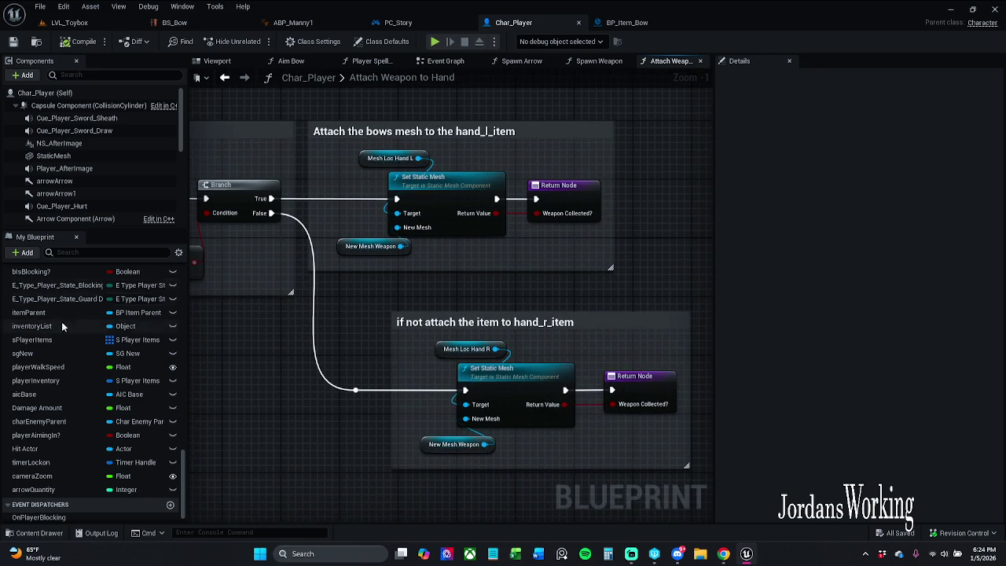
{"action": "scroll", "coordinate": [79, 159], "scroll_direction": "down", "scroll_amount": 2}
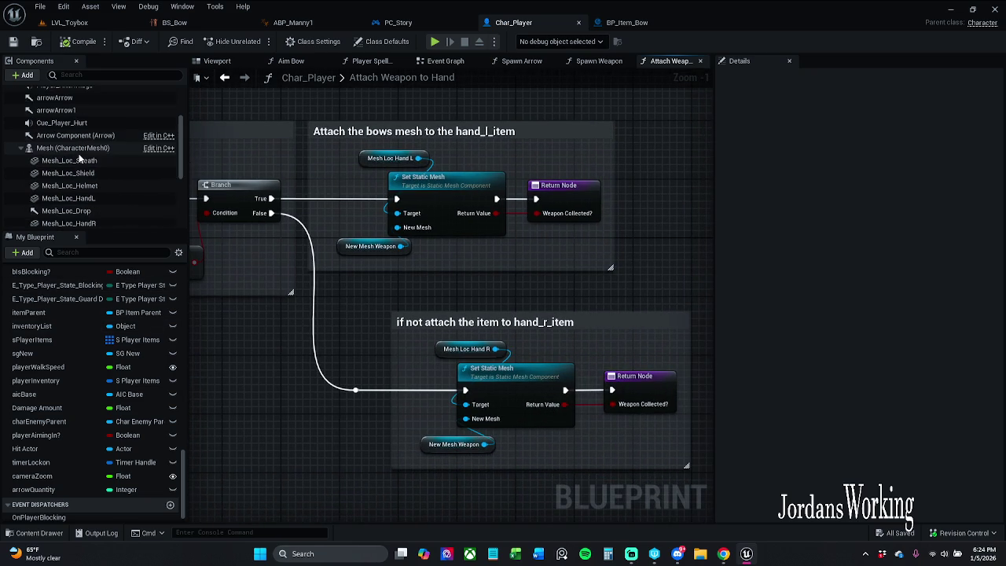
{"action": "scroll", "coordinate": [79, 158], "scroll_direction": "down", "scroll_amount": 1}
{"action": "left_click", "coordinate": [72, 131]}
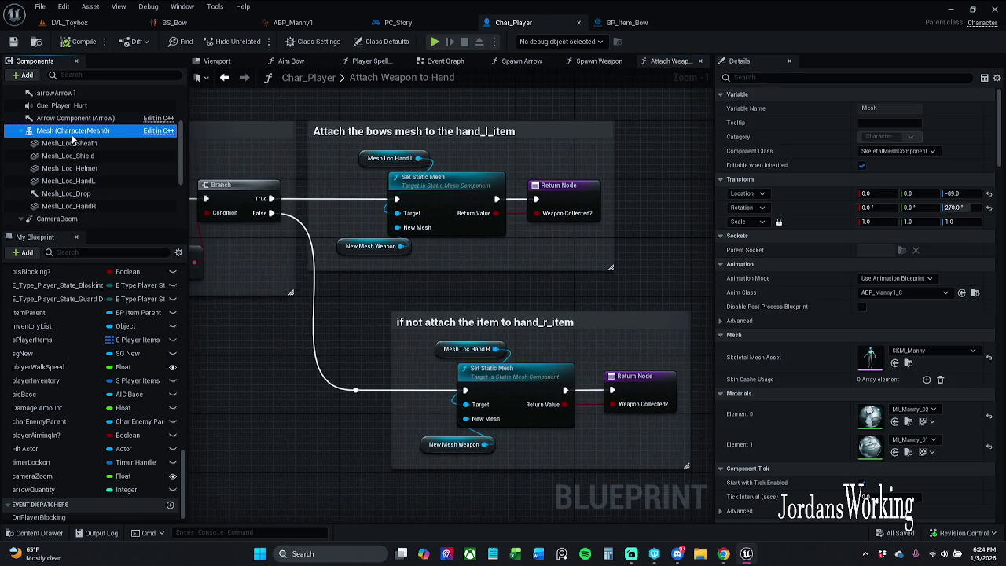
{"action": "scroll", "coordinate": [94, 181], "scroll_direction": "down", "scroll_amount": 3}
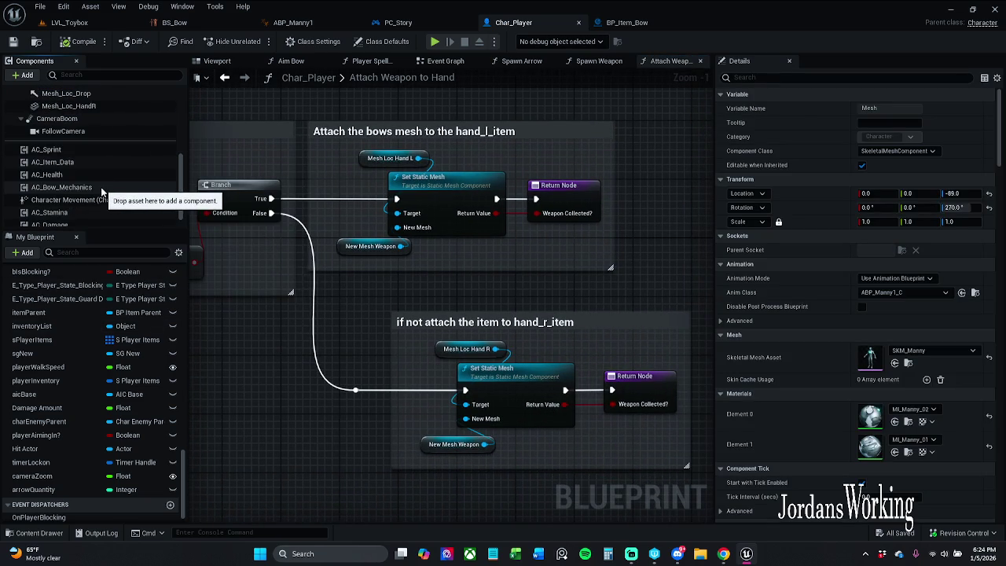
{"action": "scroll", "coordinate": [101, 191], "scroll_direction": "up", "scroll_amount": 6}
{"action": "left_click_drag", "start_coordinate": [383, 346], "coordinate": [569, 342]}
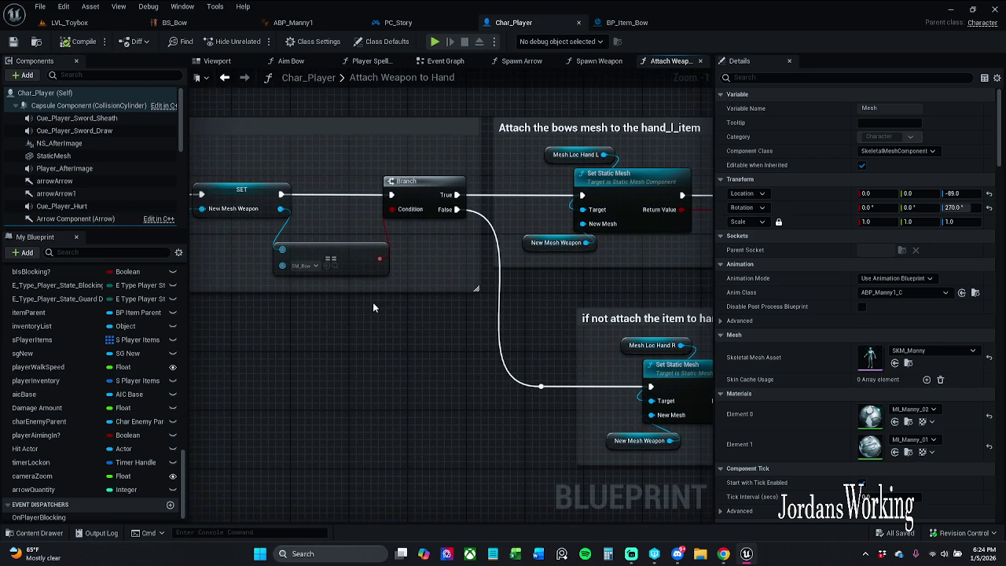
{"action": "left_click_drag", "start_coordinate": [374, 308], "coordinate": [326, 313]}
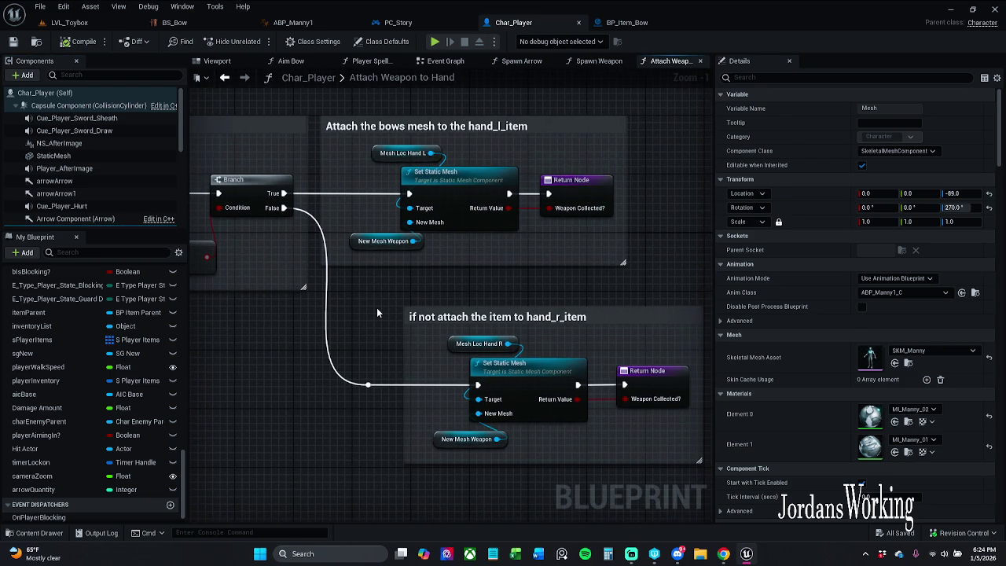
{"action": "left_click_drag", "start_coordinate": [398, 244], "coordinate": [547, 164]}
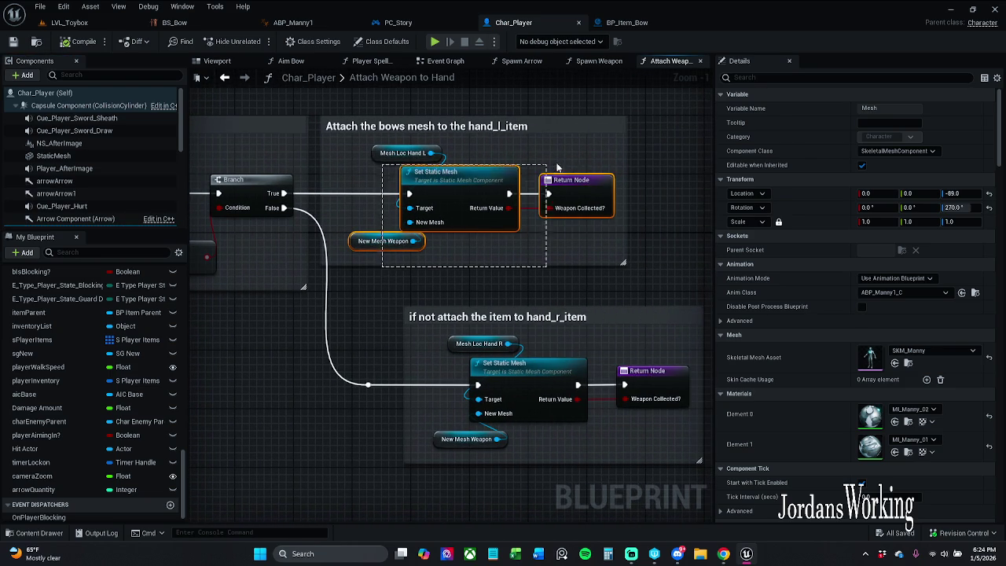
{"action": "left_click_drag", "start_coordinate": [218, 234], "coordinate": [550, 233]}
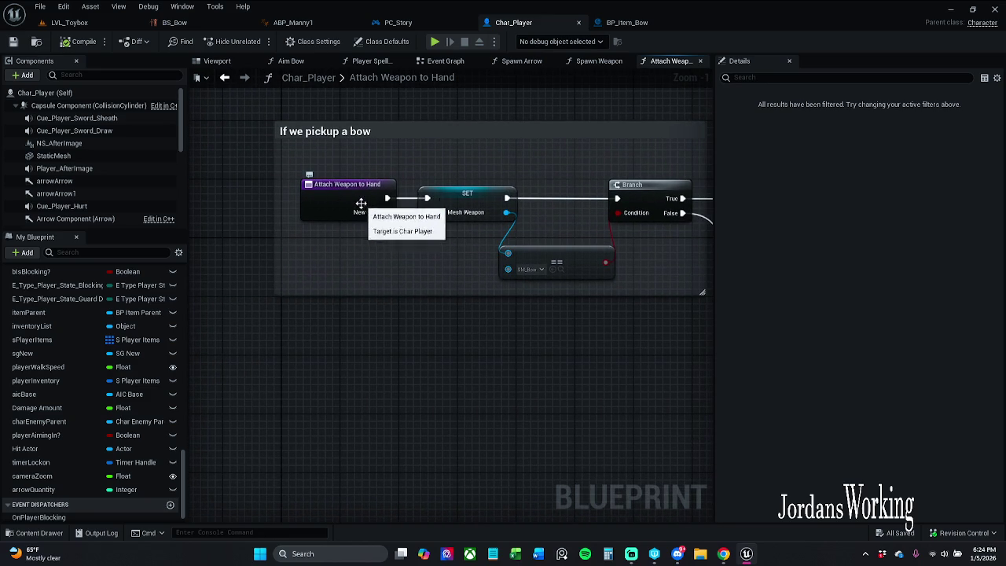
{"action": "left_click_drag", "start_coordinate": [554, 175], "coordinate": [181, 179]}
{"action": "left_click", "coordinate": [388, 174]}
{"action": "left_click_drag", "start_coordinate": [388, 181], "coordinate": [296, 178]}
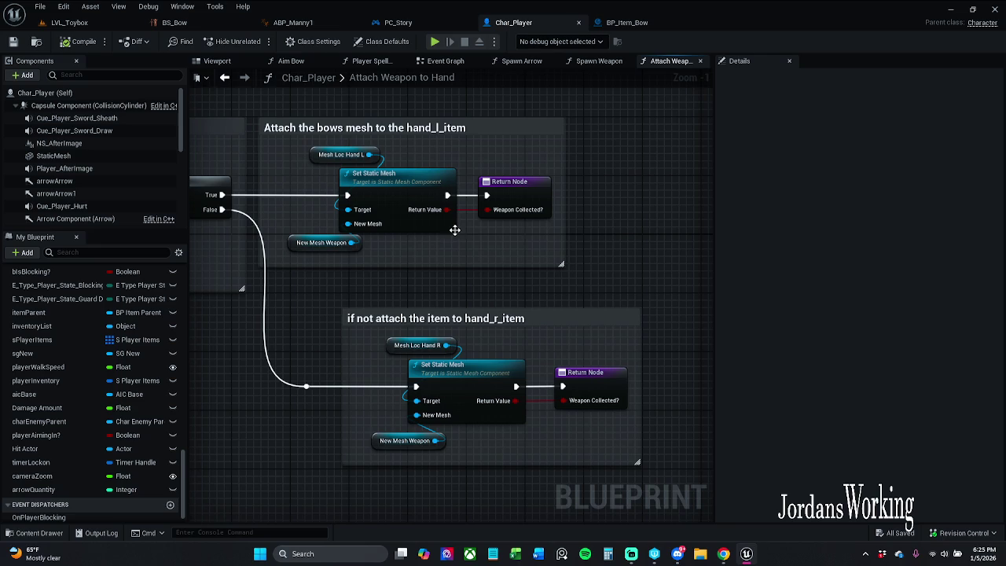
{"action": "left_click_drag", "start_coordinate": [452, 238], "coordinate": [525, 276]}
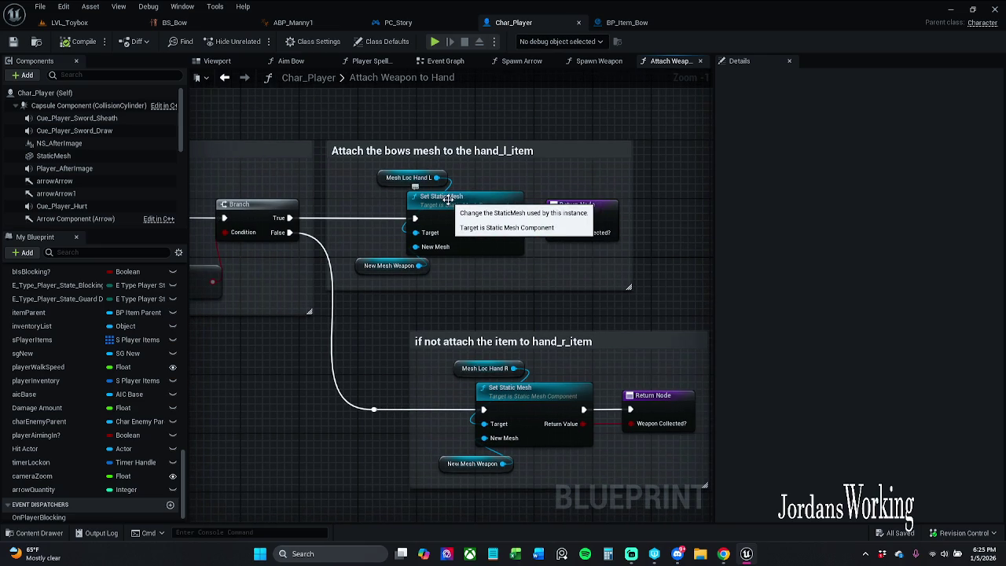
{"action": "scroll", "coordinate": [447, 199], "scroll_direction": "up", "scroll_amount": 1}
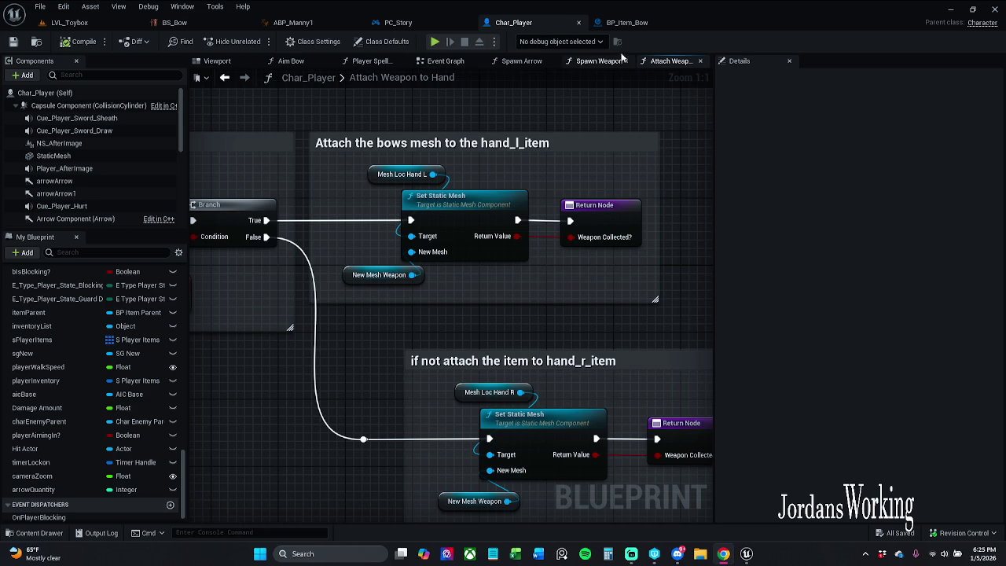
{"action": "left_click", "coordinate": [216, 61]}
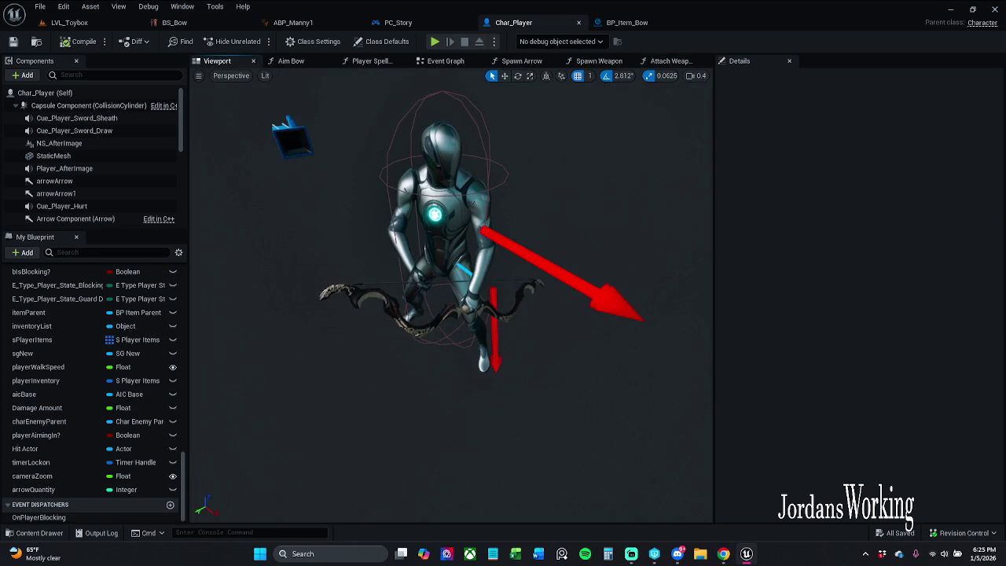
{"action": "left_click", "coordinate": [441, 235]}
{"action": "left_click", "coordinate": [671, 61]}
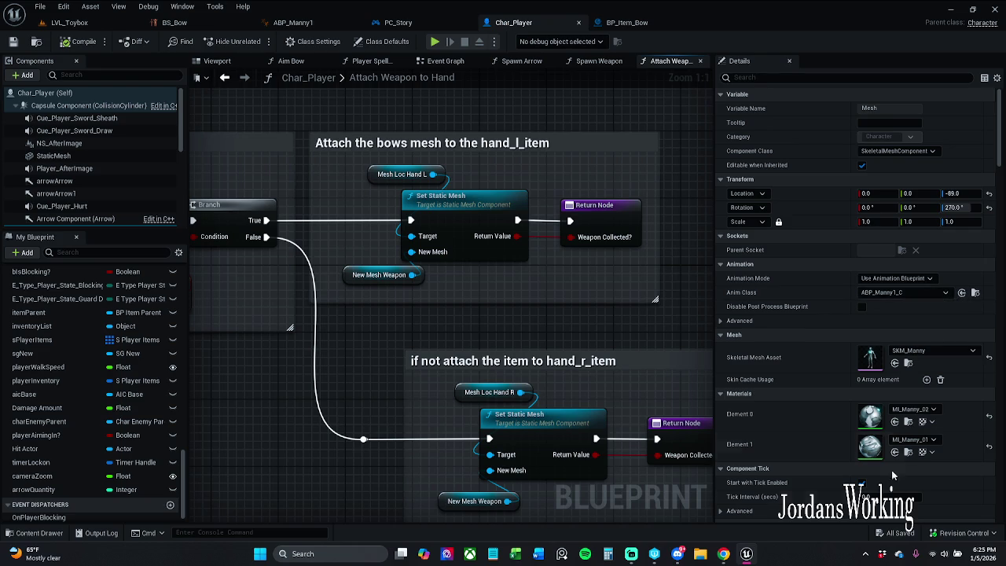
Step: Browse from SKM_Manny to the Mannequins Meshes folder and select the SK_Mannequin skeleton
{"action": "scroll", "coordinate": [793, 452], "scroll_direction": "down", "scroll_amount": 3}
{"action": "scroll", "coordinate": [793, 454], "scroll_direction": "up", "scroll_amount": 3}
{"action": "scroll", "coordinate": [88, 157], "scroll_direction": "down", "scroll_amount": 4}
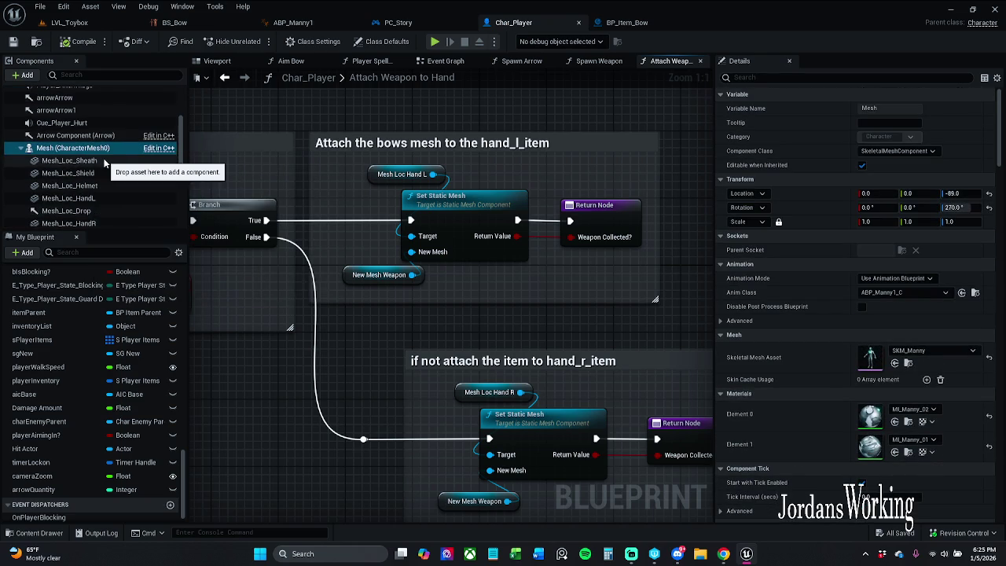
{"action": "scroll", "coordinate": [88, 153], "scroll_direction": "up", "scroll_amount": 4}
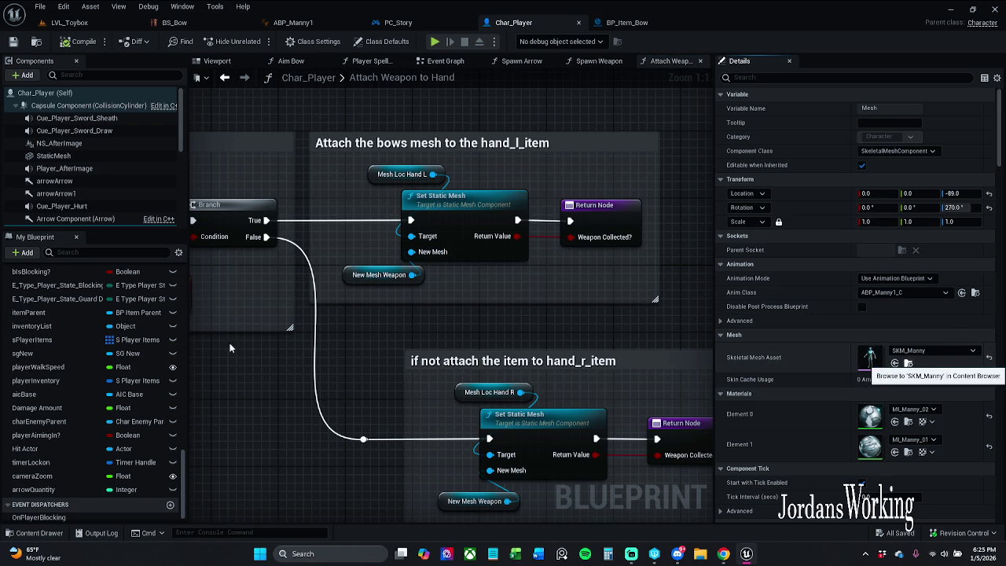
{"action": "left_click", "coordinate": [908, 363]}
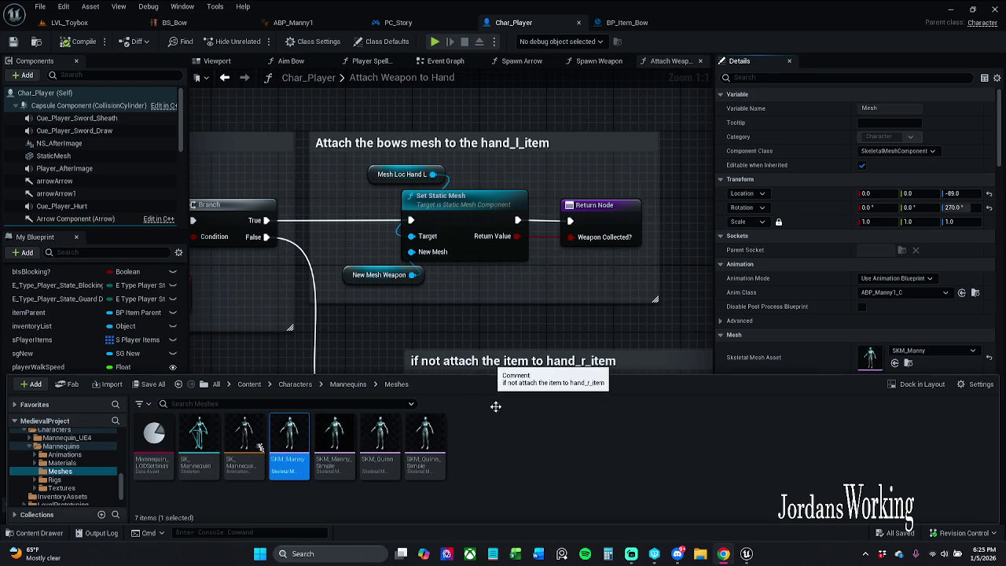
{"action": "left_click", "coordinate": [505, 477]}
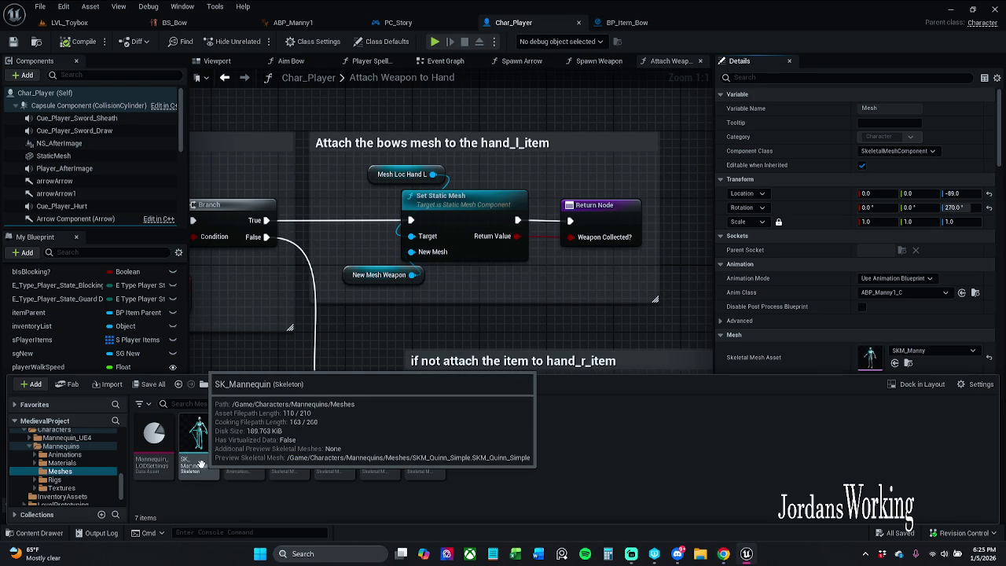
{"action": "left_click", "coordinate": [199, 452]}
Step: Open SK_Mannequin in the skeleton editor and preview the Ar_Aim animation on it
{"action": "double_click", "coordinate": [210, 460]}
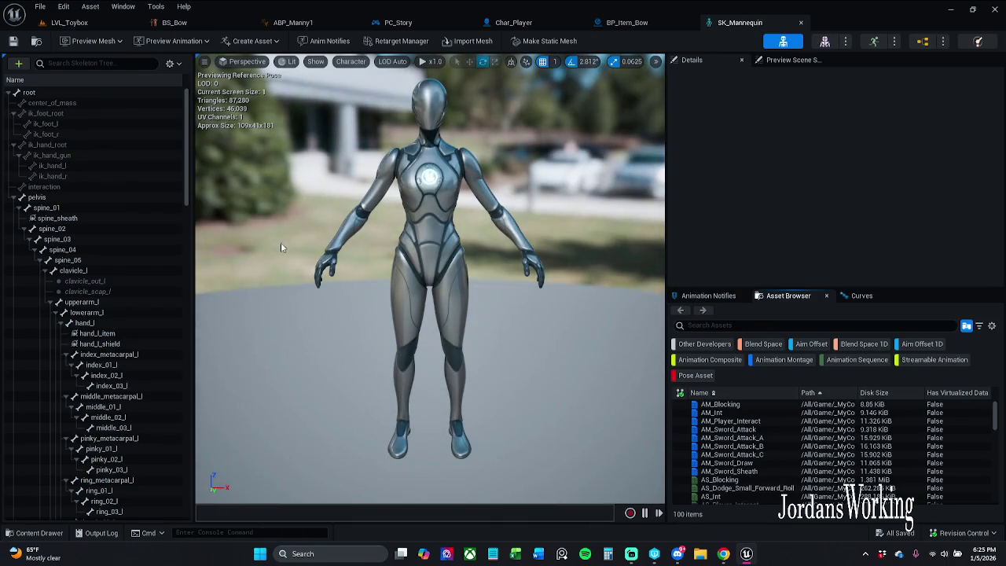
{"action": "left_click", "coordinate": [198, 42]}
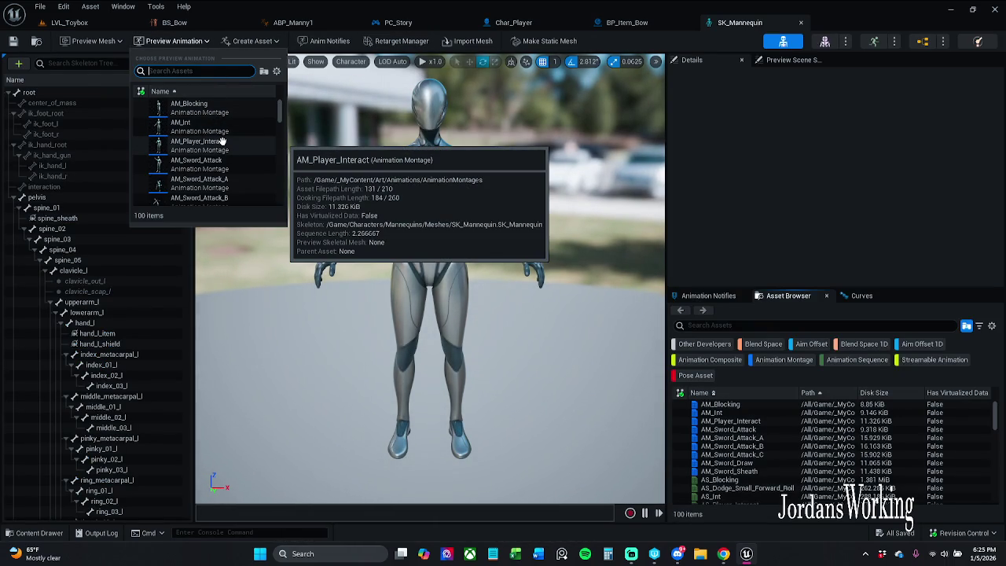
{"action": "key", "text": "Escape"}
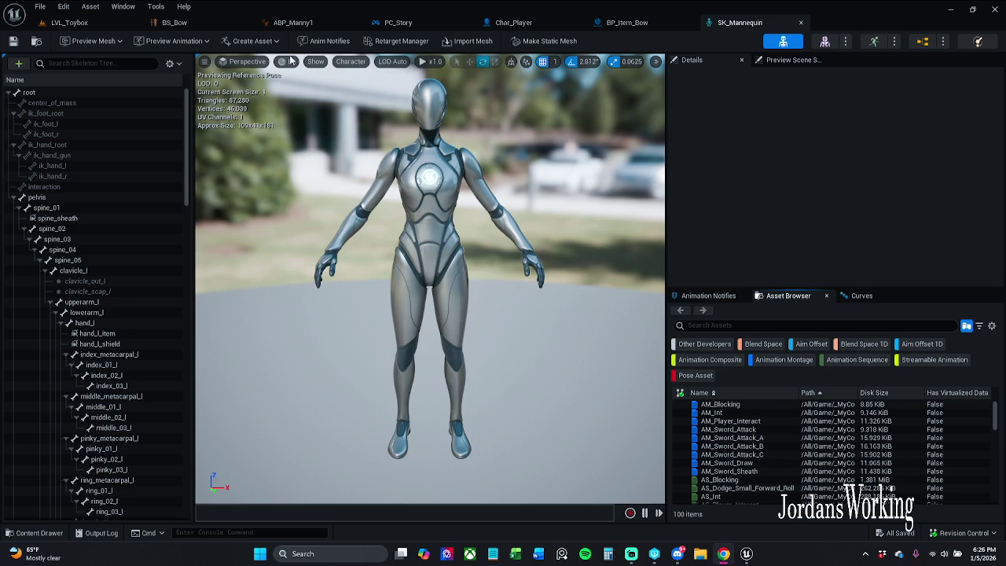
{"action": "left_click", "coordinate": [174, 41]}
{"action": "type", "text": "ar aim"}
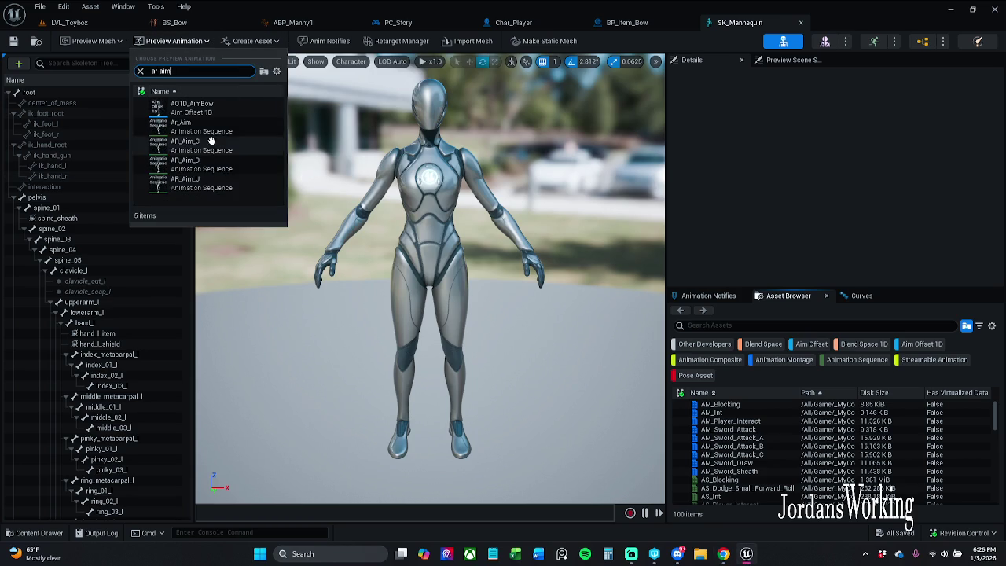
{"action": "left_click", "coordinate": [197, 126]}
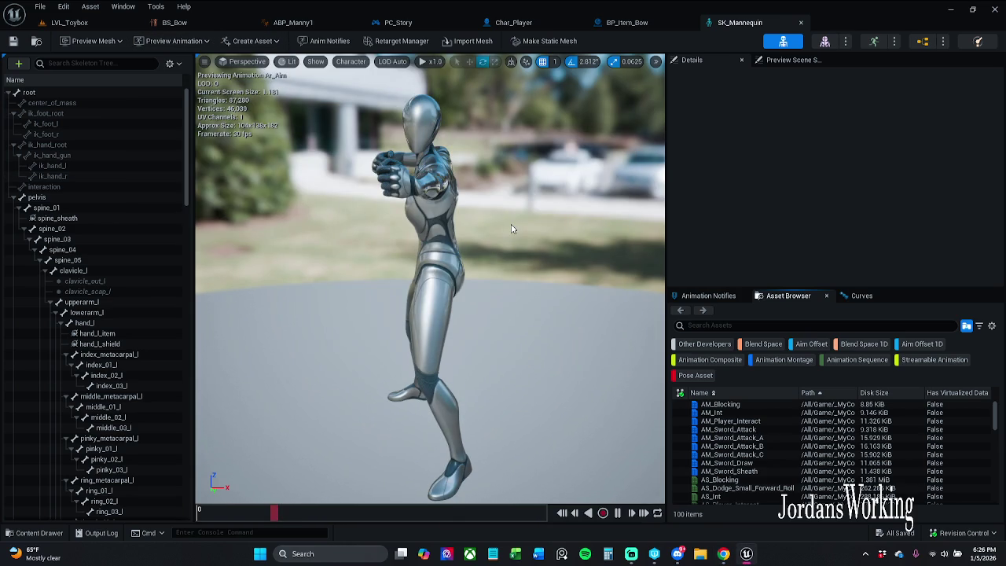
Step: Review the preview mesh list and orbit to view the aiming mannequin from the side
{"action": "left_click", "coordinate": [173, 41]}
{"action": "left_click", "coordinate": [123, 48]}
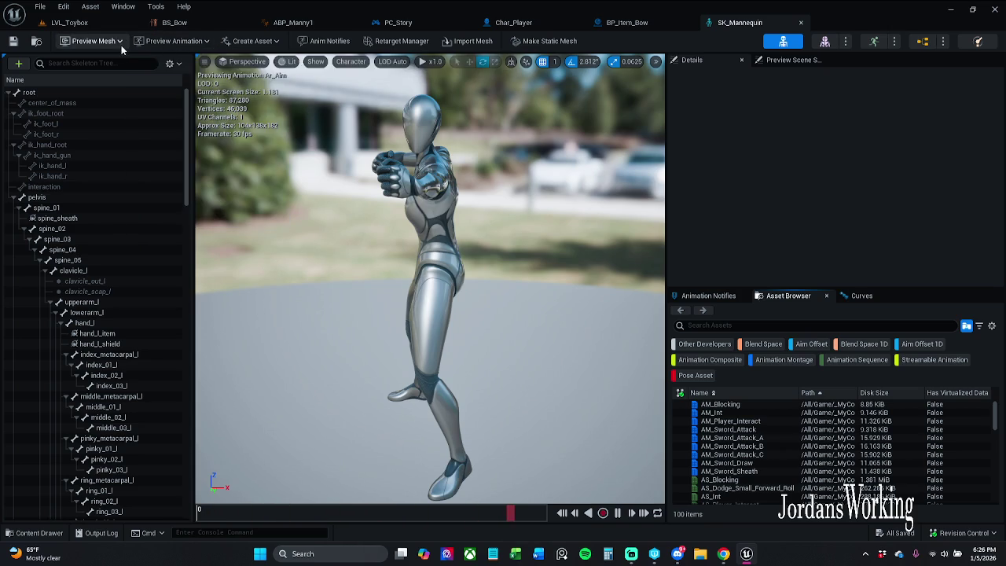
{"action": "left_click", "coordinate": [116, 41]}
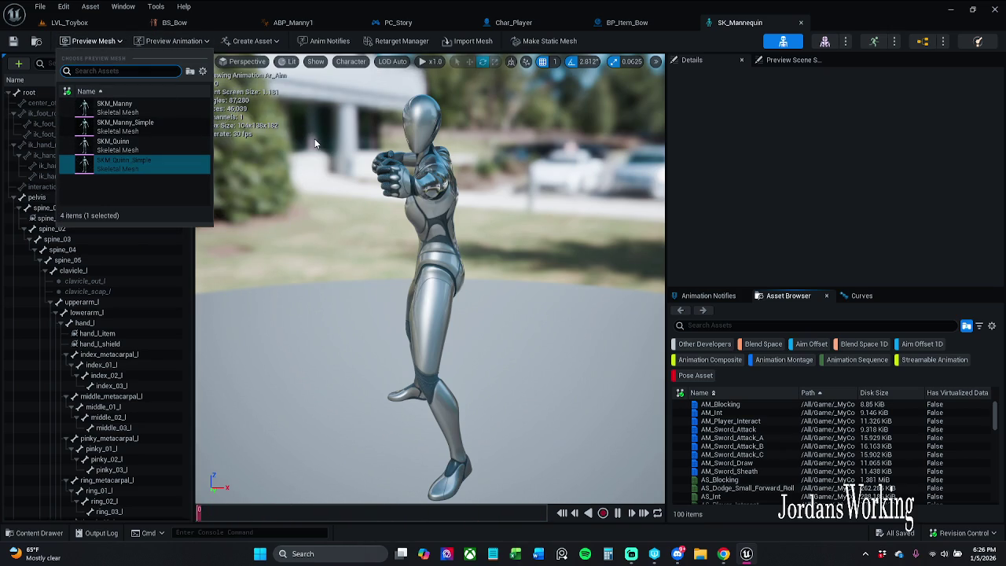
{"action": "key", "text": "Escape"}
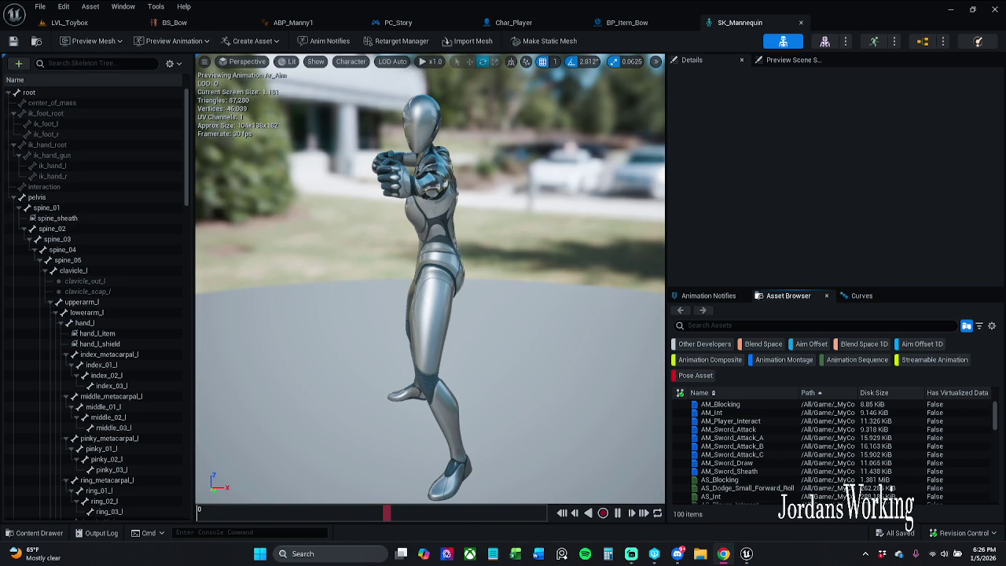
{"action": "mouse_move", "coordinate": [435, 185]}
{"action": "left_mouse_down"}
{"action": "mouse_move", "coordinate": [495, 208]}
{"action": "mouse_move", "coordinate": [448, 206]}
{"action": "mouse_move", "coordinate": [464, 204]}
{"action": "mouse_move", "coordinate": [472, 236]}
{"action": "mouse_move", "coordinate": [440, 206]}
{"action": "mouse_move", "coordinate": [409, 202]}
{"action": "mouse_move", "coordinate": [425, 186]}
{"action": "left_mouse_up"}
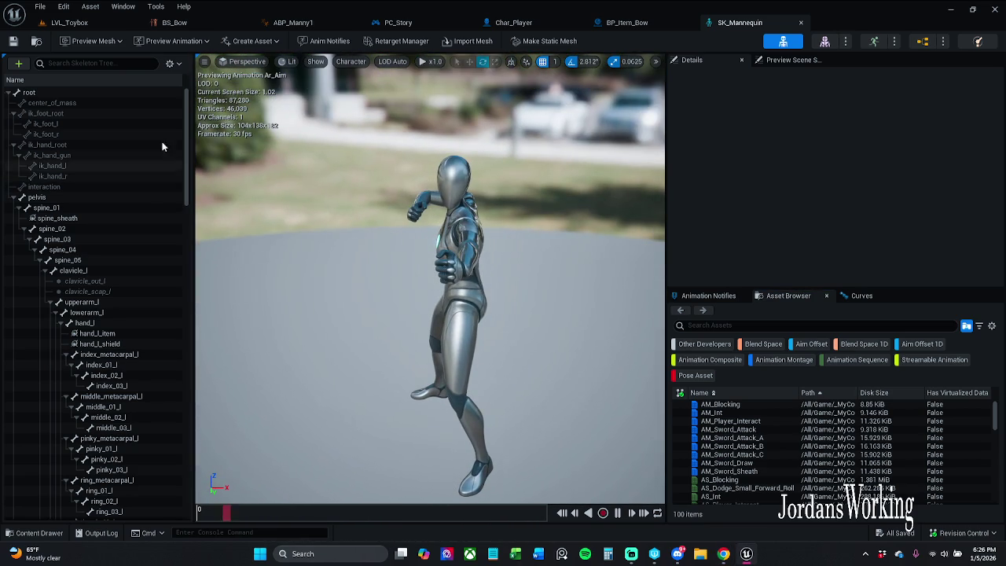
{"action": "left_click", "coordinate": [116, 63]}
{"action": "type", "text": "han"}
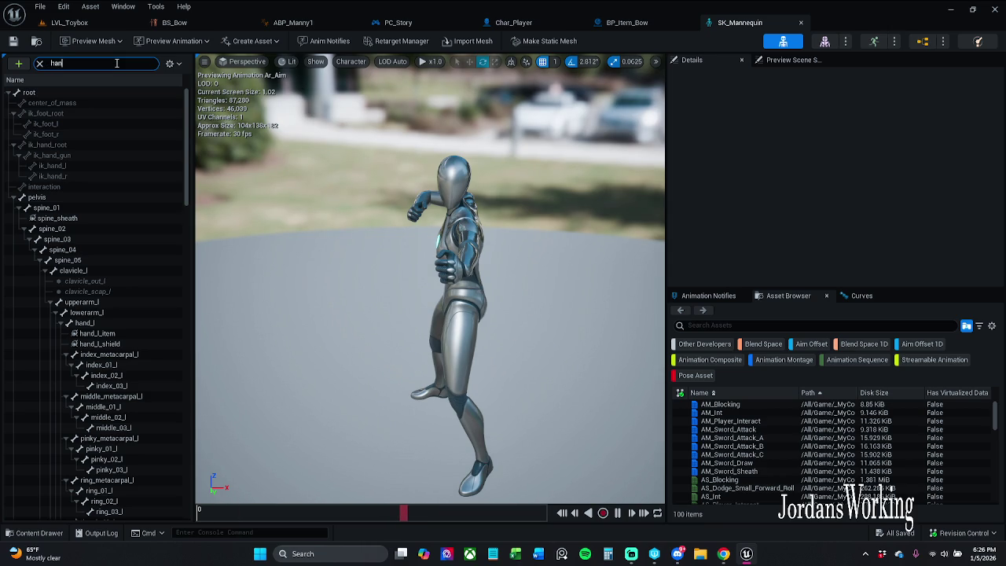
Step: Filter bones for 'd_l' and add SM_Bow1 as a preview asset on hand_l_item
{"action": "type", "text": "d_"}
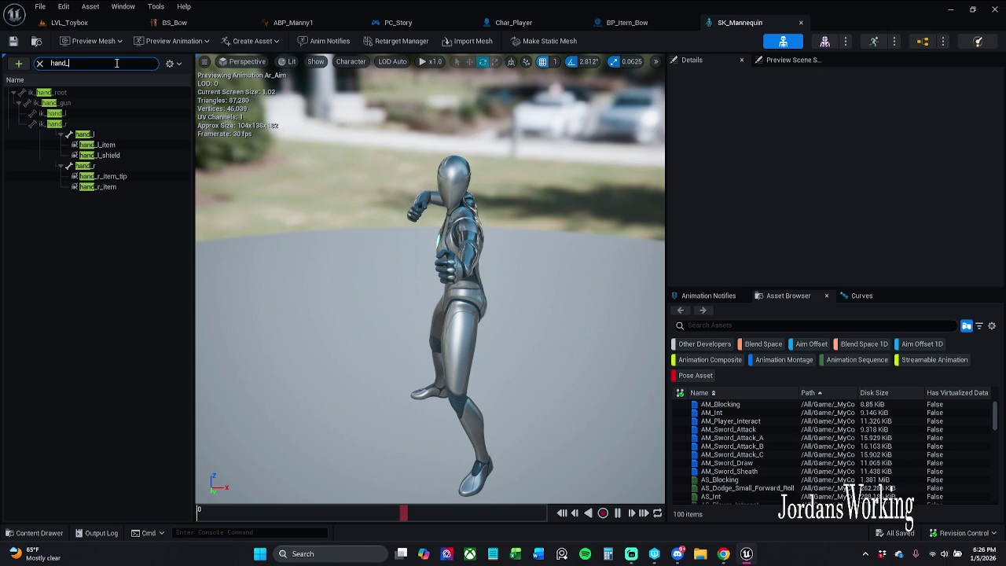
{"action": "type", "text": "l"}
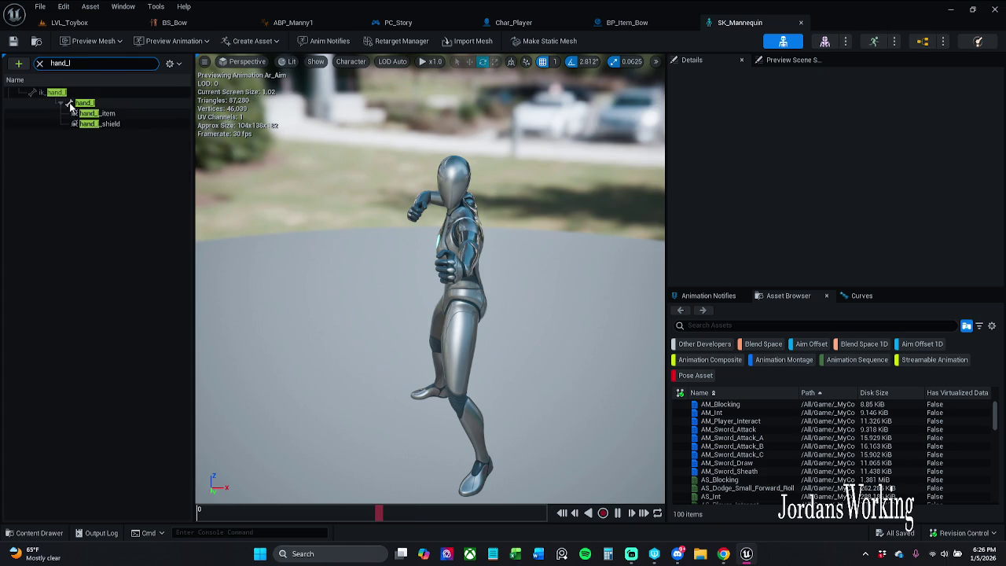
{"action": "left_click", "coordinate": [97, 113]}
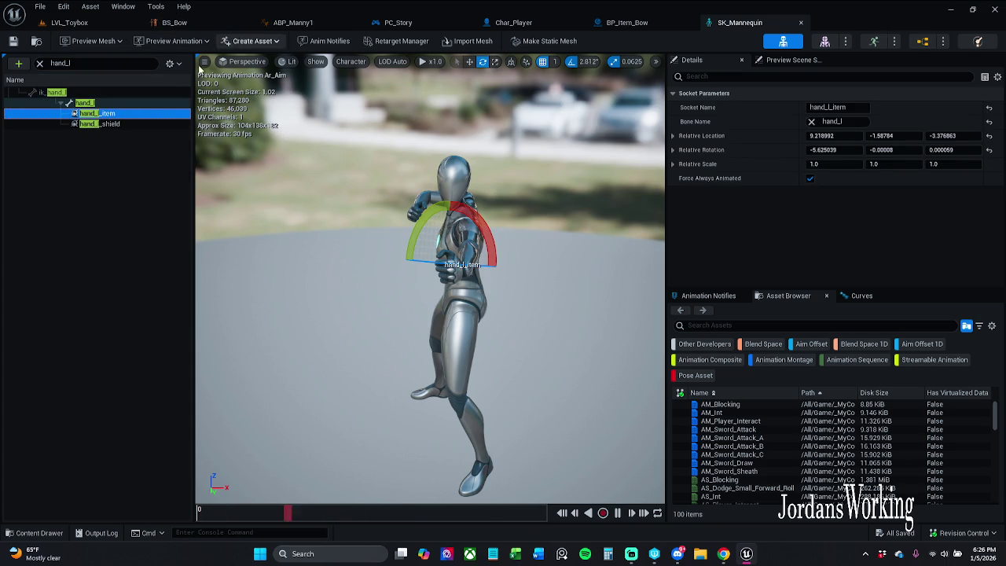
{"action": "right_click", "coordinate": [102, 115]}
{"action": "mouse_move", "coordinate": [173, 243]}
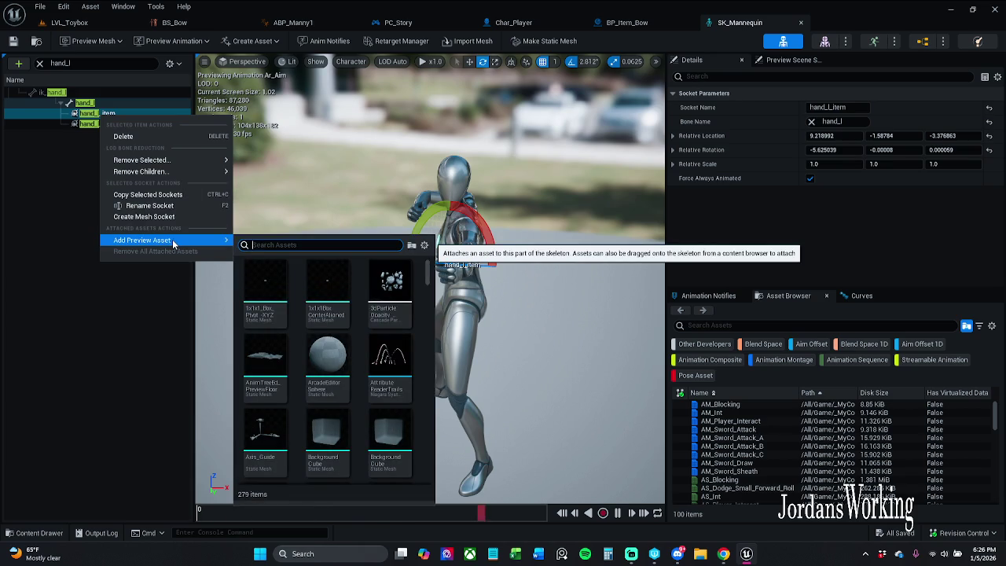
{"action": "type", "text": "sm bow1"}
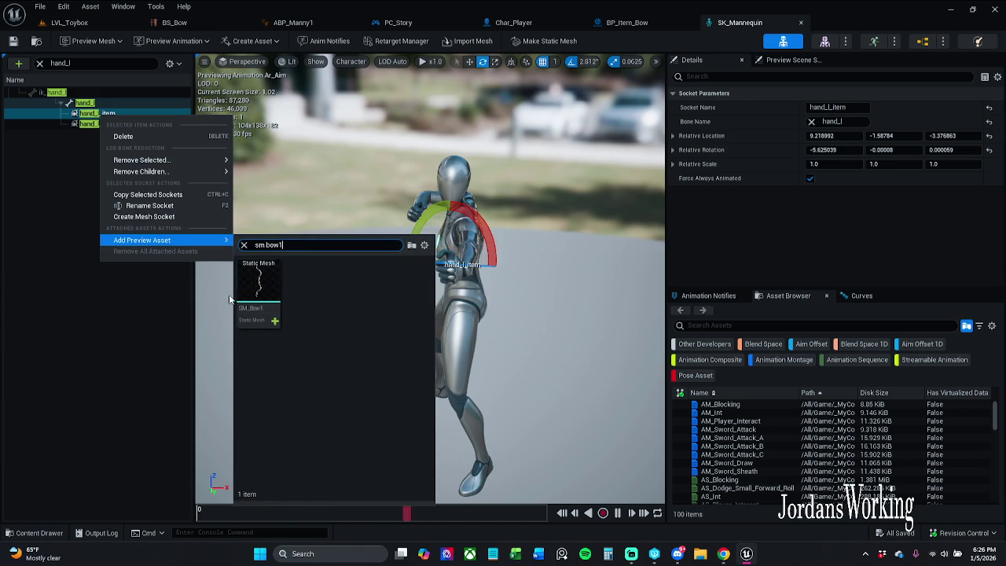
{"action": "left_click", "coordinate": [265, 287]}
{"action": "scroll", "coordinate": [441, 274], "scroll_direction": "up", "scroll_amount": 8}
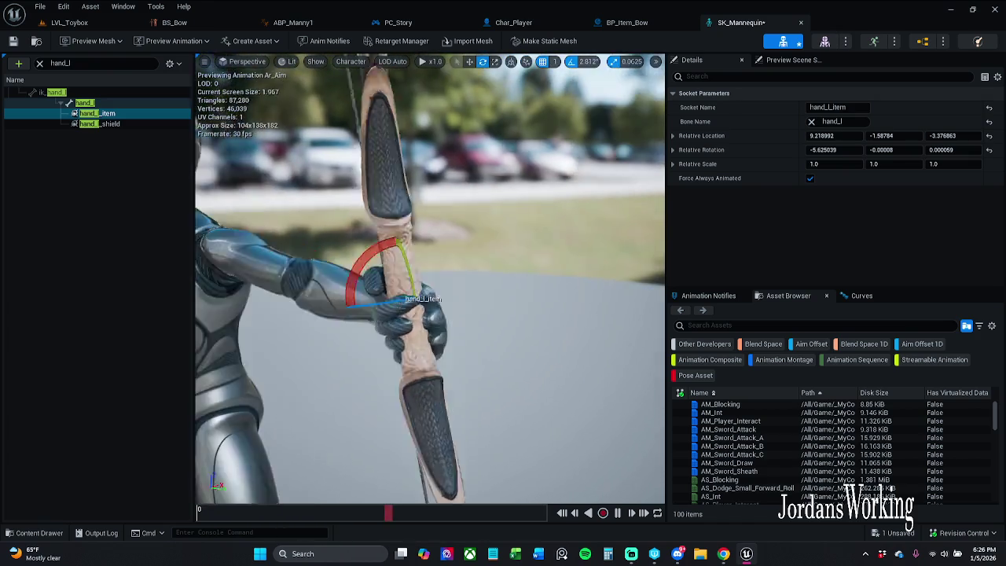
Step: Rotate the hand_l_item socket to tilt the bow in the mannequin's hand
{"action": "left_click_drag", "start_coordinate": [481, 272], "coordinate": [397, 262]}
{"action": "key", "text": "w"}
{"action": "mouse_move", "coordinate": [491, 280]}
{"action": "left_mouse_down"}
{"action": "mouse_move", "coordinate": [468, 277]}
{"action": "mouse_move", "coordinate": [491, 280]}
{"action": "mouse_move", "coordinate": [423, 295]}
{"action": "mouse_move", "coordinate": [503, 283]}
{"action": "left_mouse_up"}
{"action": "key", "text": "e"}
{"action": "mouse_move", "coordinate": [550, 259]}
{"action": "left_mouse_down"}
{"action": "mouse_move", "coordinate": [601, 261]}
{"action": "mouse_move", "coordinate": [595, 252]}
{"action": "mouse_move", "coordinate": [503, 307]}
{"action": "mouse_move", "coordinate": [551, 299]}
{"action": "mouse_move", "coordinate": [436, 305]}
{"action": "mouse_move", "coordinate": [472, 303]}
{"action": "left_mouse_up"}
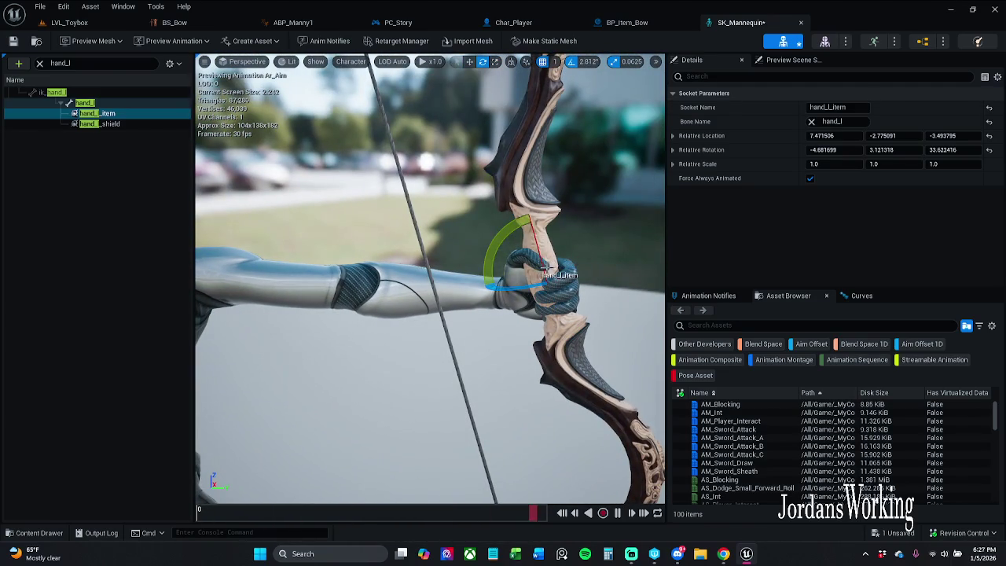
Step: Shift the socket to seat the bow grip, then save and check out SK_Mannequin
{"action": "left_click_drag", "start_coordinate": [497, 245], "coordinate": [527, 306]}
{"action": "key", "text": "w"}
{"action": "mouse_move", "coordinate": [566, 269]}
{"action": "left_mouse_down"}
{"action": "mouse_move", "coordinate": [488, 299]}
{"action": "mouse_move", "coordinate": [449, 210]}
{"action": "mouse_move", "coordinate": [425, 255]}
{"action": "mouse_move", "coordinate": [533, 278]}
{"action": "left_mouse_up"}
{"action": "mouse_move", "coordinate": [355, 324]}
{"action": "left_mouse_down"}
{"action": "mouse_move", "coordinate": [343, 331]}
{"action": "mouse_move", "coordinate": [425, 314]}
{"action": "mouse_move", "coordinate": [491, 272]}
{"action": "mouse_move", "coordinate": [460, 319]}
{"action": "mouse_move", "coordinate": [375, 314]}
{"action": "left_mouse_up"}
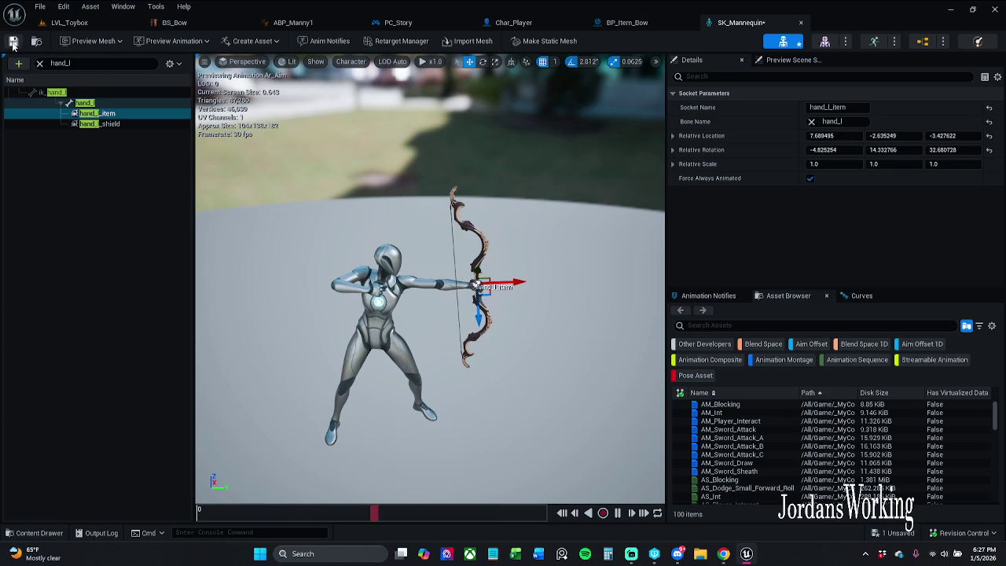
{"action": "key", "text": "ctrl+s"}
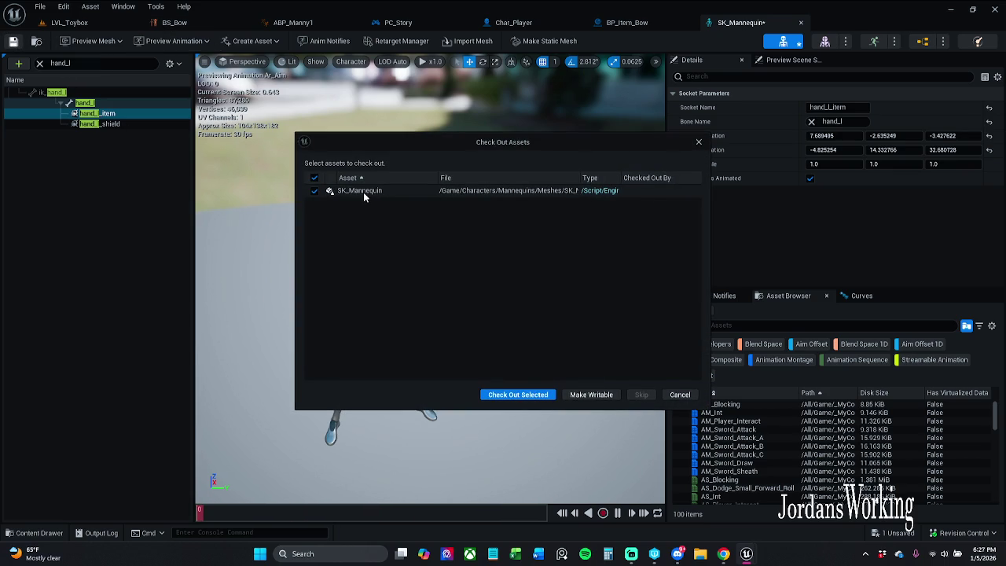
{"action": "left_click", "coordinate": [529, 395]}
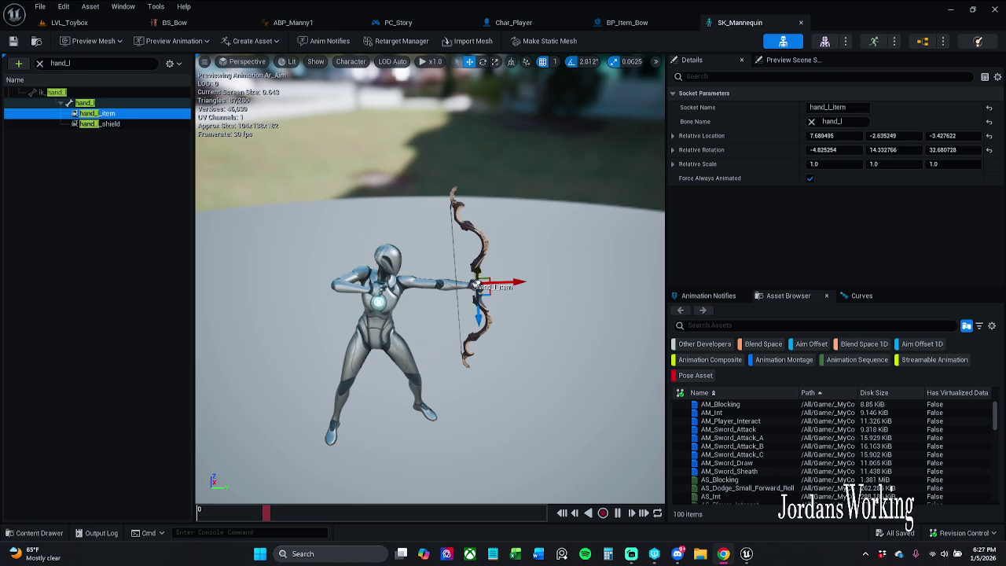
Step: Look over Char_Player's Attach Weapon to Hand graph and components, then switch to LVL_Toybox
{"action": "left_click", "coordinate": [525, 24]}
{"action": "left_click", "coordinate": [739, 22]}
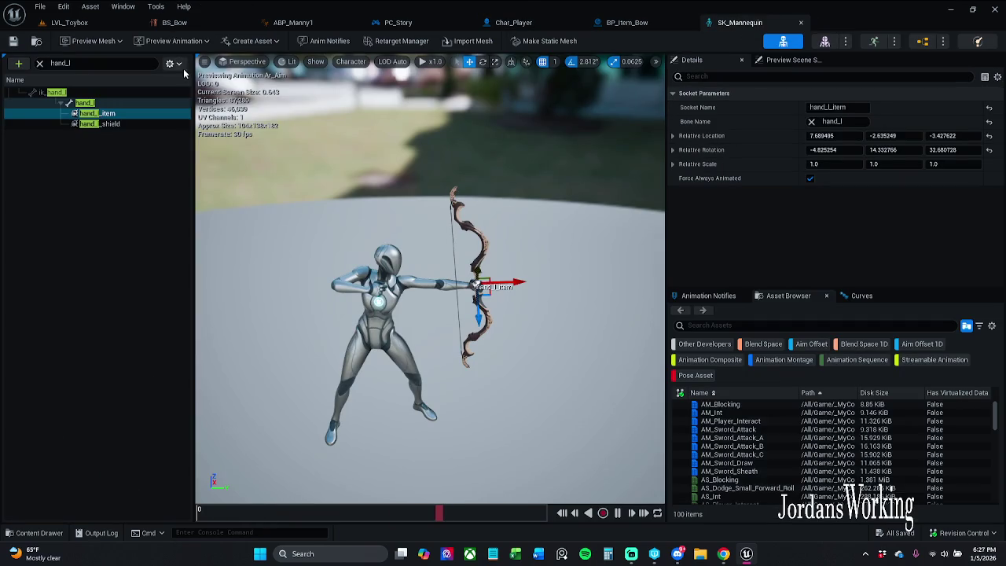
{"action": "left_click", "coordinate": [519, 23]}
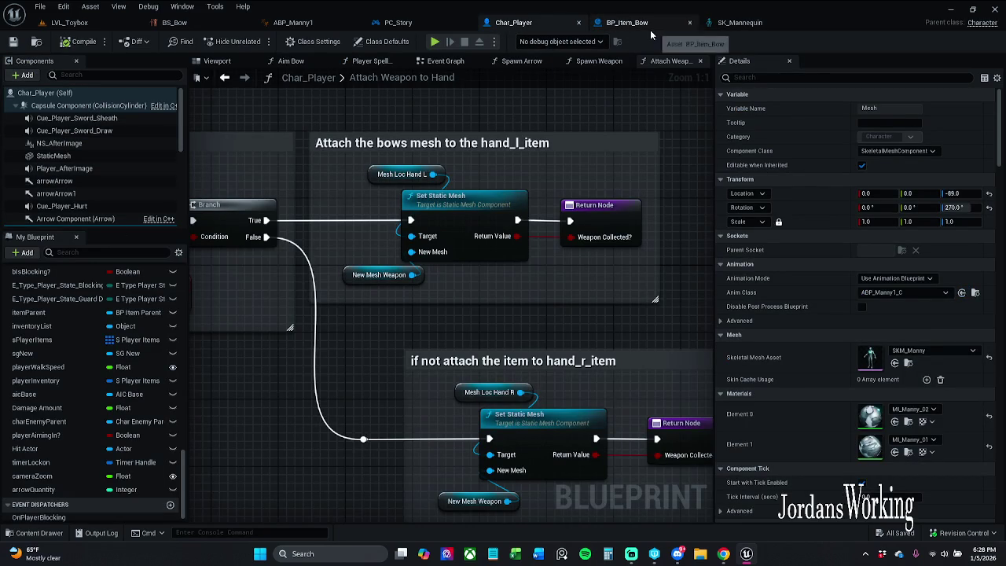
{"action": "scroll", "coordinate": [118, 177], "scroll_direction": "down", "scroll_amount": 3}
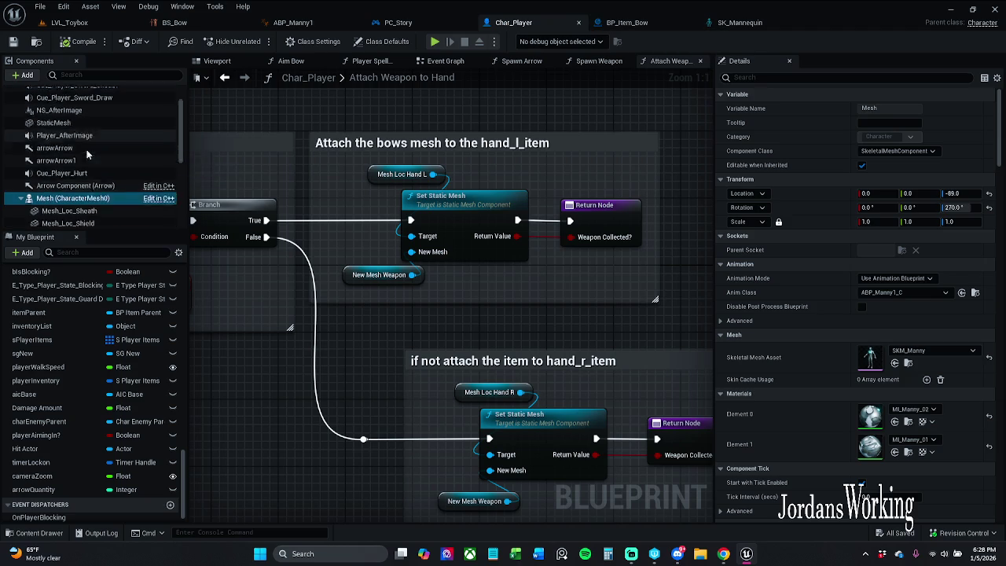
{"action": "scroll", "coordinate": [103, 183], "scroll_direction": "down", "scroll_amount": 3}
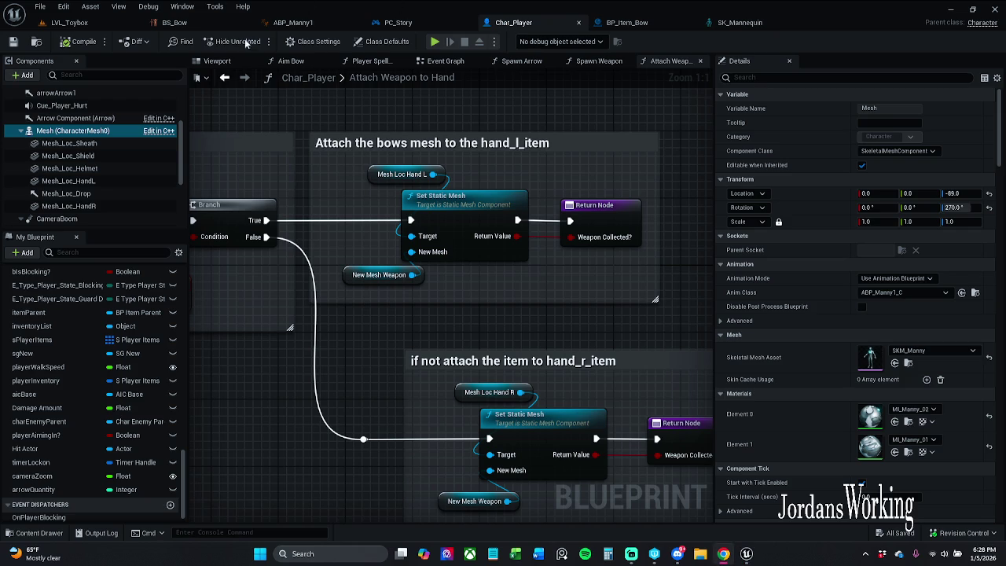
{"action": "left_click", "coordinate": [66, 22]}
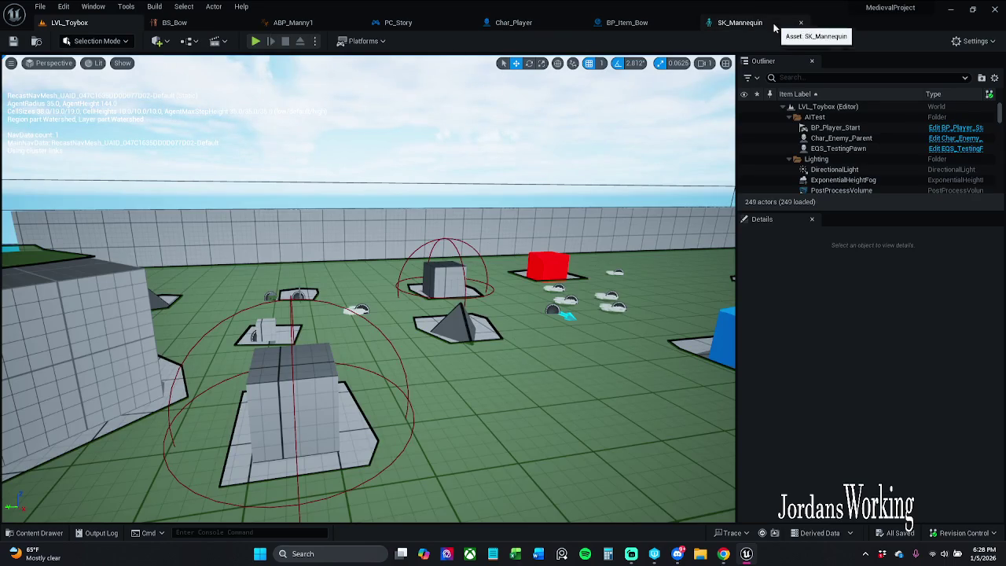
Step: Frame and zoom on hand_l_item in SK_Mannequin and rotate it to angle the bow
{"action": "left_click", "coordinate": [778, 23]}
{"action": "key", "text": "f"}
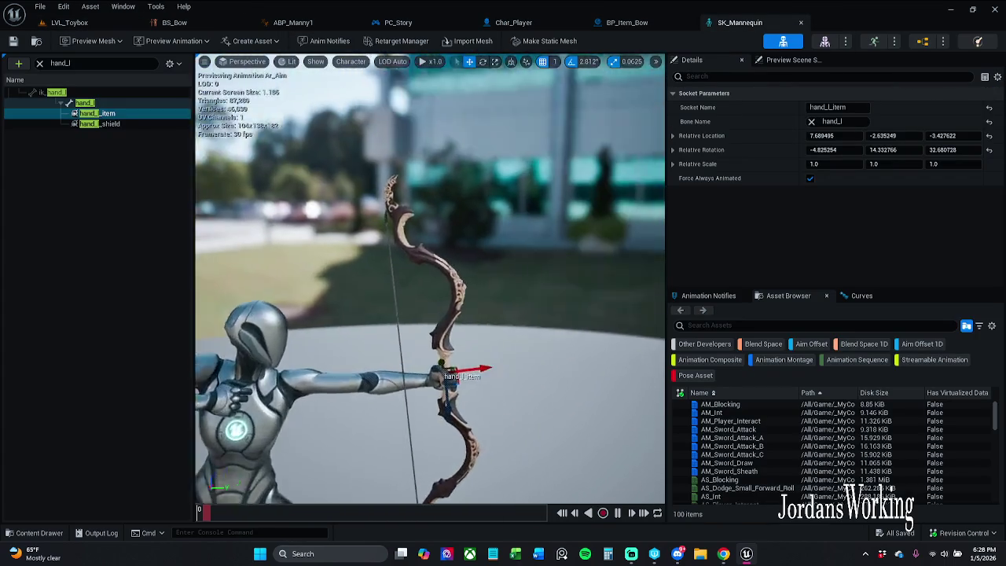
{"action": "scroll", "coordinate": [430, 286], "scroll_direction": "up", "scroll_amount": 5}
{"action": "scroll", "coordinate": [495, 199], "scroll_direction": "up", "scroll_amount": 2}
{"action": "key", "text": "e"}
{"action": "left_click_drag", "start_coordinate": [496, 199], "coordinate": [586, 237]}
Step: Slide the socket along X and rotate it to 0.926818, 23.249569, 47.187128
{"action": "key", "text": "w"}
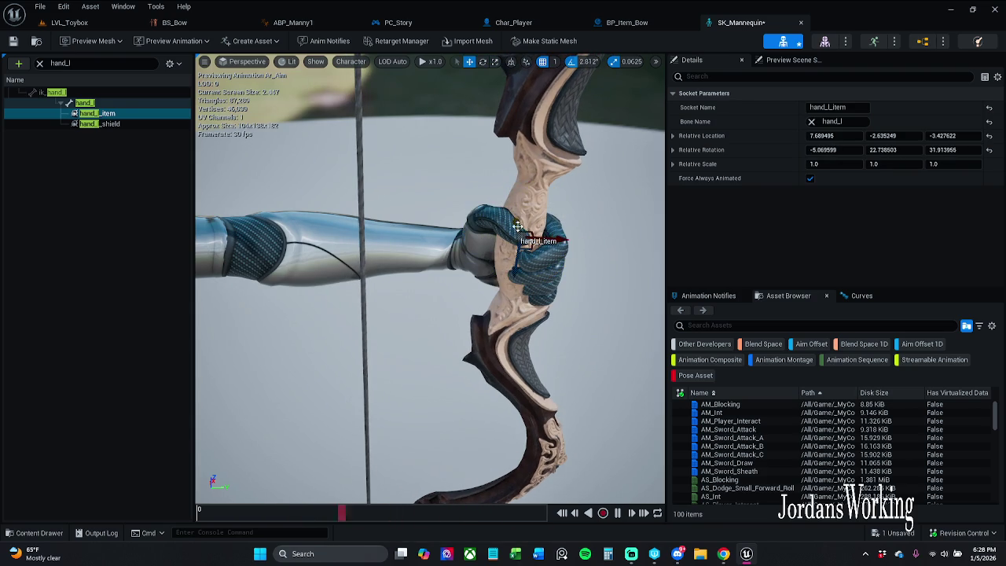
{"action": "scroll", "coordinate": [514, 219], "scroll_direction": "down", "scroll_amount": 5}
{"action": "mouse_move", "coordinate": [514, 220]}
{"action": "left_mouse_down"}
{"action": "mouse_move", "coordinate": [565, 220]}
{"action": "mouse_move", "coordinate": [495, 224]}
{"action": "mouse_move", "coordinate": [515, 291]}
{"action": "left_mouse_up"}
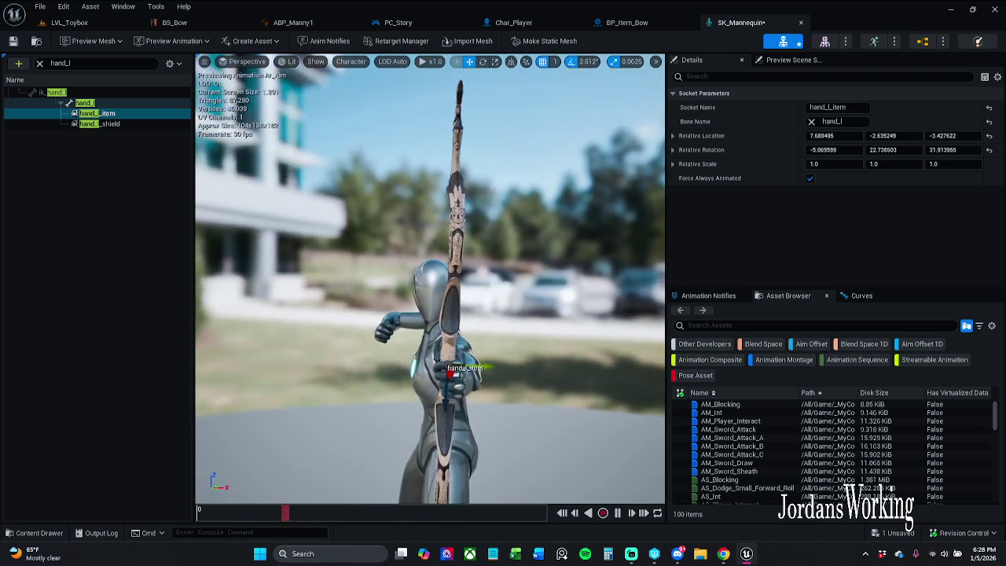
{"action": "scroll", "coordinate": [566, 220], "scroll_direction": "up", "scroll_amount": 5}
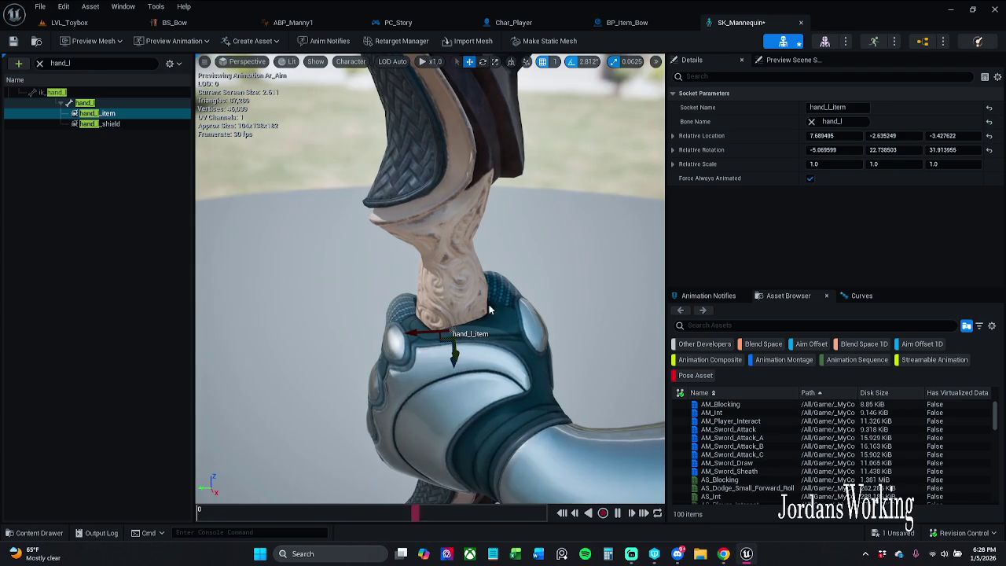
{"action": "mouse_move", "coordinate": [442, 340]}
{"action": "left_mouse_down"}
{"action": "mouse_move", "coordinate": [515, 391]}
{"action": "mouse_move", "coordinate": [489, 351]}
{"action": "mouse_move", "coordinate": [537, 240]}
{"action": "left_mouse_up"}
{"action": "key", "text": "e"}
{"action": "mouse_move", "coordinate": [461, 207]}
{"action": "left_mouse_down"}
{"action": "mouse_move", "coordinate": [488, 209]}
{"action": "mouse_move", "coordinate": [433, 259]}
{"action": "mouse_move", "coordinate": [452, 232]}
{"action": "mouse_move", "coordinate": [444, 223]}
{"action": "mouse_move", "coordinate": [425, 248]}
{"action": "mouse_move", "coordinate": [414, 236]}
{"action": "mouse_move", "coordinate": [472, 220]}
{"action": "mouse_move", "coordinate": [389, 281]}
{"action": "left_mouse_up"}
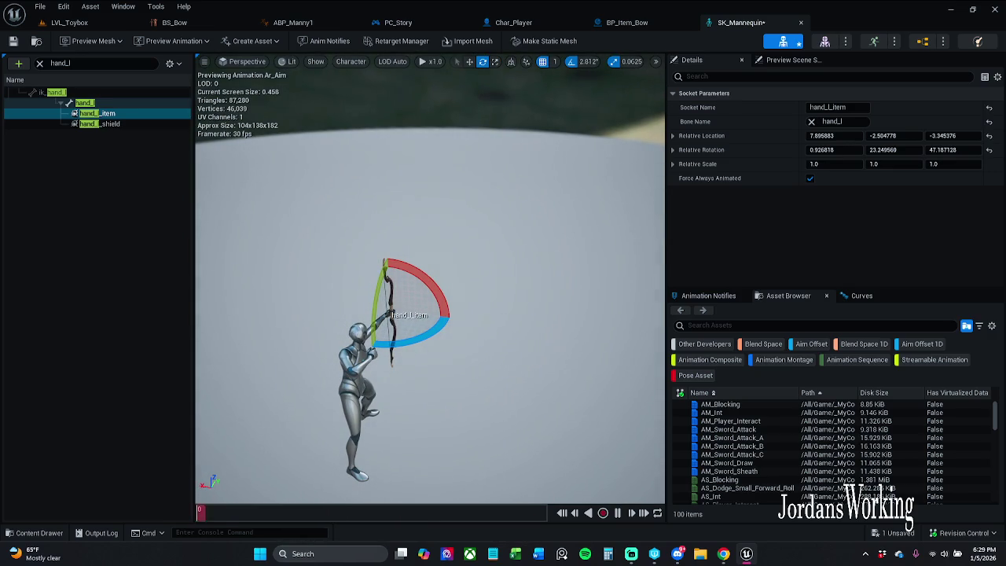
{"action": "left_click", "coordinate": [304, 191]}
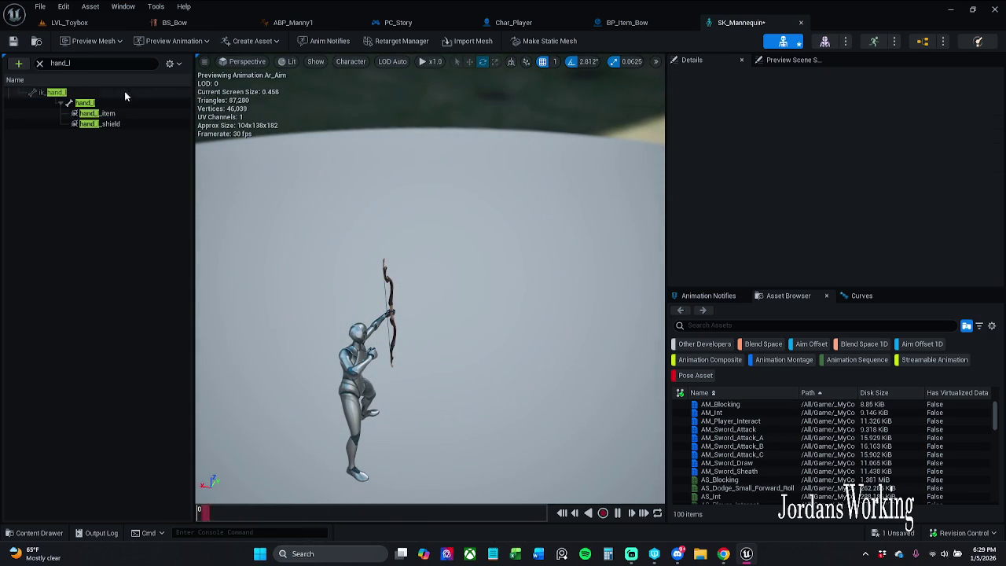
Step: Save SK_Mannequin, clear the skeleton search filter, and return to Char_Player's Attach Weapon to Hand graph
{"action": "left_click", "coordinate": [40, 6]}
{"action": "key", "text": "Escape"}
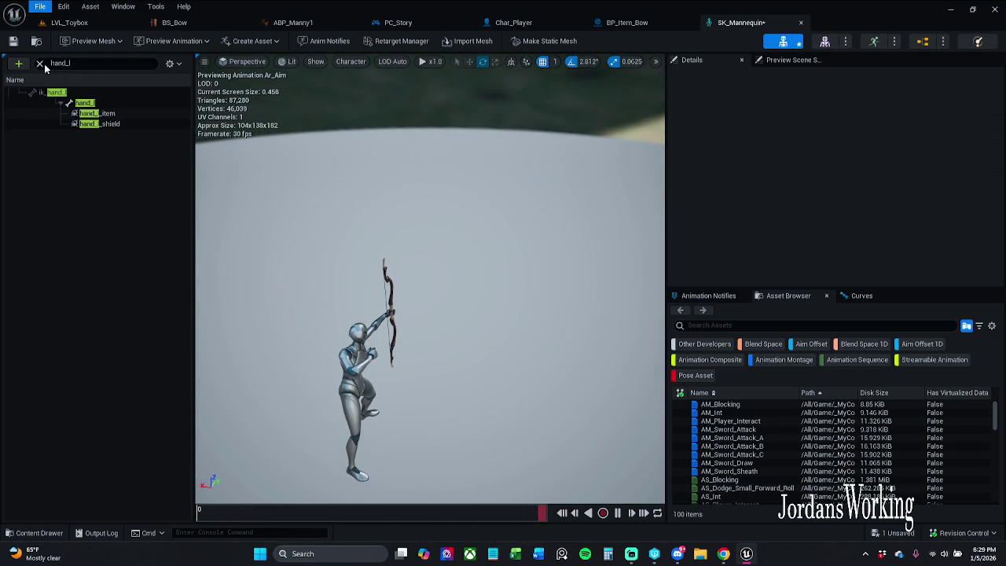
{"action": "left_click", "coordinate": [40, 63]}
{"action": "left_click", "coordinate": [723, 554]}
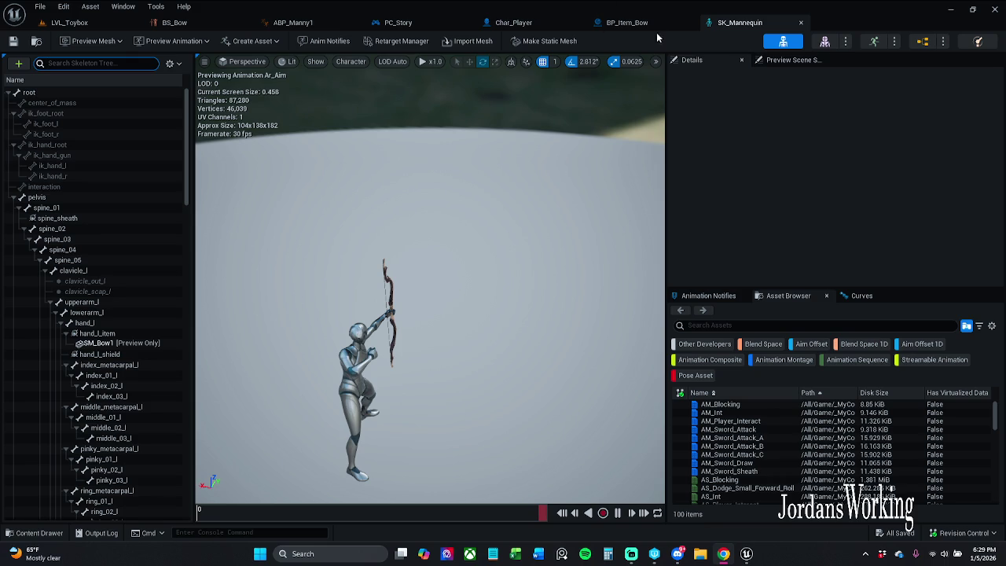
{"action": "left_click", "coordinate": [513, 22]}
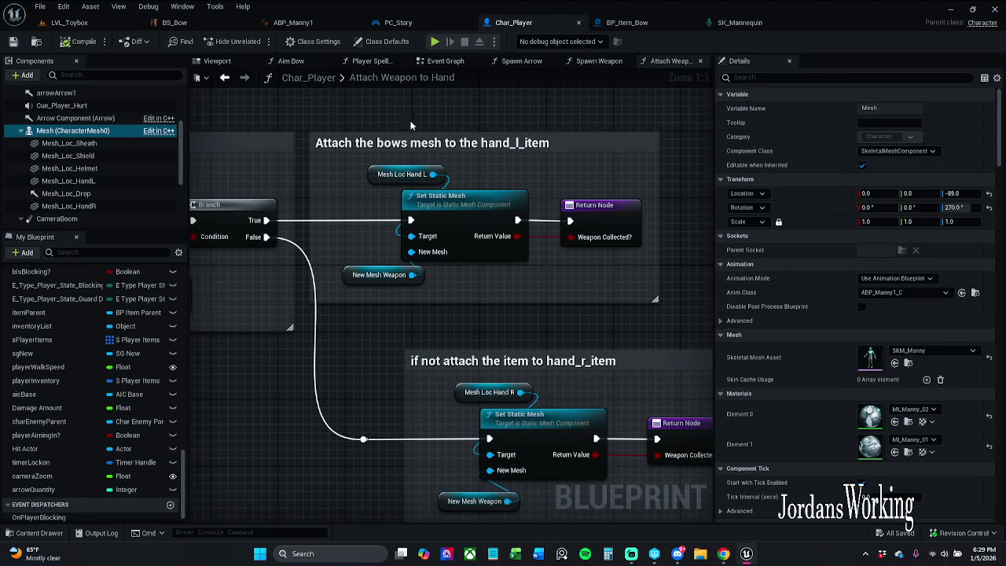
Step: Inspect Char_Player's viewport, Aim Bow function graph and class defaults
{"action": "left_click", "coordinate": [217, 60]}
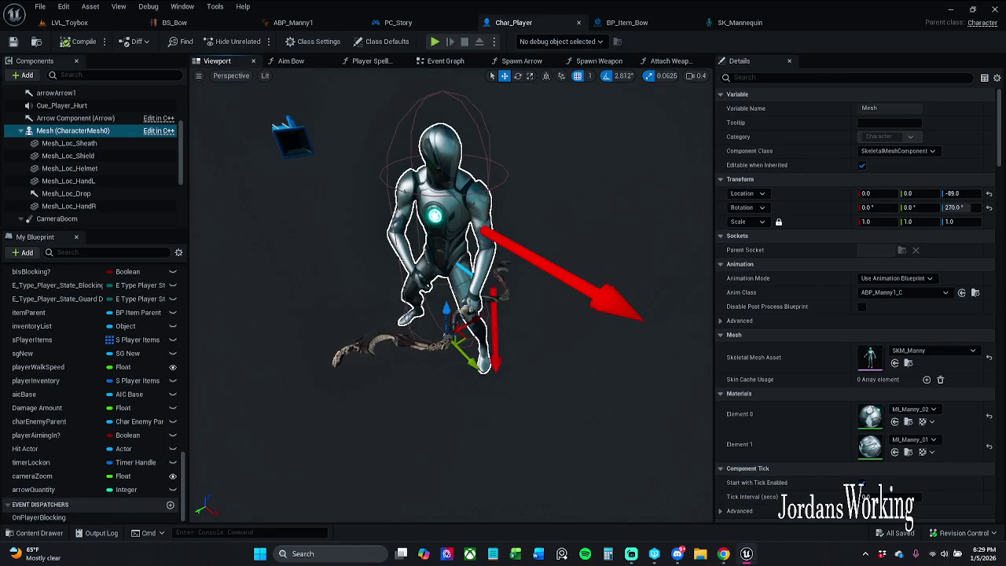
{"action": "left_click", "coordinate": [291, 60]}
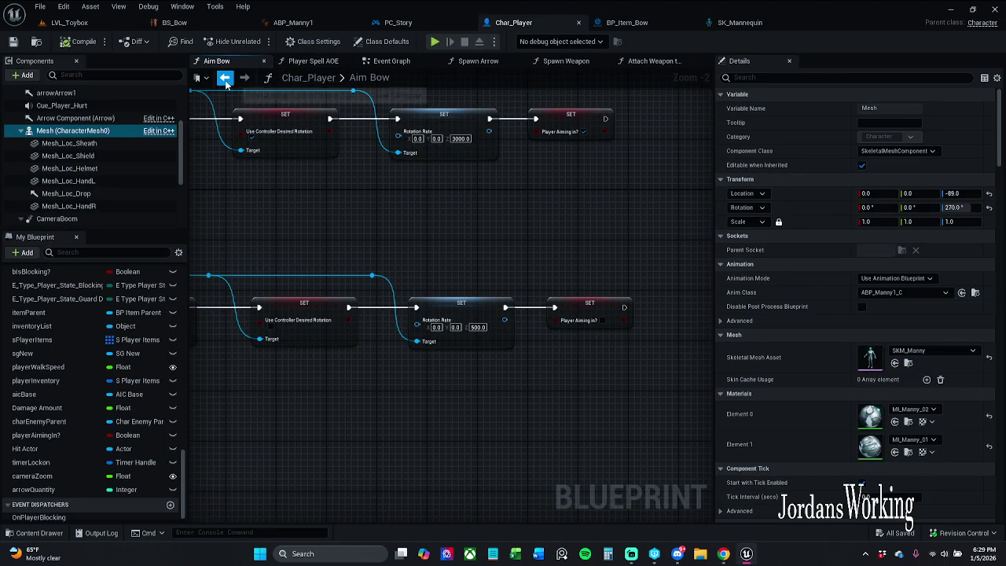
{"action": "scroll", "coordinate": [104, 124], "scroll_direction": "up", "scroll_amount": 3}
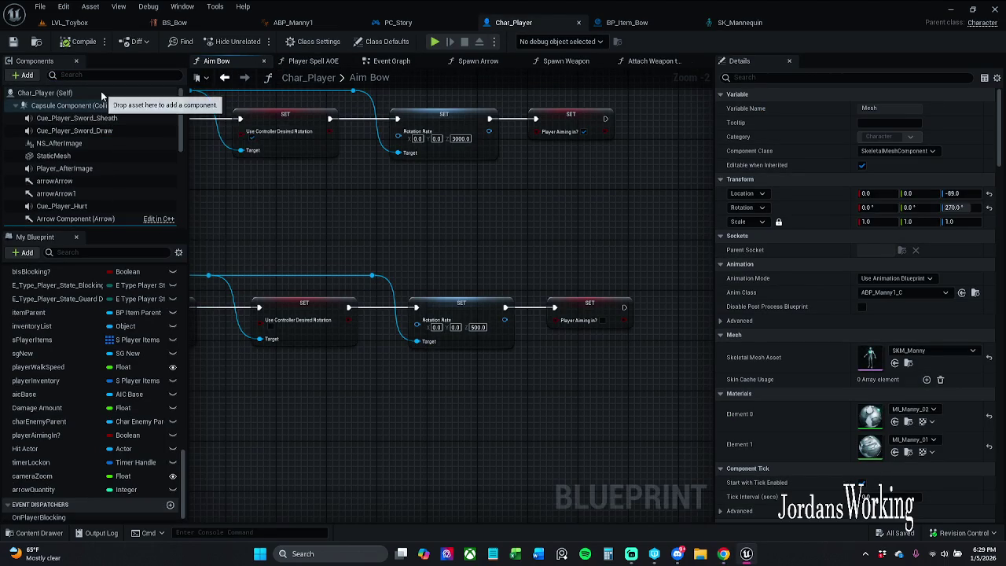
{"action": "left_click", "coordinate": [44, 92]}
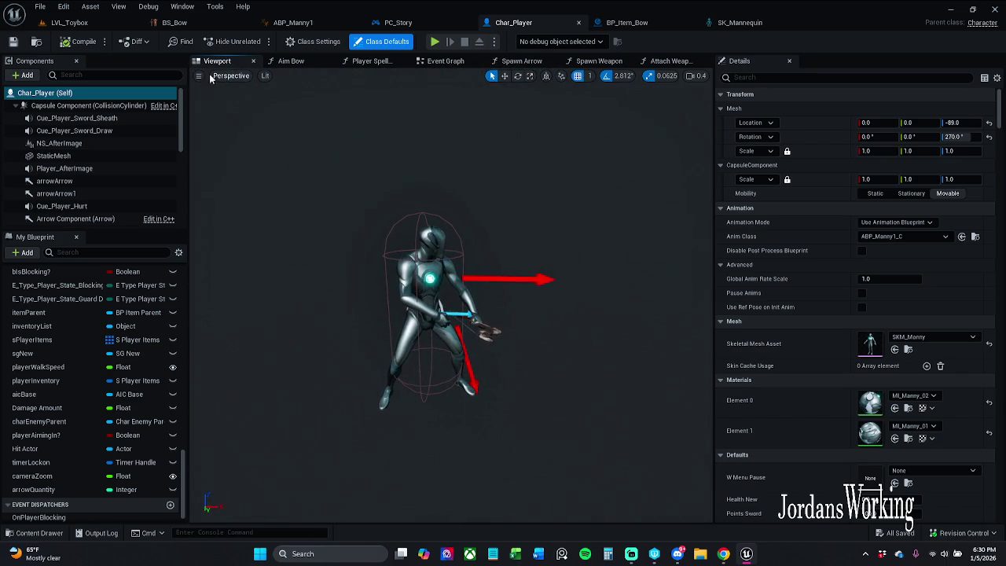
Step: Play-test LVL_Toybox with the bow, then close the SK_Mannequin skeleton editor
{"action": "left_click", "coordinate": [55, 22]}
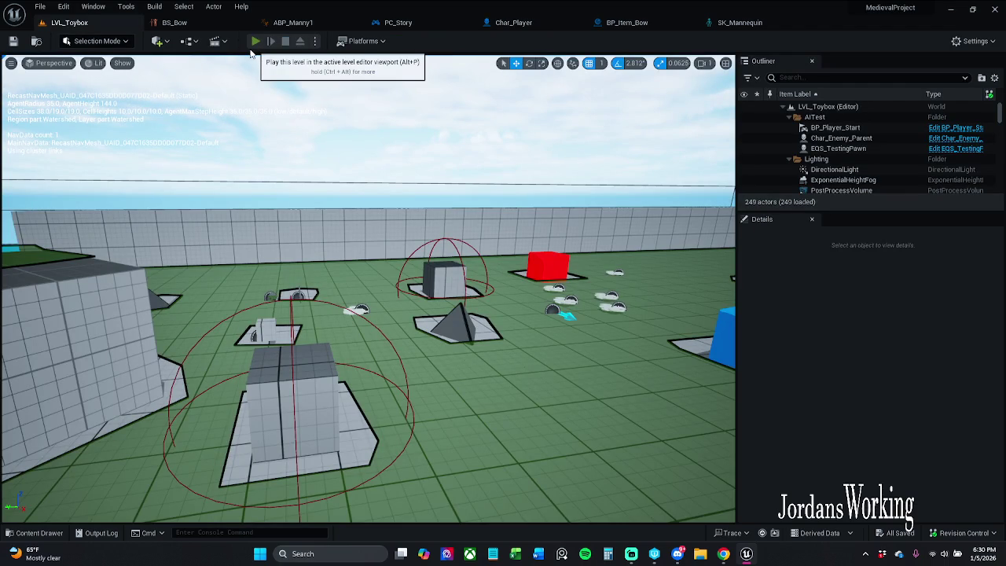
{"action": "left_click", "coordinate": [255, 41]}
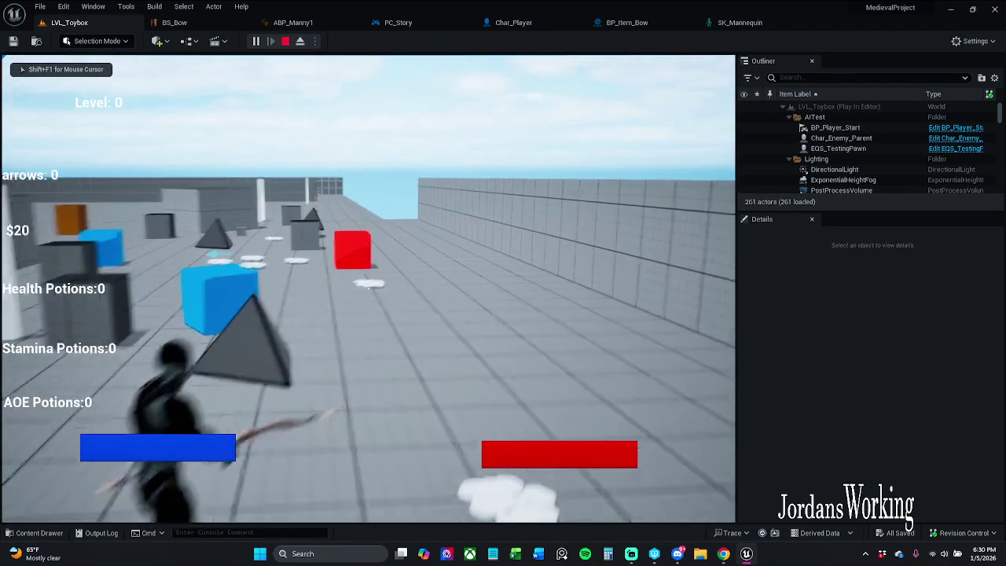
{"action": "key", "text": "Escape"}
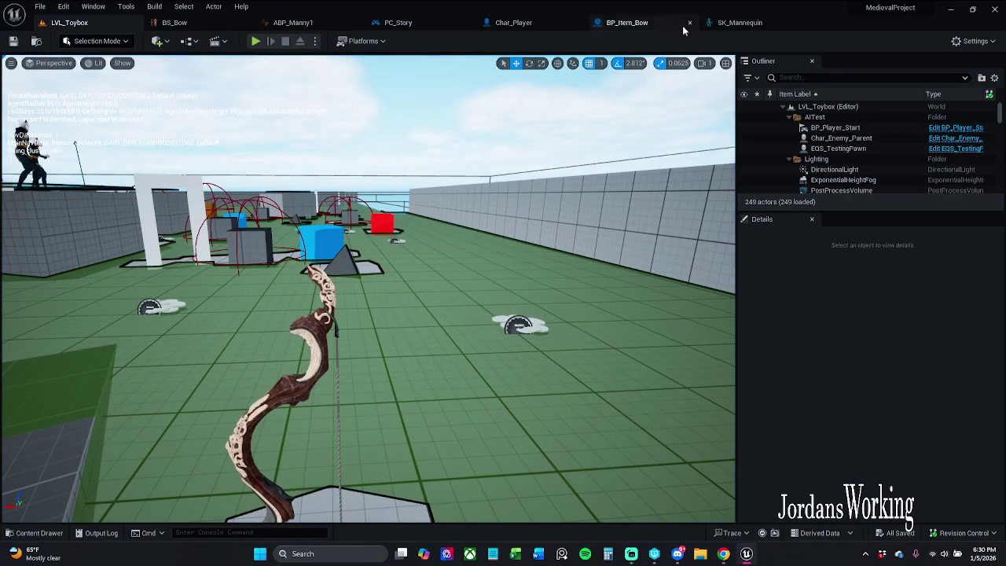
{"action": "left_click", "coordinate": [790, 24]}
{"action": "left_click", "coordinate": [800, 23]}
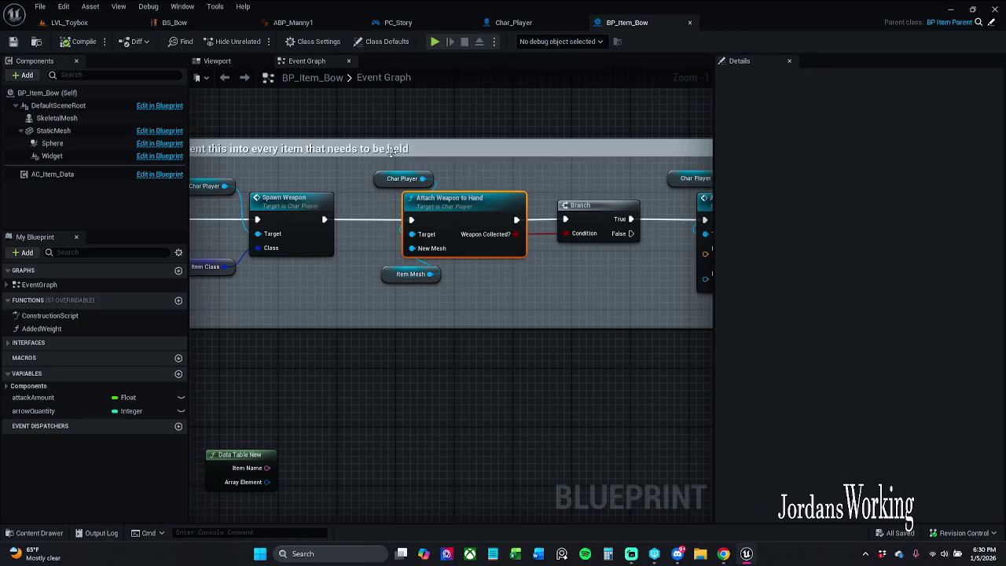
Step: In Char_Player, close the Player Spell AOE and Aim Bow graphs and open the Spawn Weapon function
{"action": "left_click", "coordinate": [513, 22]}
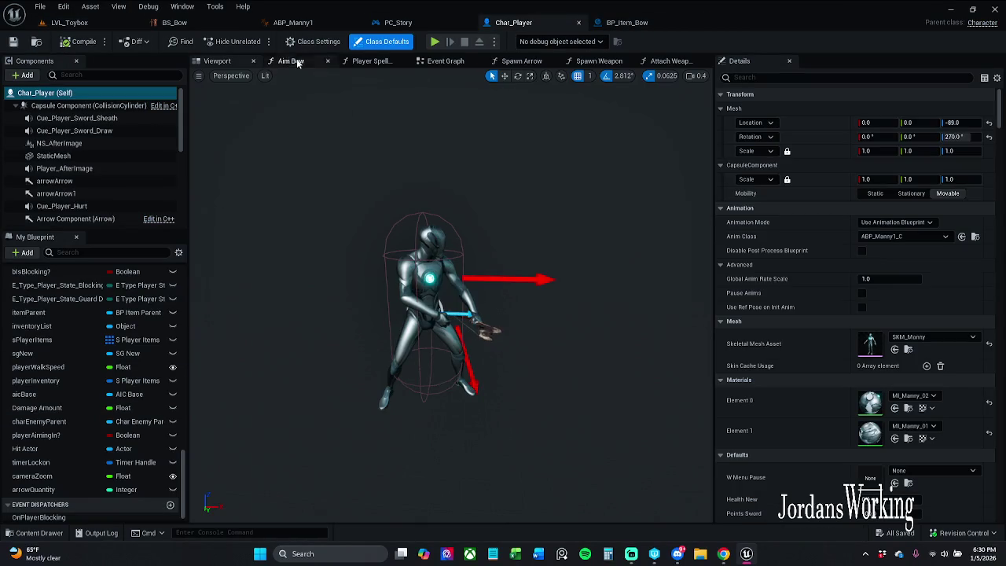
{"action": "left_click", "coordinate": [253, 61]}
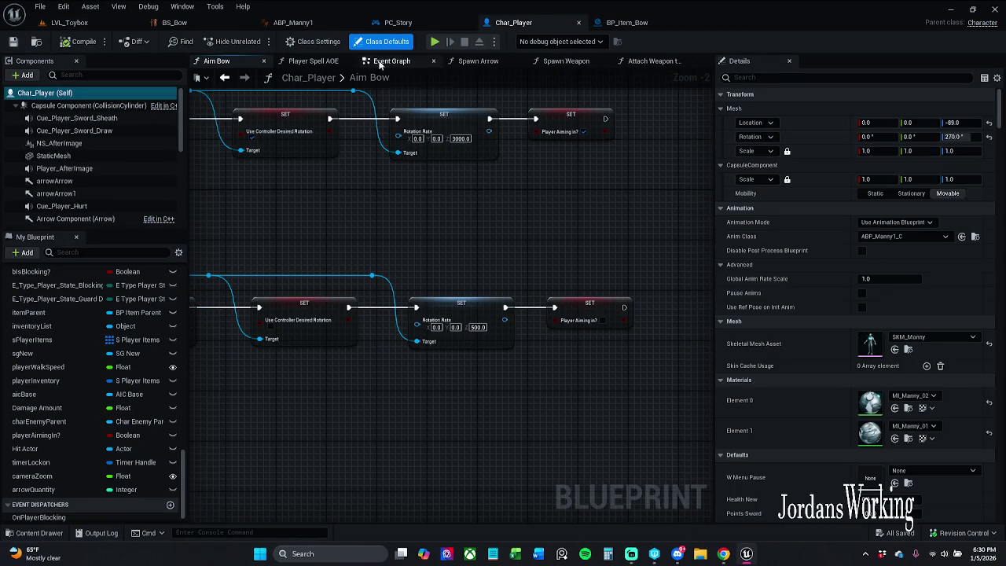
{"action": "left_click", "coordinate": [391, 61]}
{"action": "left_click", "coordinate": [328, 64]}
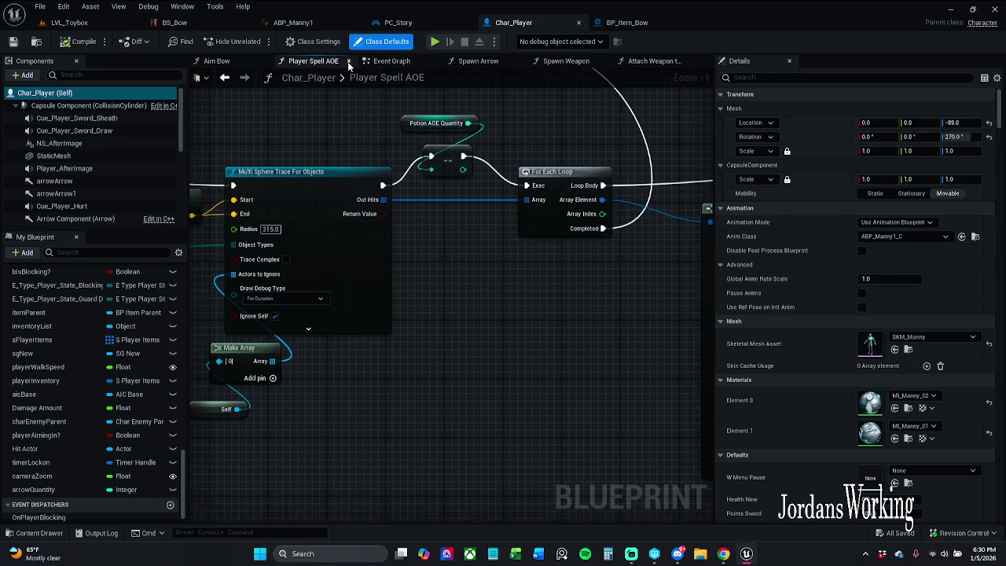
{"action": "left_click", "coordinate": [348, 61]}
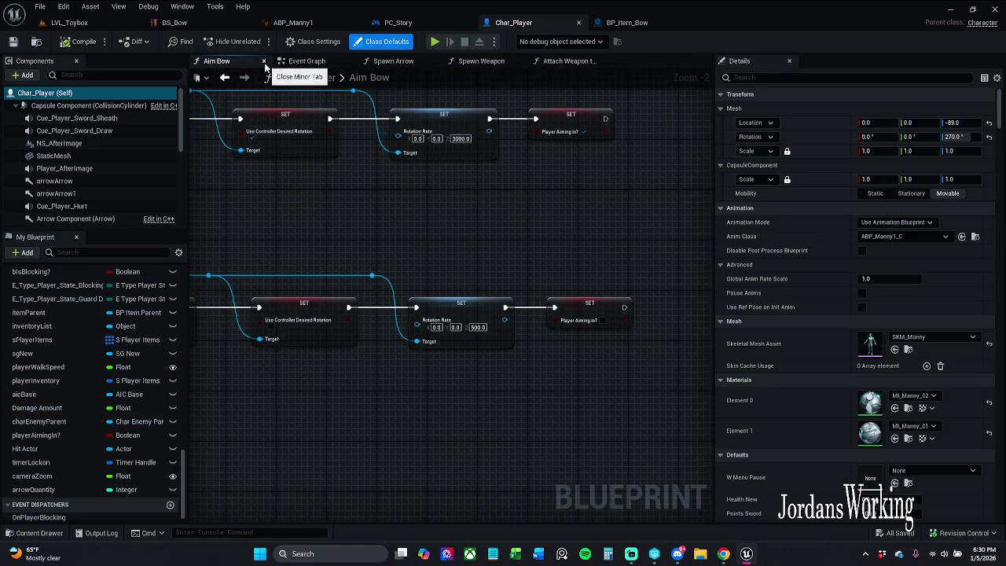
{"action": "left_click", "coordinate": [263, 61]}
{"action": "left_click", "coordinate": [343, 66]}
{"action": "left_click", "coordinate": [410, 64]}
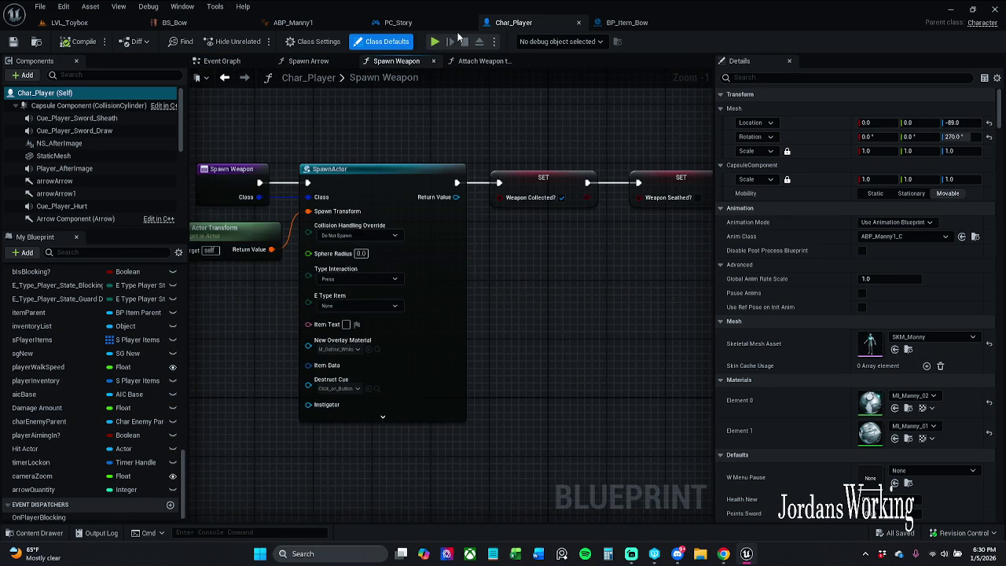
Step: Review PC_Story's aim input logic, then return to Char_Player
{"action": "left_click", "coordinate": [398, 22]}
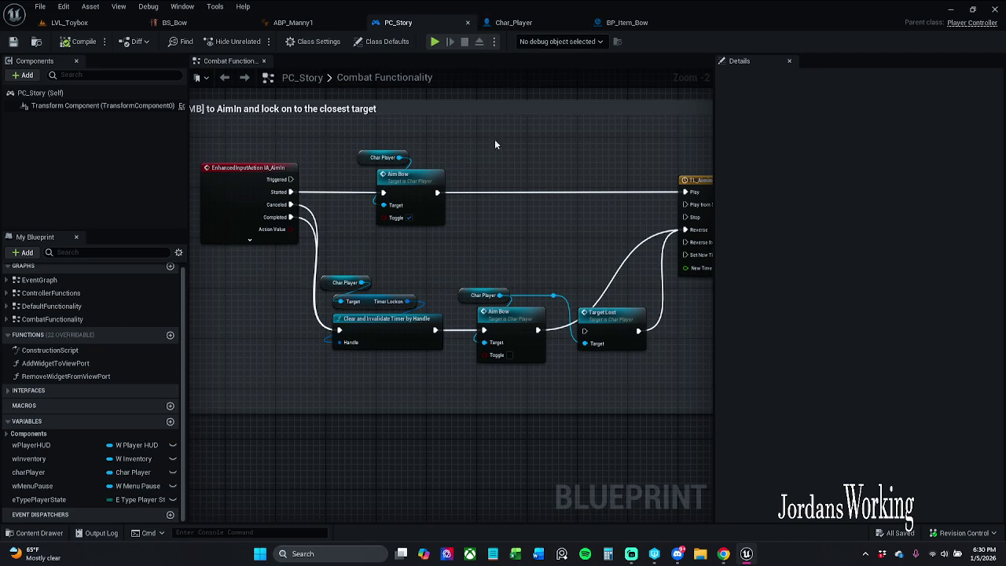
{"action": "left_click_drag", "start_coordinate": [453, 155], "coordinate": [500, 161]}
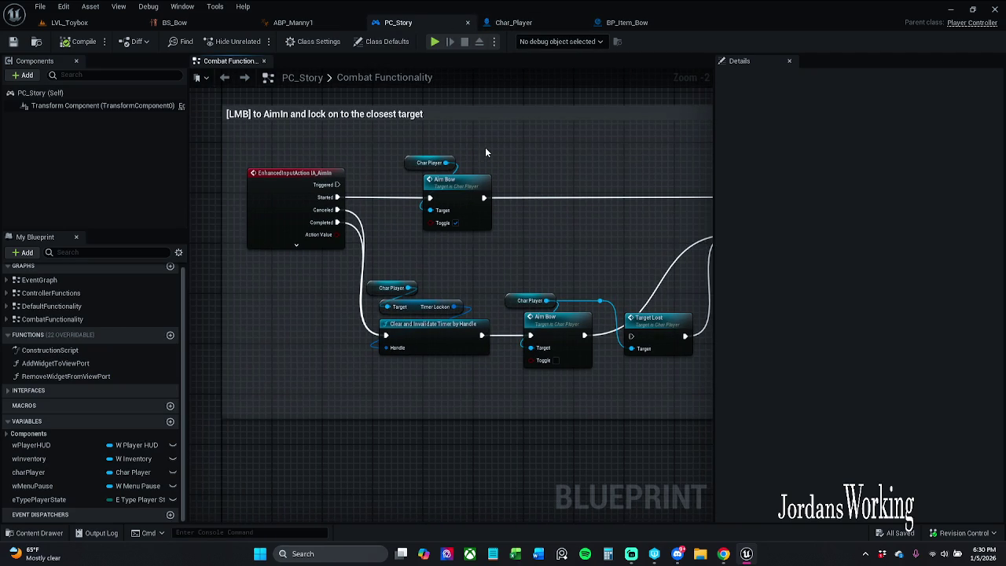
{"action": "left_click", "coordinate": [507, 26]}
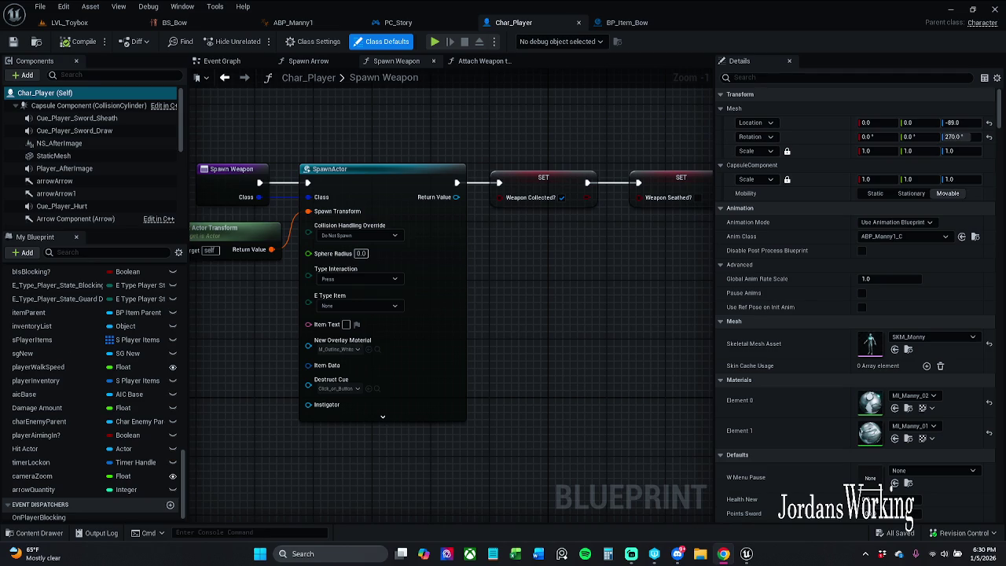
Step: Wire Spawn Weapon's Class input to the Return Node, lining up the wire's reroute knots
{"action": "left_click_drag", "start_coordinate": [623, 346], "coordinate": [274, 315]}
{"action": "scroll", "coordinate": [349, 286], "scroll_direction": "down", "scroll_amount": 1}
{"action": "left_click_drag", "start_coordinate": [348, 285], "coordinate": [592, 280]}
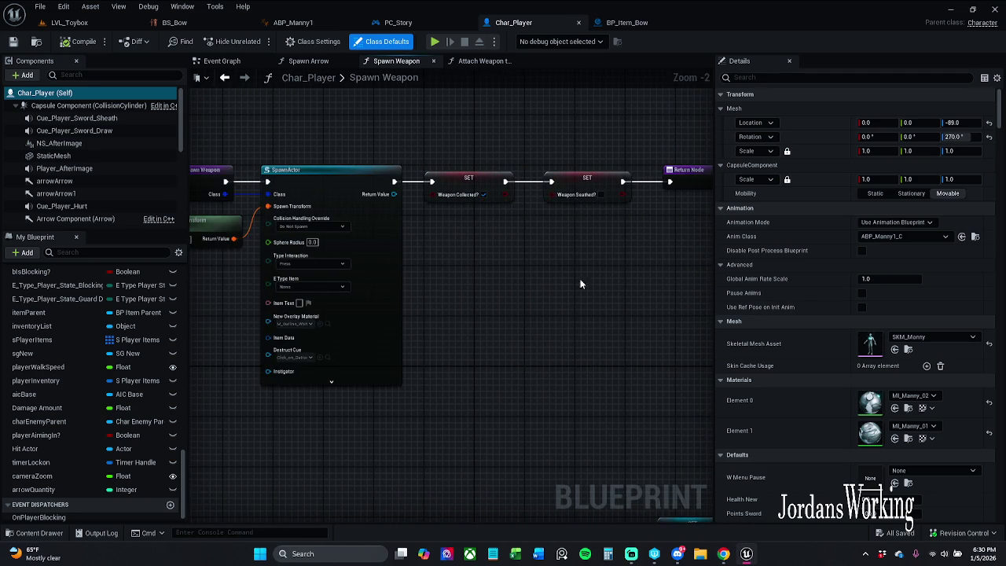
{"action": "mouse_move", "coordinate": [225, 194]}
{"action": "left_mouse_down"}
{"action": "mouse_move", "coordinate": [675, 262]}
{"action": "mouse_move", "coordinate": [690, 189]}
{"action": "left_mouse_up"}
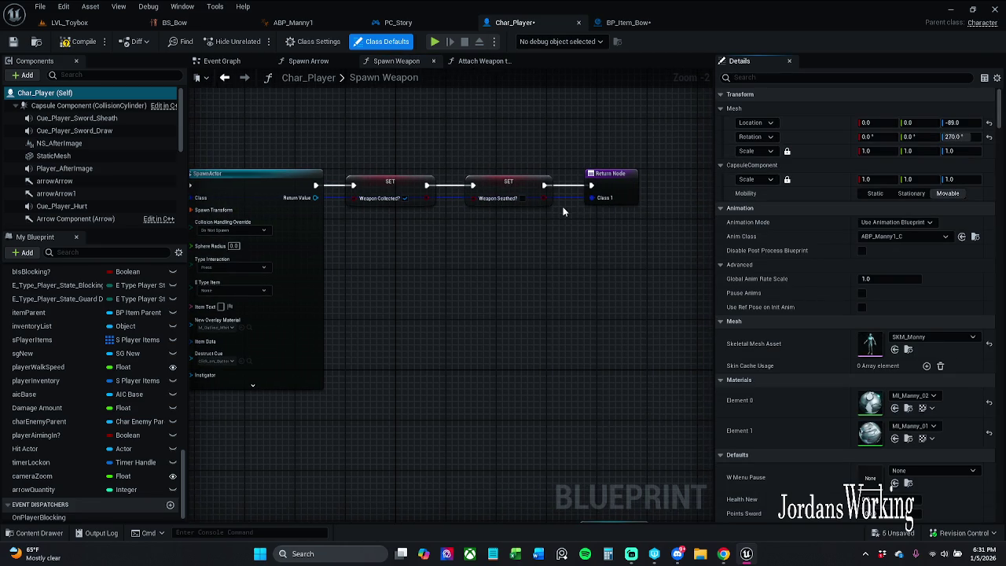
{"action": "mouse_move", "coordinate": [466, 223]}
{"action": "left_mouse_down"}
{"action": "mouse_move", "coordinate": [461, 213]}
{"action": "mouse_move", "coordinate": [475, 210]}
{"action": "mouse_move", "coordinate": [450, 174]}
{"action": "left_mouse_up"}
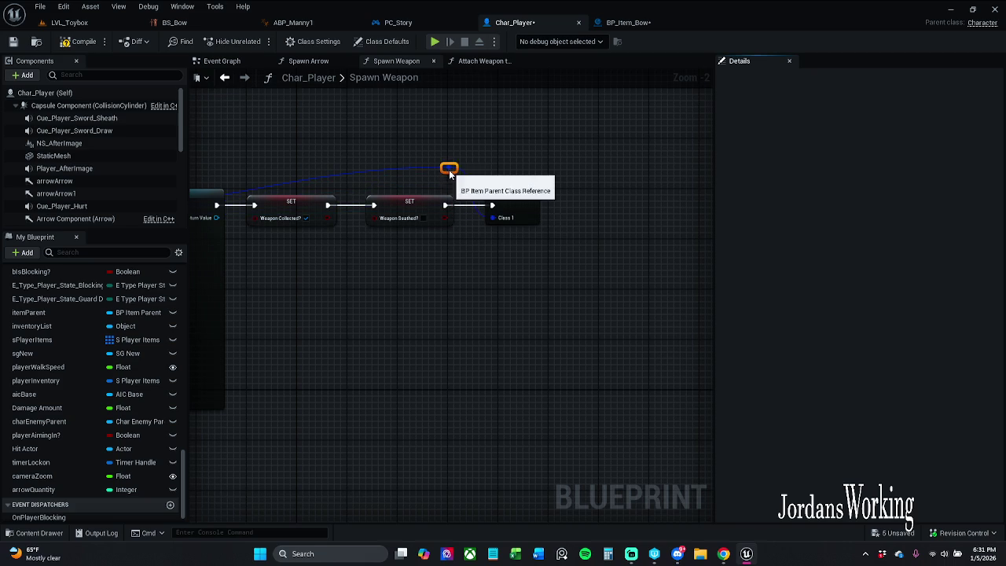
{"action": "mouse_move", "coordinate": [674, 176]}
{"action": "left_mouse_down"}
{"action": "mouse_move", "coordinate": [464, 205]}
{"action": "mouse_move", "coordinate": [312, 183]}
{"action": "left_mouse_up"}
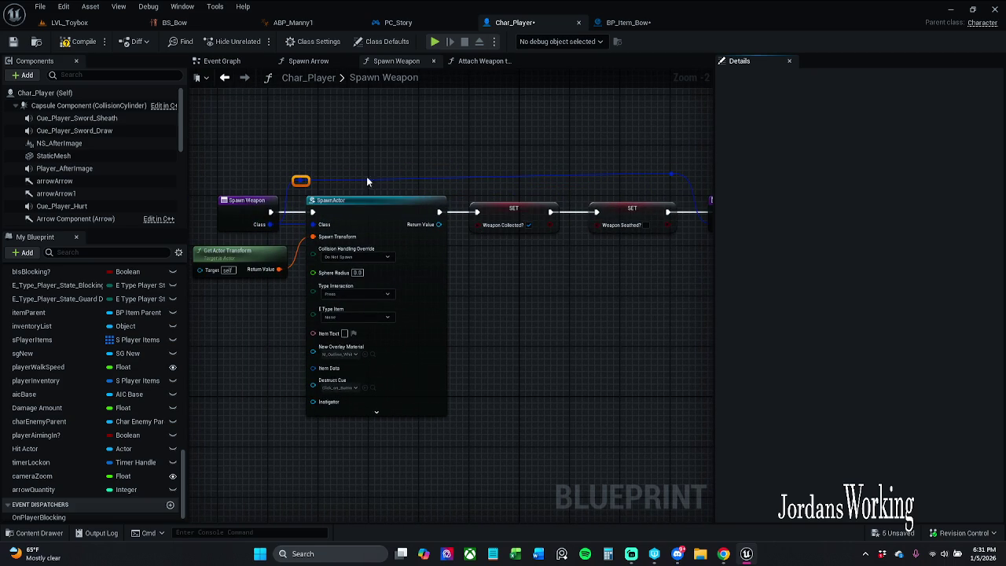
{"action": "left_click_drag", "start_coordinate": [632, 153], "coordinate": [685, 180]}
{"action": "key", "text": "q"}
Step: Rename the input to itemClass and the output to class, then compile and save Char_Player
{"action": "left_click", "coordinate": [551, 156]}
{"action": "left_click", "coordinate": [258, 216]}
{"action": "left_click", "coordinate": [740, 265]}
{"action": "type", "text": "itemClass"}
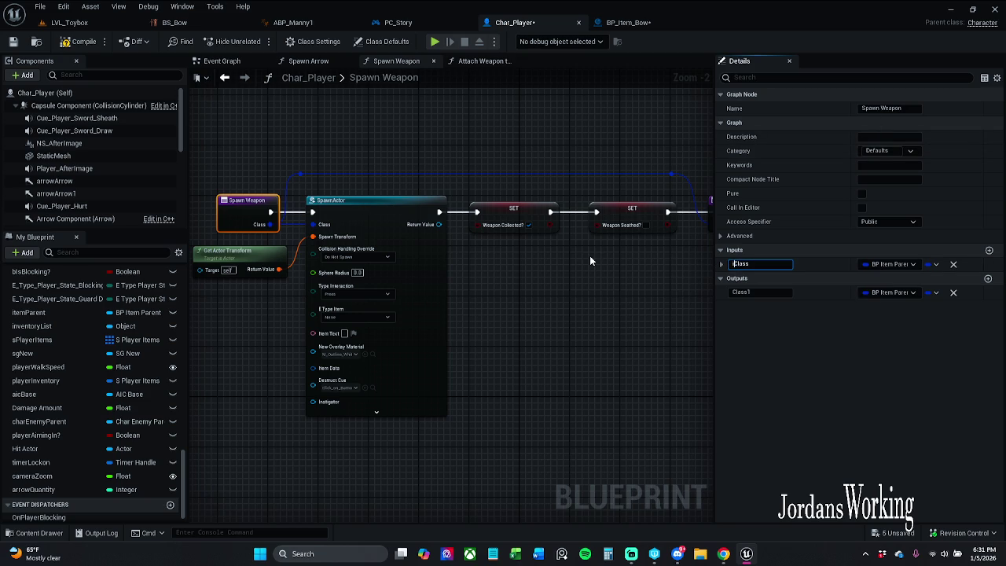
{"action": "key", "text": "Return"}
{"action": "left_click", "coordinate": [774, 293]}
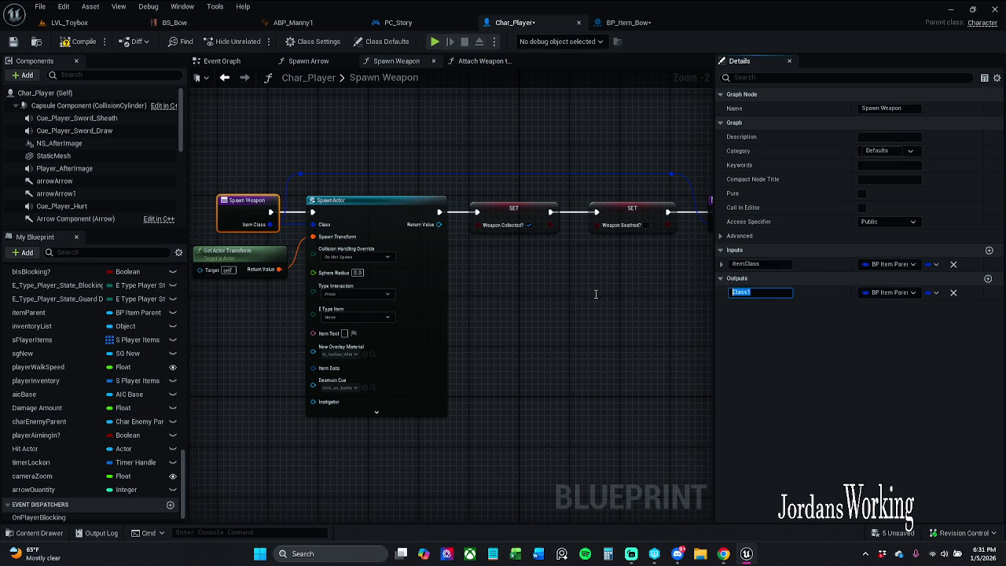
{"action": "left_click", "coordinate": [543, 297]}
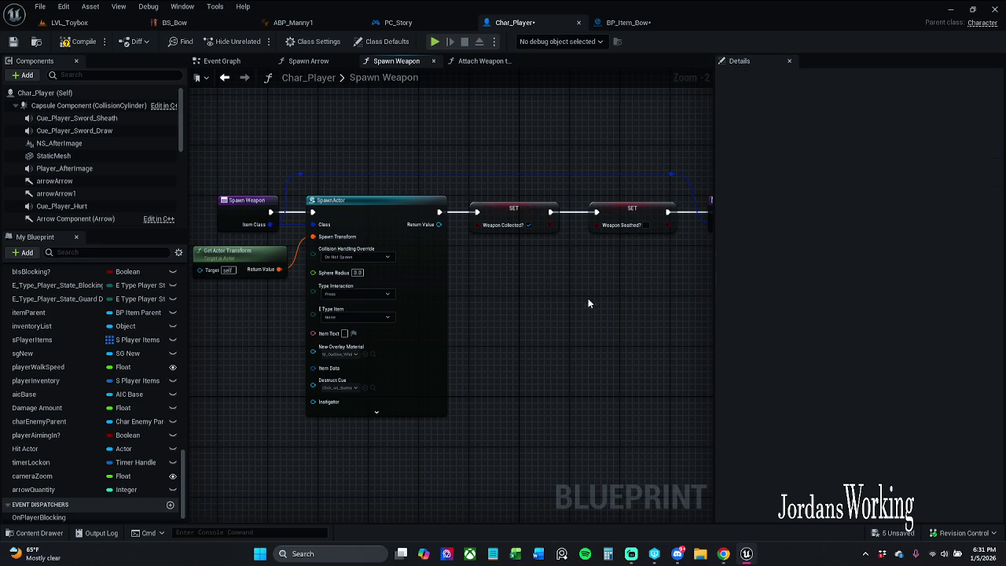
{"action": "left_click_drag", "start_coordinate": [592, 343], "coordinate": [451, 292]}
{"action": "left_click", "coordinate": [542, 212]}
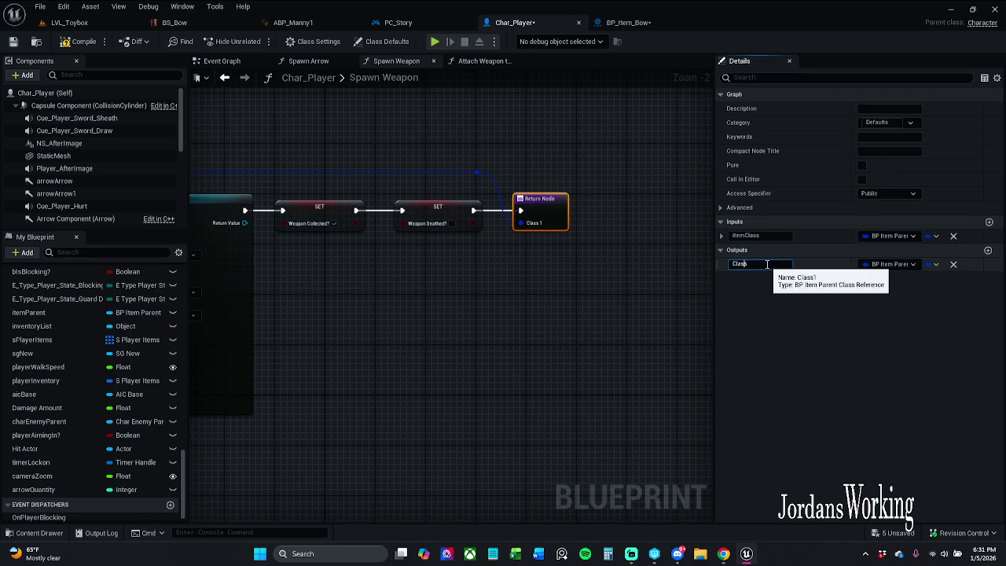
{"action": "key", "text": "Return"}
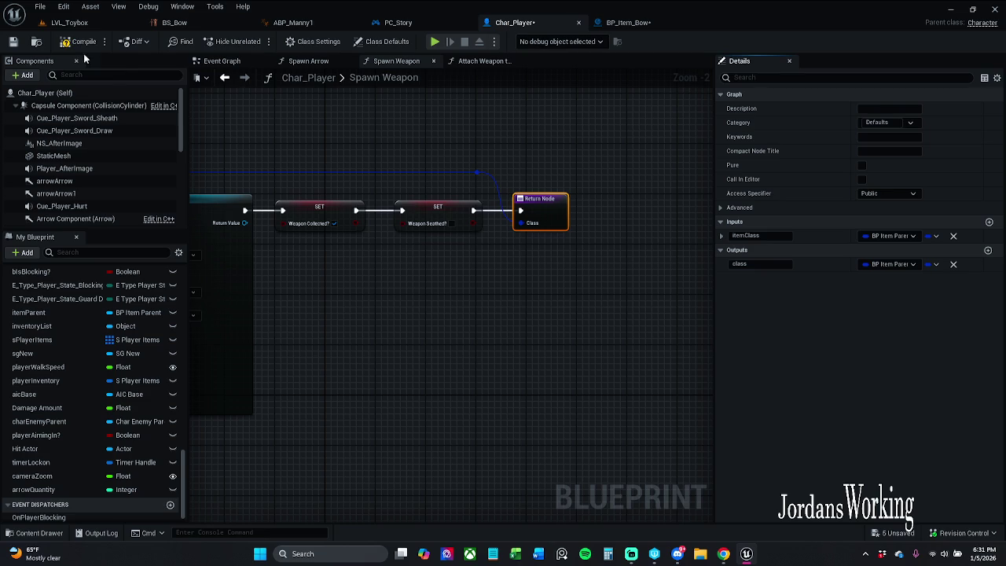
{"action": "left_click", "coordinate": [52, 50]}
{"action": "left_click", "coordinate": [13, 41]}
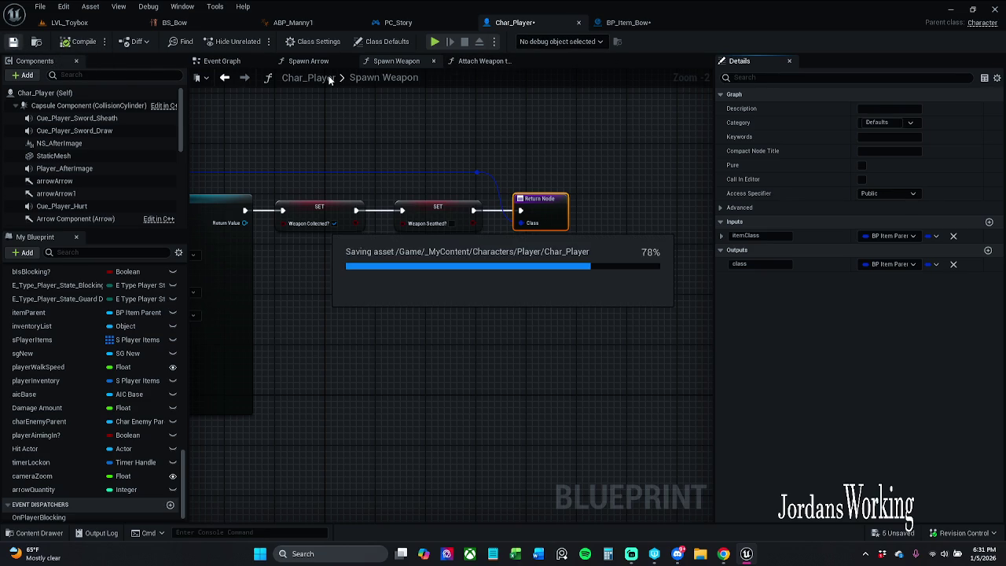
Step: In BP_Item_Bow, move the Attach Weapon and Branch nodes right to make room after Spawn Weapon
{"action": "left_click", "coordinate": [644, 24]}
{"action": "scroll", "coordinate": [495, 178], "scroll_direction": "down", "scroll_amount": 1}
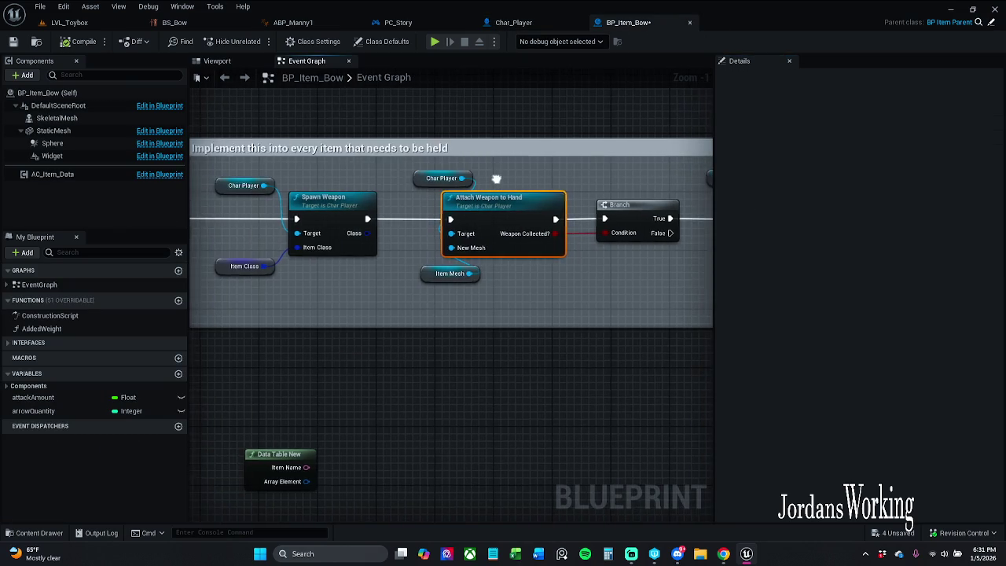
{"action": "left_click", "coordinate": [417, 185]}
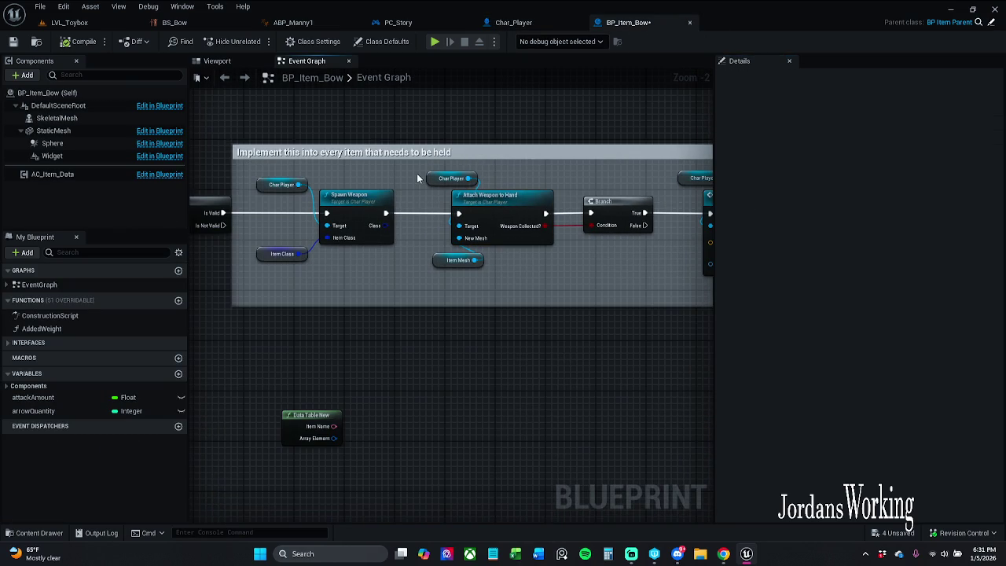
{"action": "mouse_move", "coordinate": [417, 178]}
{"action": "left_mouse_down"}
{"action": "mouse_move", "coordinate": [698, 278]}
{"action": "mouse_move", "coordinate": [700, 296]}
{"action": "mouse_move", "coordinate": [747, 306]}
{"action": "mouse_move", "coordinate": [527, 299]}
{"action": "left_mouse_up"}
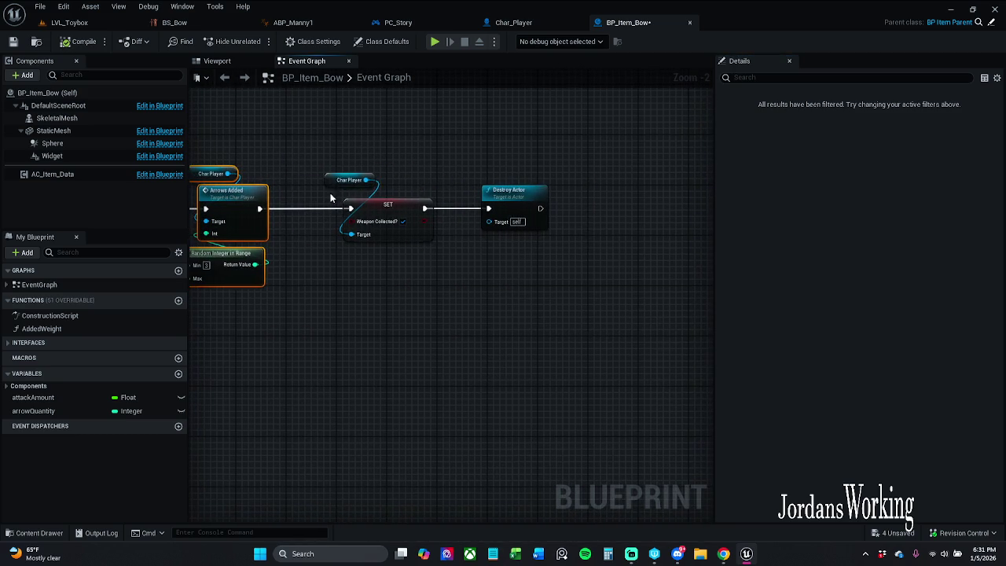
{"action": "left_click_drag", "start_coordinate": [343, 162], "coordinate": [656, 315]}
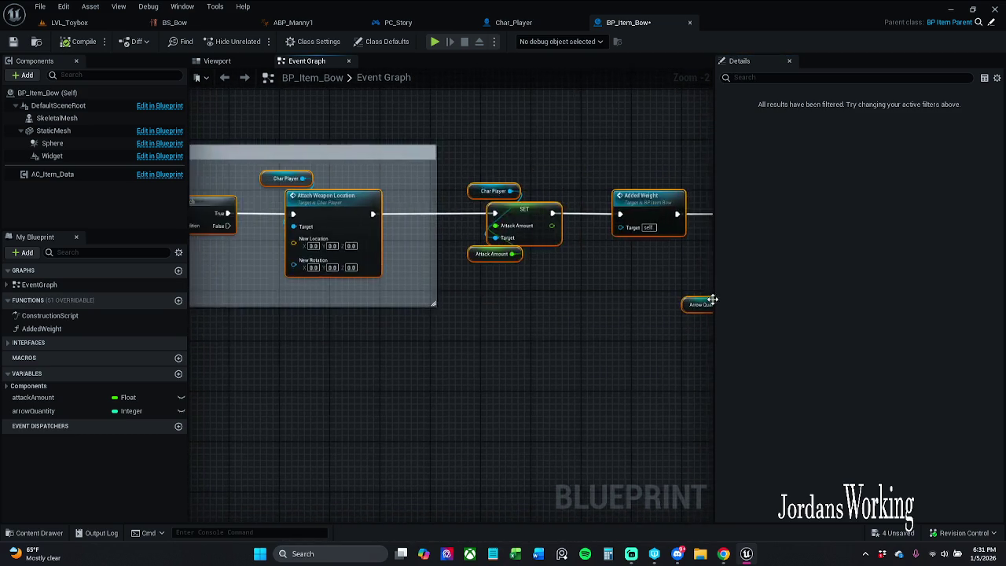
{"action": "left_click_drag", "start_coordinate": [466, 190], "coordinate": [609, 187]}
{"action": "left_click", "coordinate": [435, 204]}
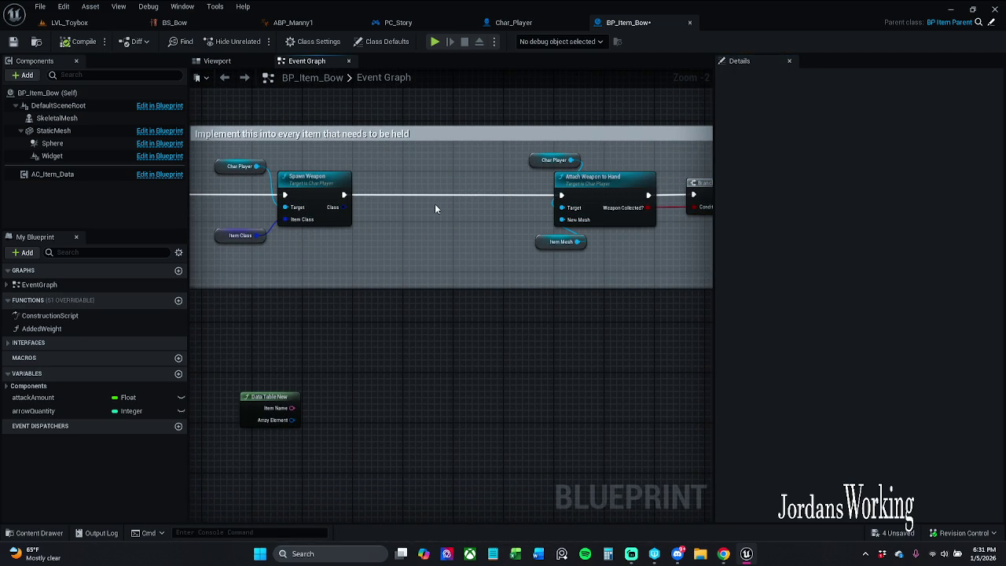
Step: Add a SpawnActor node fed by Spawn Weapon's class output
{"action": "mouse_move", "coordinate": [357, 214]}
{"action": "left_mouse_down"}
{"action": "mouse_move", "coordinate": [588, 222]}
{"action": "mouse_move", "coordinate": [429, 235]}
{"action": "mouse_move", "coordinate": [389, 342]}
{"action": "left_mouse_up"}
{"action": "type", "text": "spawn"}
{"action": "key", "text": "Return"}
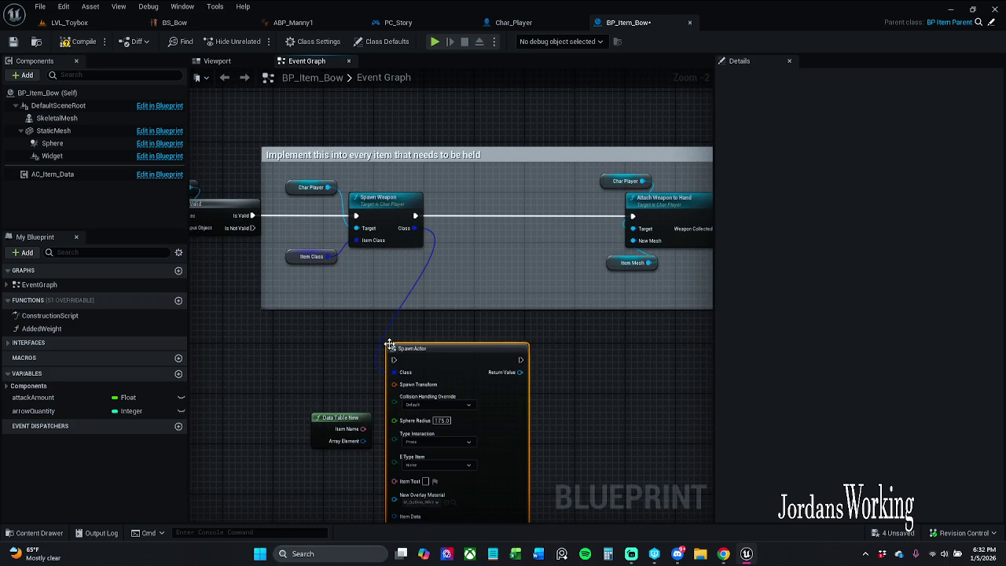
{"action": "left_click_drag", "start_coordinate": [391, 344], "coordinate": [469, 323]}
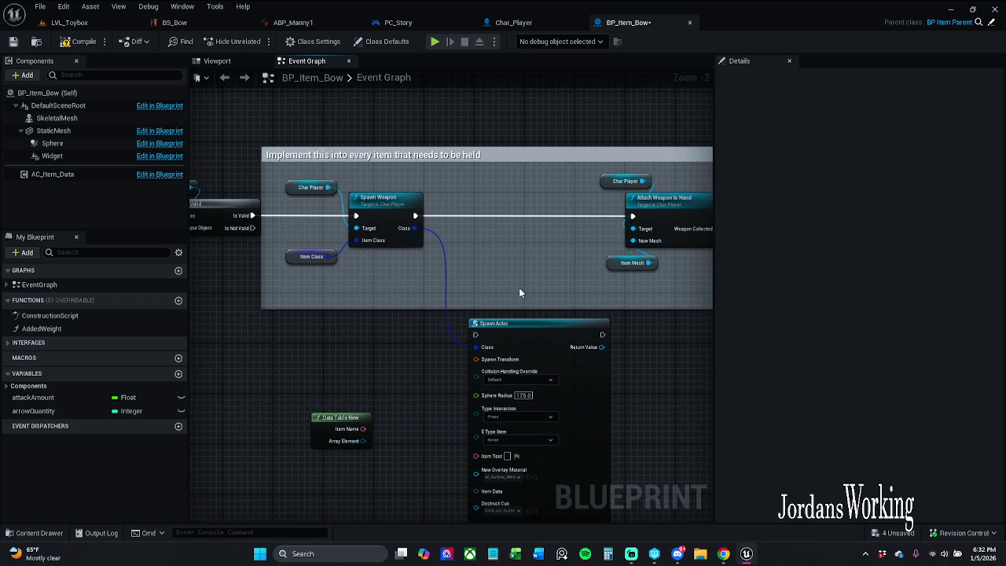
Step: Search for a bone function from Char Player, checking Char_Player's components before returning
{"action": "mouse_move", "coordinate": [642, 181]}
{"action": "left_mouse_down"}
{"action": "mouse_move", "coordinate": [333, 316]}
{"action": "mouse_move", "coordinate": [348, 329]}
{"action": "left_mouse_up"}
{"action": "type", "text": "get b"}
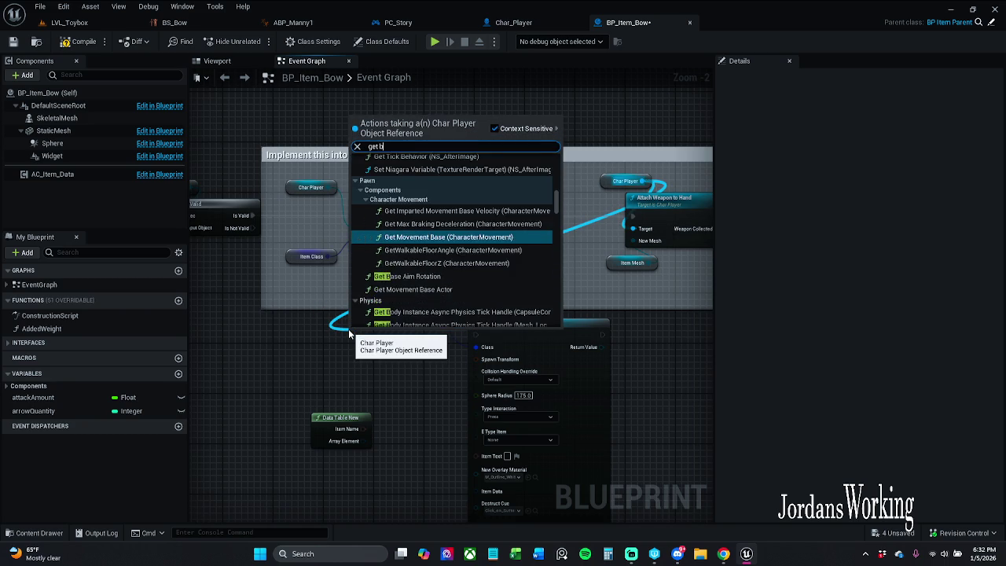
{"action": "type", "text": "one_L"}
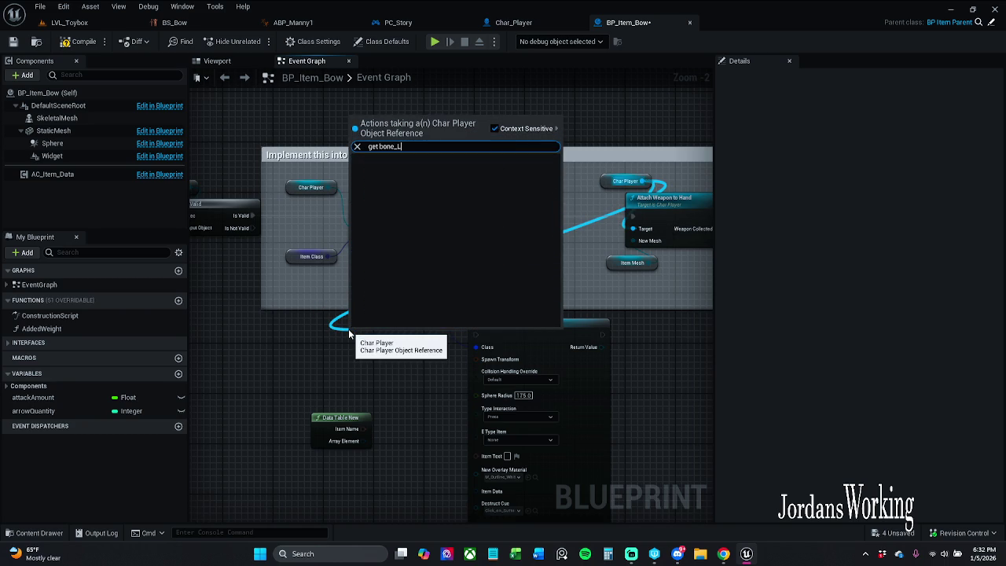
{"action": "left_click", "coordinate": [514, 22]}
{"action": "scroll", "coordinate": [106, 157], "scroll_direction": "down", "scroll_amount": 3}
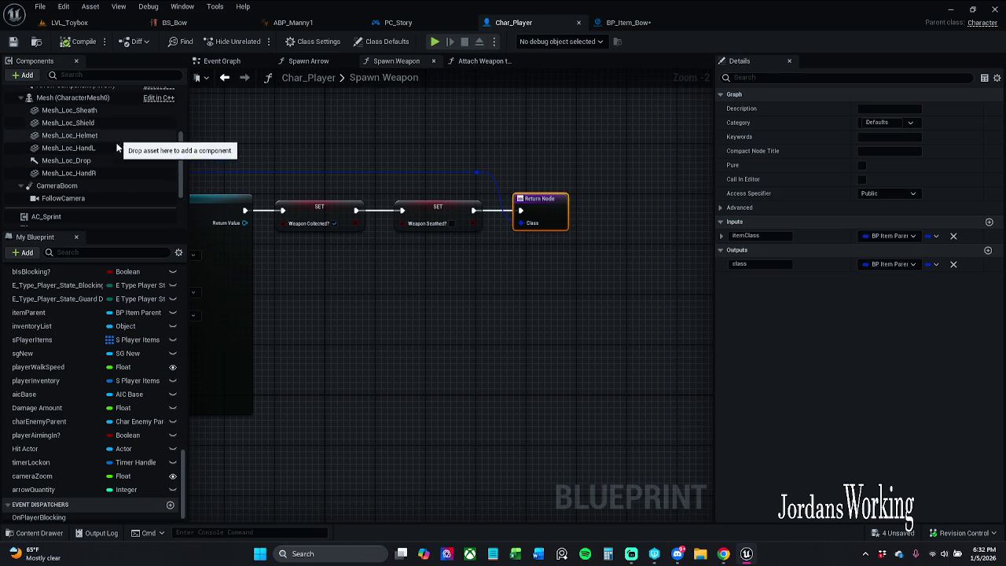
{"action": "left_click", "coordinate": [628, 22]}
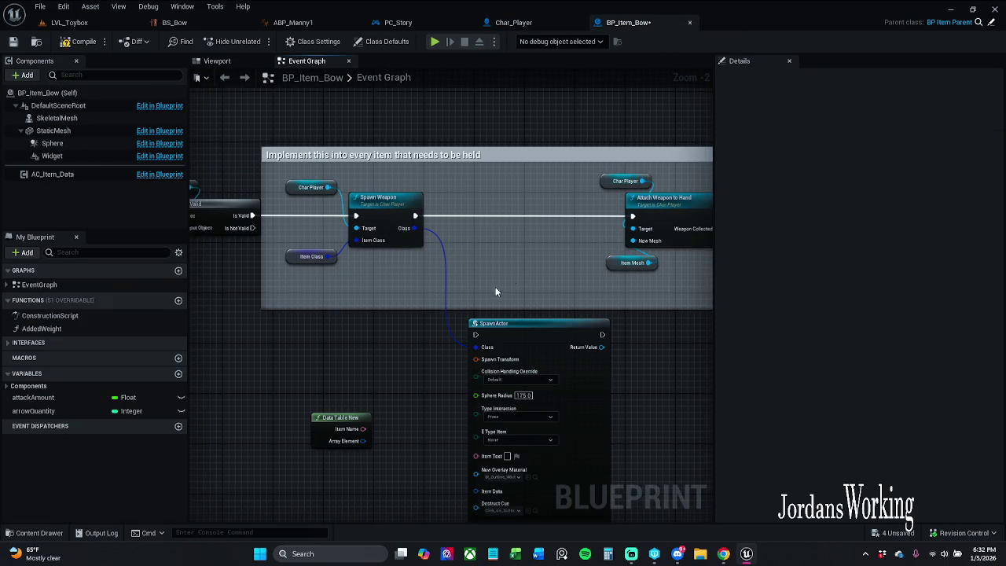
Step: Add a Mesh Loc Hand L getter from Char Player, undoing the stray Get Mass node
{"action": "left_click_drag", "start_coordinate": [642, 182], "coordinate": [498, 261]}
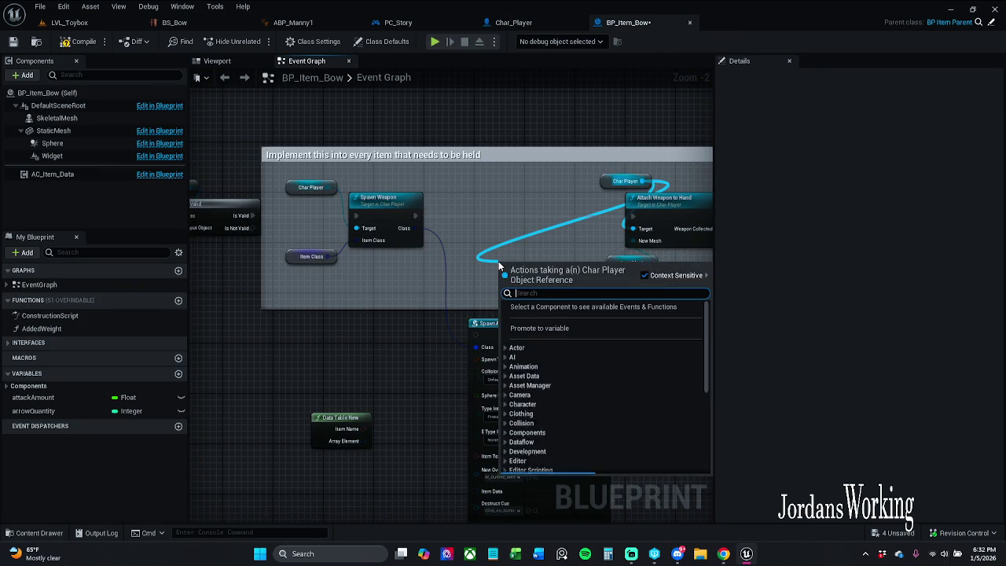
{"action": "type", "text": "get mas_Lo"}
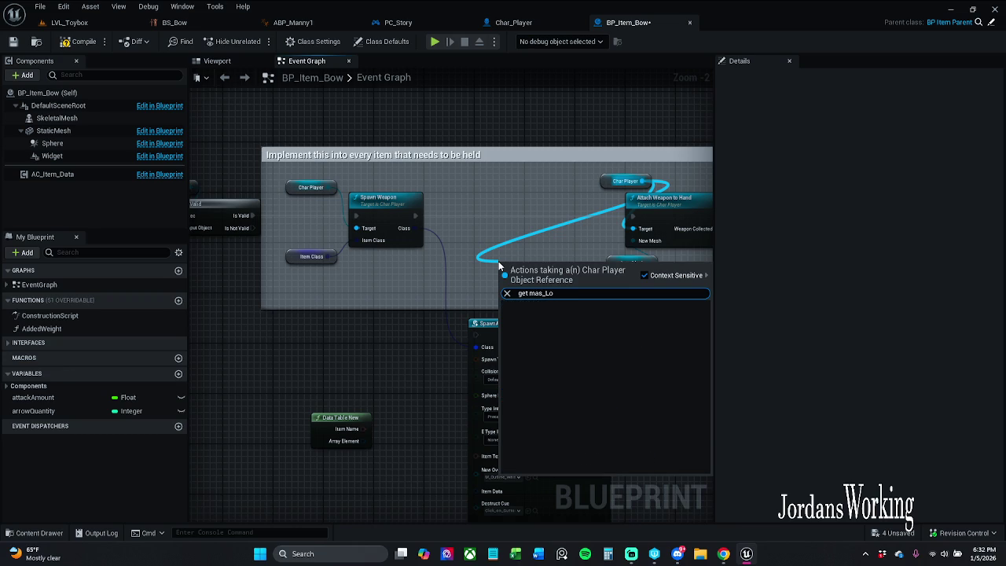
{"action": "type", "text": "s"}
{"action": "key", "text": "Return"}
{"action": "left_click", "coordinate": [561, 257]}
{"action": "key", "text": "ctrl+z"}
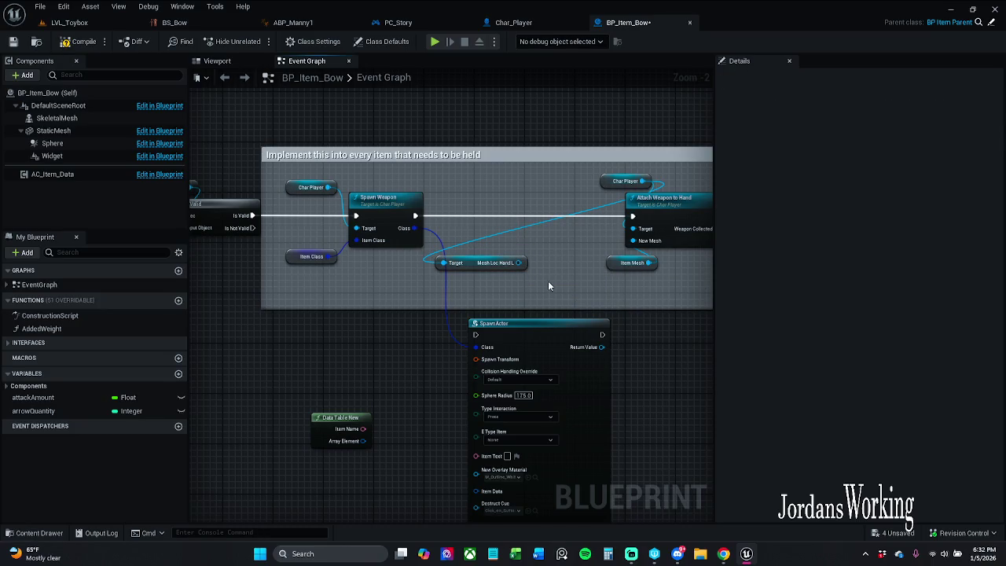
{"action": "mouse_move", "coordinate": [503, 263]}
{"action": "left_mouse_down"}
{"action": "mouse_move", "coordinate": [549, 262]}
{"action": "mouse_move", "coordinate": [539, 297]}
{"action": "left_mouse_up"}
Step: Add Get Socket Transform on Mesh Loc Hand L and wire it into SpawnActor's Spawn Transform
{"action": "type", "text": "get b"}
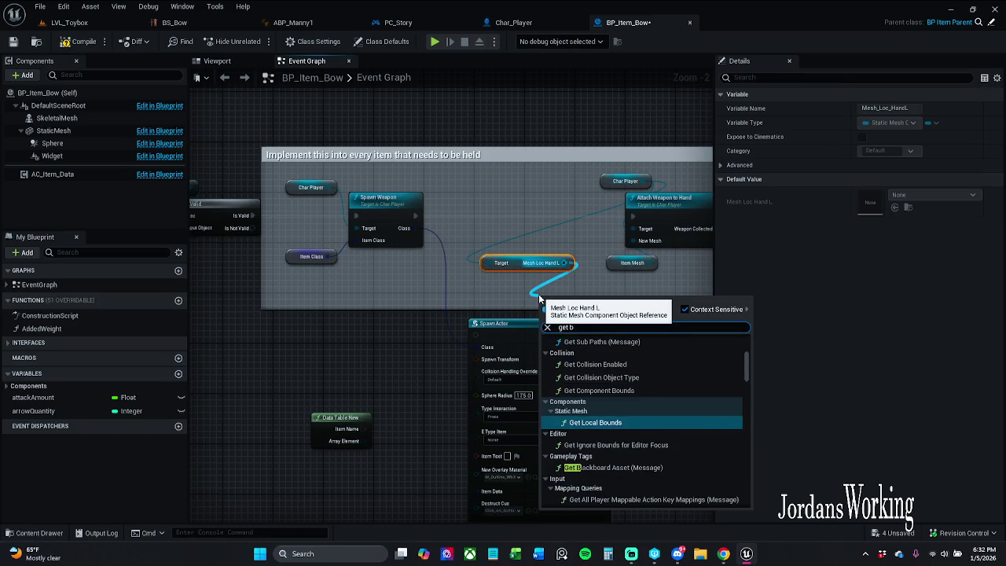
{"action": "type", "text": "one"}
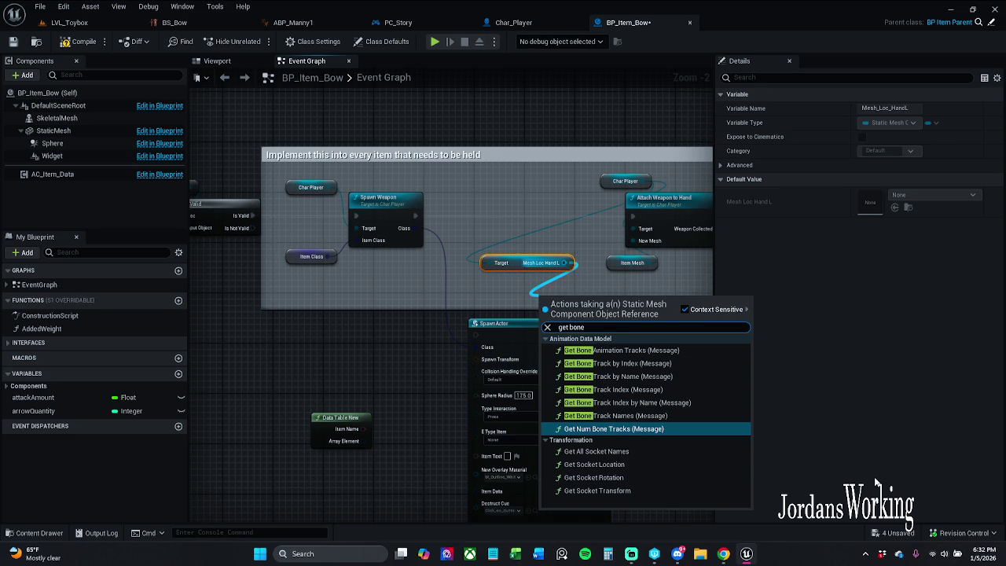
{"action": "left_click", "coordinate": [645, 493]}
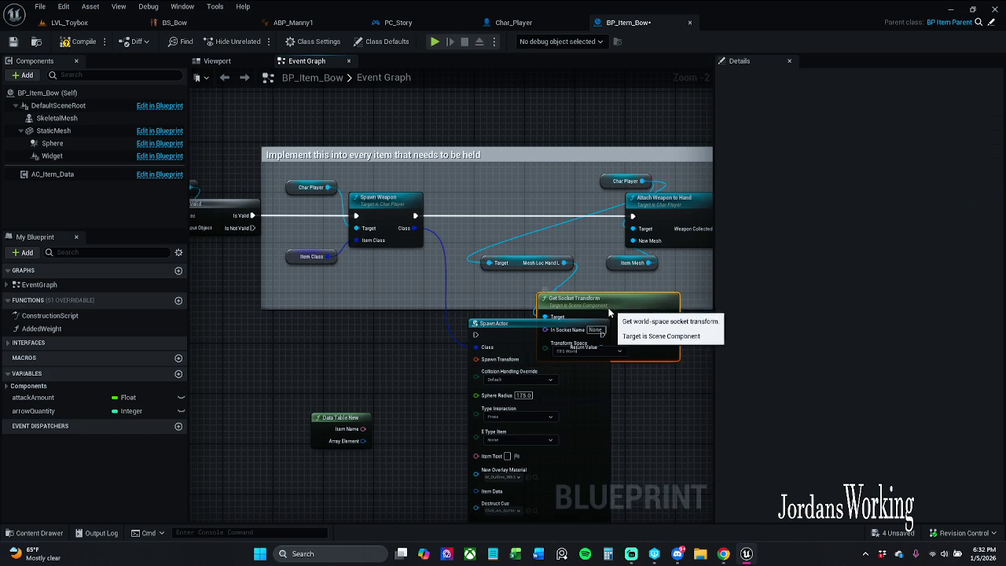
{"action": "left_click_drag", "start_coordinate": [620, 313], "coordinate": [567, 302]}
{"action": "left_click", "coordinate": [543, 262], "text": "ctrl"}
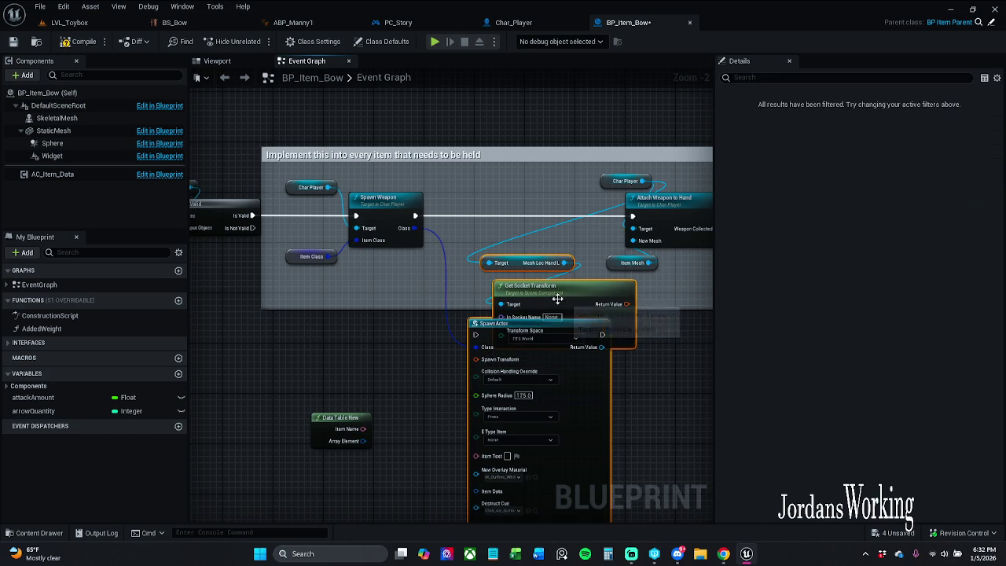
{"action": "left_click_drag", "start_coordinate": [564, 292], "coordinate": [532, 260]}
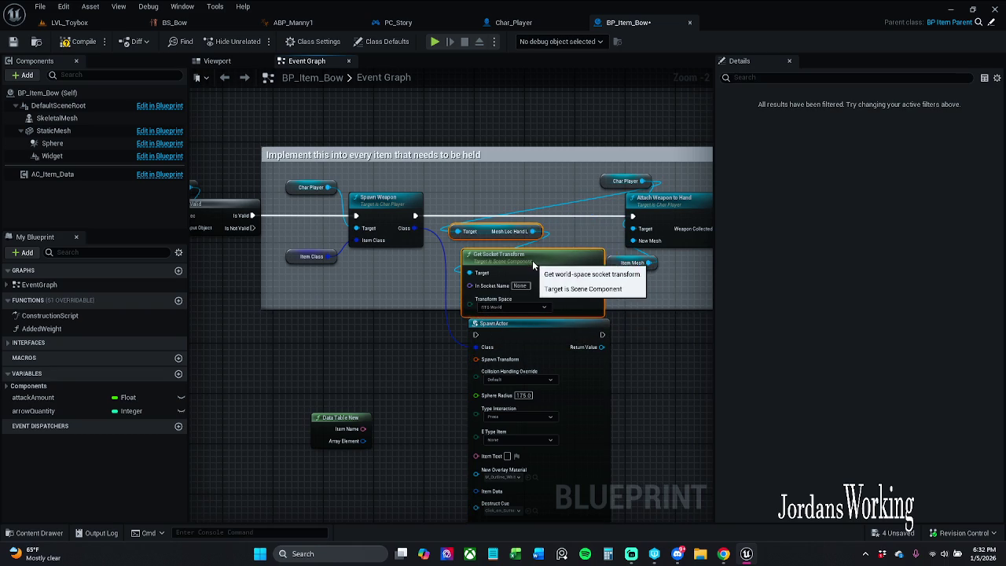
{"action": "mouse_move", "coordinate": [595, 272]}
{"action": "left_mouse_down"}
{"action": "mouse_move", "coordinate": [481, 385]}
{"action": "mouse_move", "coordinate": [485, 370]}
{"action": "mouse_move", "coordinate": [455, 372]}
{"action": "mouse_move", "coordinate": [637, 297]}
{"action": "mouse_move", "coordinate": [595, 273]}
{"action": "left_mouse_up"}
{"action": "key", "text": "Escape"}
Step: Set the In Socket Name to hand_l_item
{"action": "scroll", "coordinate": [500, 312], "scroll_direction": "up", "scroll_amount": 2}
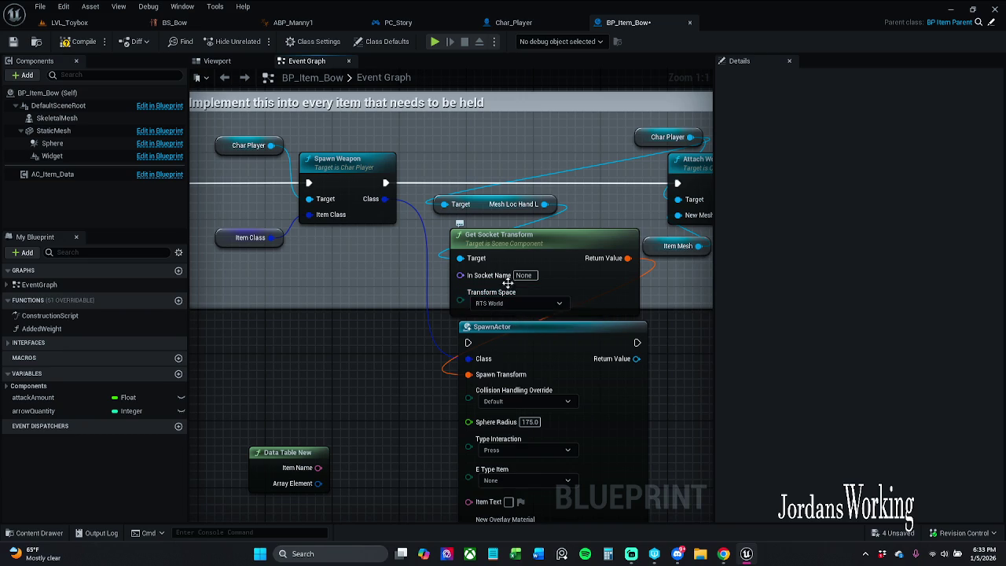
{"action": "left_click", "coordinate": [524, 275]}
{"action": "type", "text": "_l_item"}
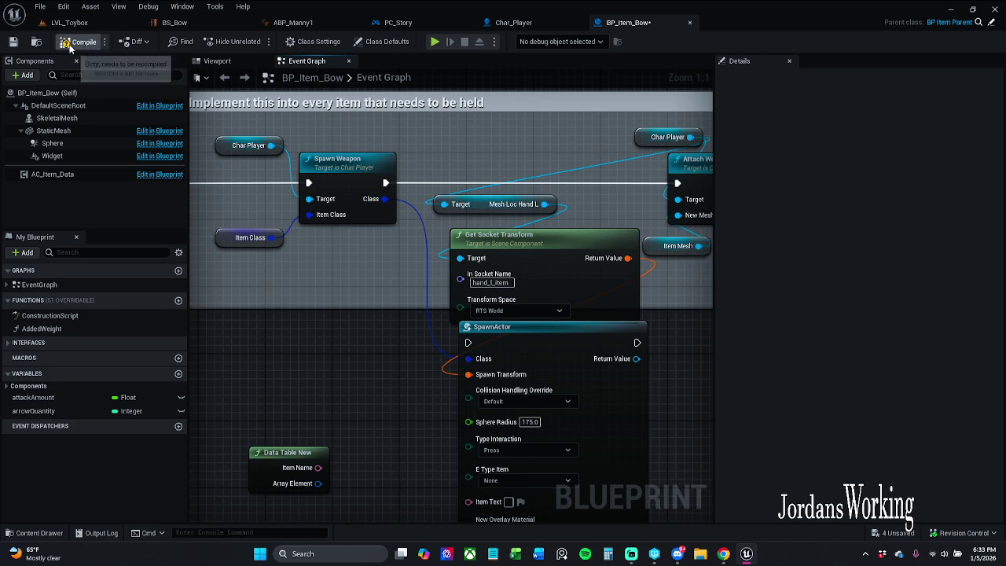
{"action": "left_click", "coordinate": [542, 23]}
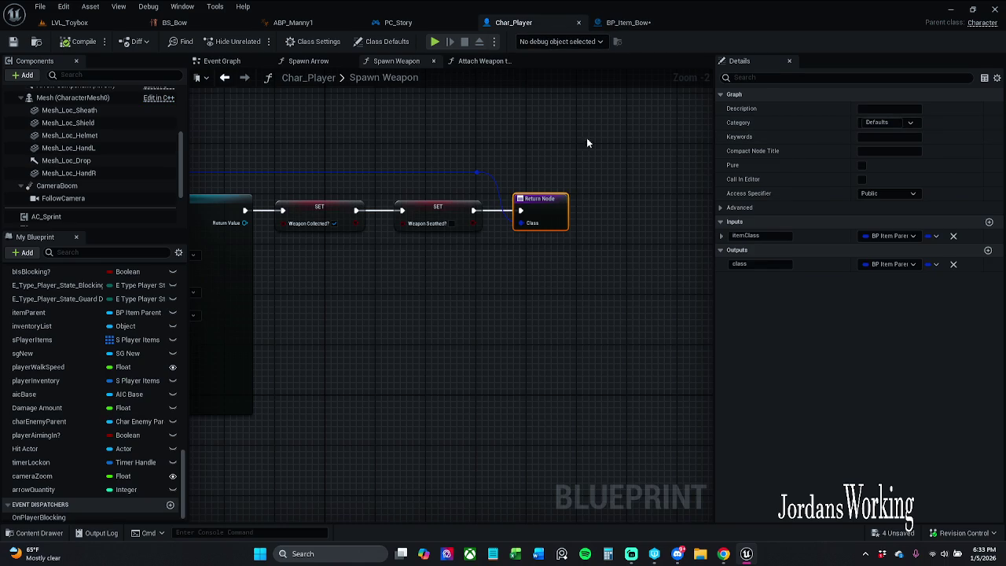
Step: Open SK_Mannequin from Char_Player's skeletal mesh and confirm the hand_l_item socket name
{"action": "scroll", "coordinate": [94, 161], "scroll_direction": "up", "scroll_amount": 4}
{"action": "scroll", "coordinate": [94, 156], "scroll_direction": "up", "scroll_amount": 2}
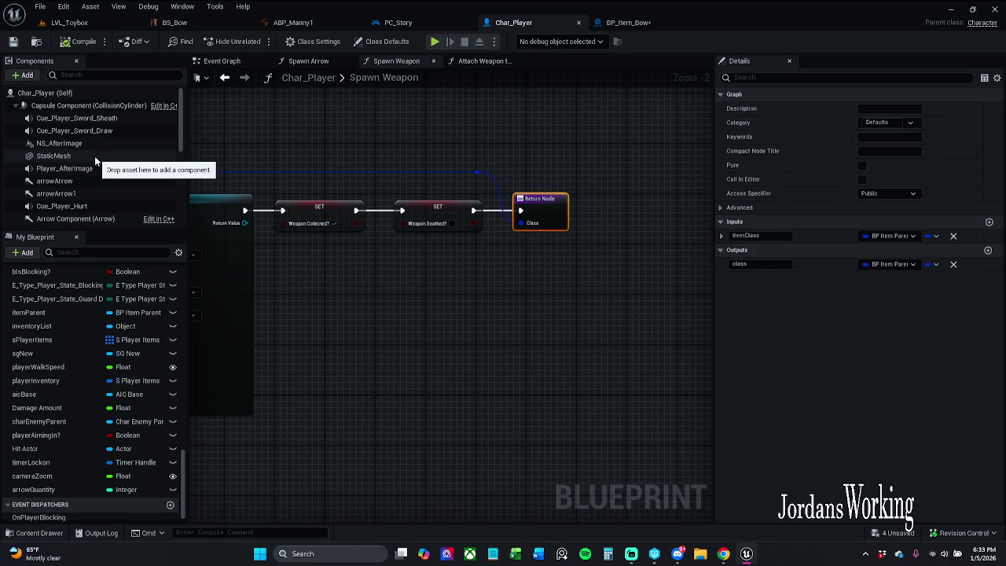
{"action": "left_click", "coordinate": [79, 92]}
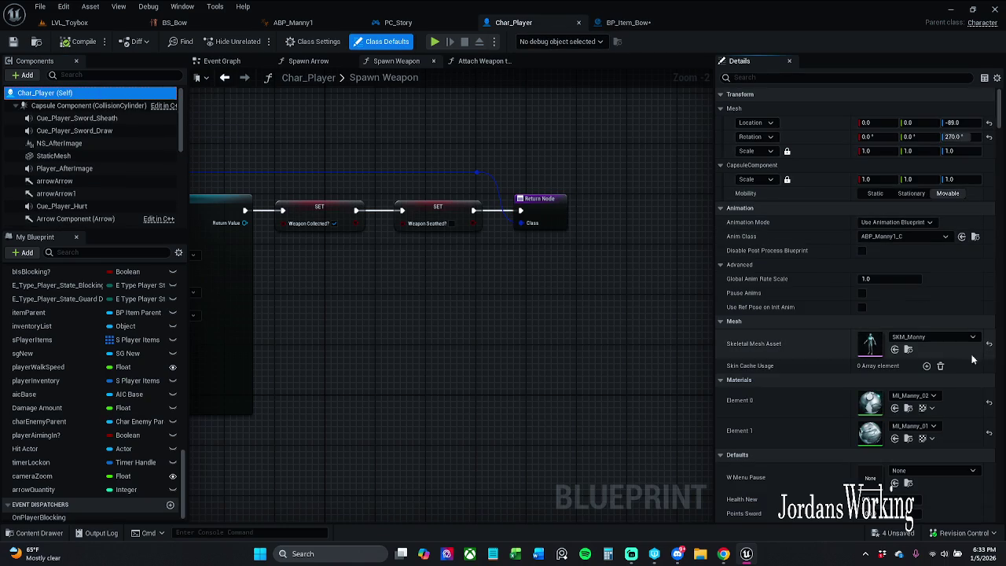
{"action": "left_click", "coordinate": [894, 349]}
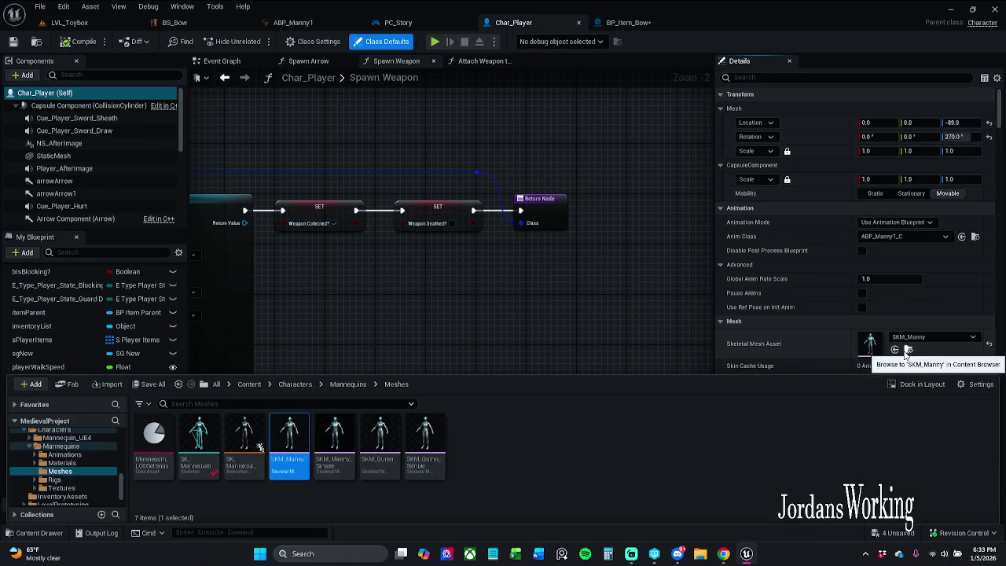
{"action": "left_click", "coordinate": [208, 459]}
{"action": "double_click", "coordinate": [202, 444]}
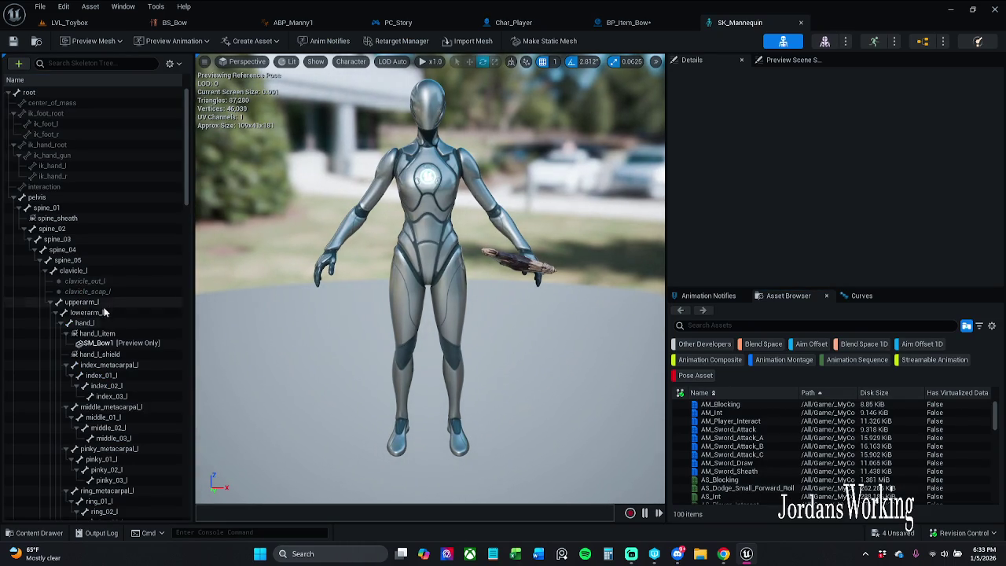
{"action": "left_click", "coordinate": [125, 334]}
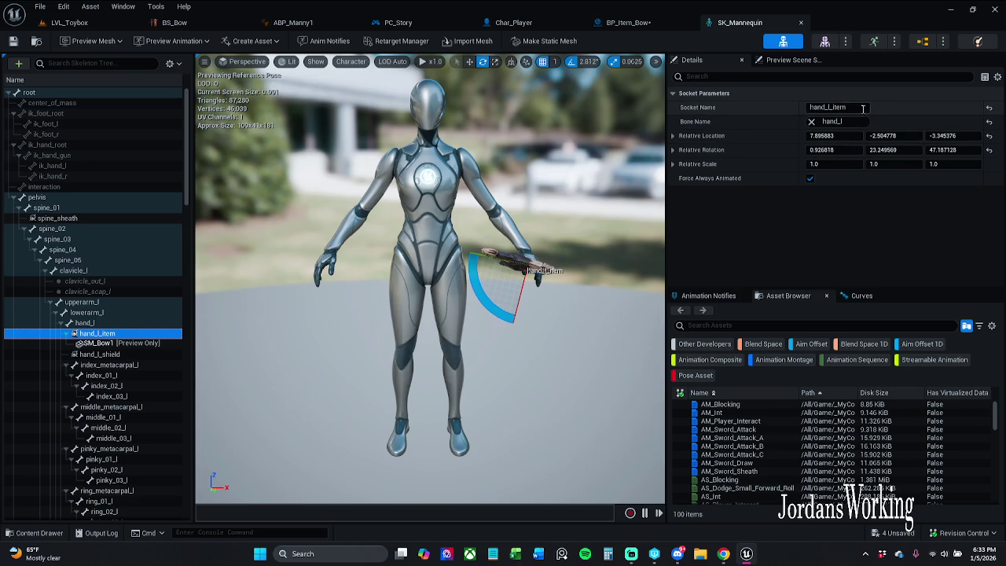
{"action": "left_click", "coordinate": [627, 22]}
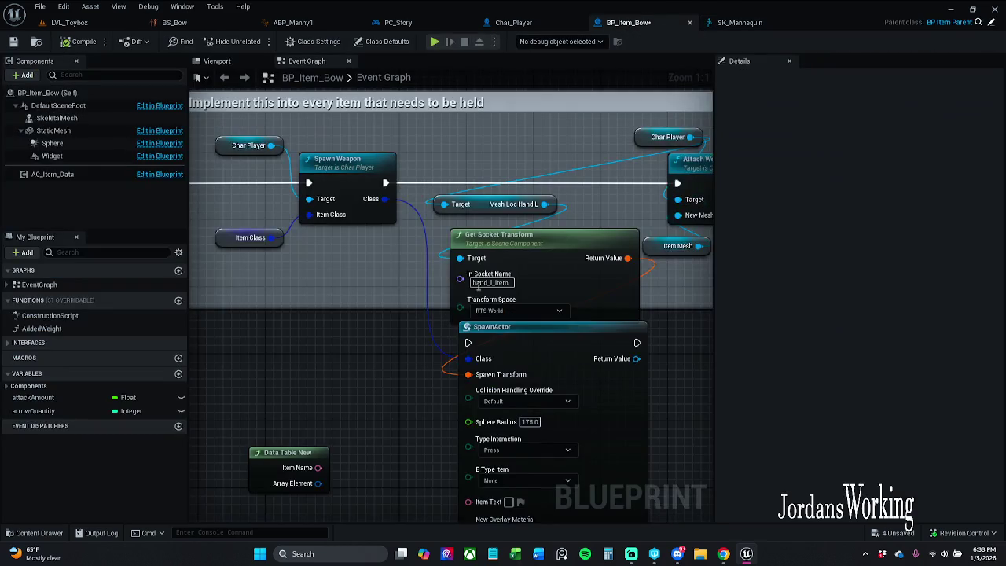
Step: Wire execution from Spawn Weapon through SpawnActor into Attach Weapon to Hand
{"action": "scroll", "coordinate": [590, 313], "scroll_direction": "down", "scroll_amount": 1}
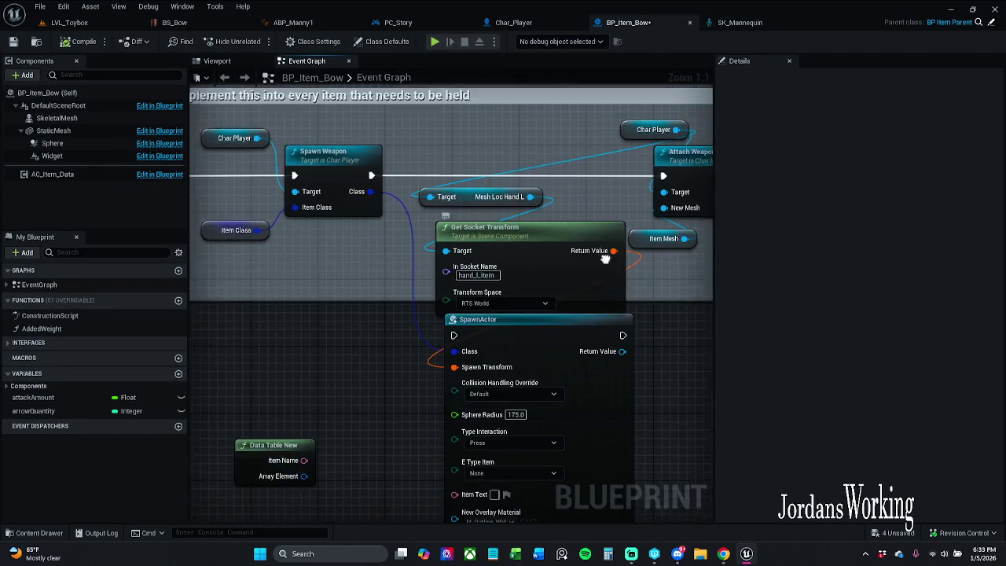
{"action": "left_click", "coordinate": [541, 303]}
{"action": "left_click", "coordinate": [603, 270]}
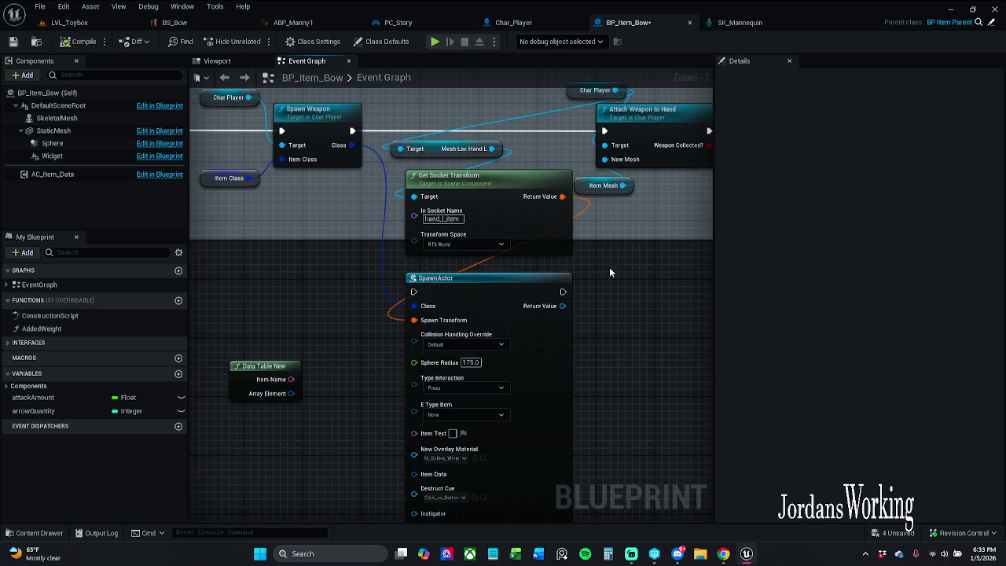
{"action": "left_click_drag", "start_coordinate": [603, 270], "coordinate": [590, 304]}
{"action": "mouse_move", "coordinate": [573, 168]}
{"action": "left_mouse_down"}
{"action": "mouse_move", "coordinate": [515, 169]}
{"action": "mouse_move", "coordinate": [378, 350]}
{"action": "mouse_move", "coordinate": [390, 328]}
{"action": "left_mouse_up"}
{"action": "mouse_move", "coordinate": [562, 337]}
{"action": "left_mouse_down"}
{"action": "mouse_move", "coordinate": [360, 366]}
{"action": "mouse_move", "coordinate": [681, 202]}
{"action": "left_mouse_up"}
{"action": "mouse_move", "coordinate": [642, 293]}
{"action": "left_mouse_down"}
{"action": "mouse_move", "coordinate": [518, 303]}
{"action": "mouse_move", "coordinate": [551, 274]}
{"action": "mouse_move", "coordinate": [659, 264]}
{"action": "left_mouse_up"}
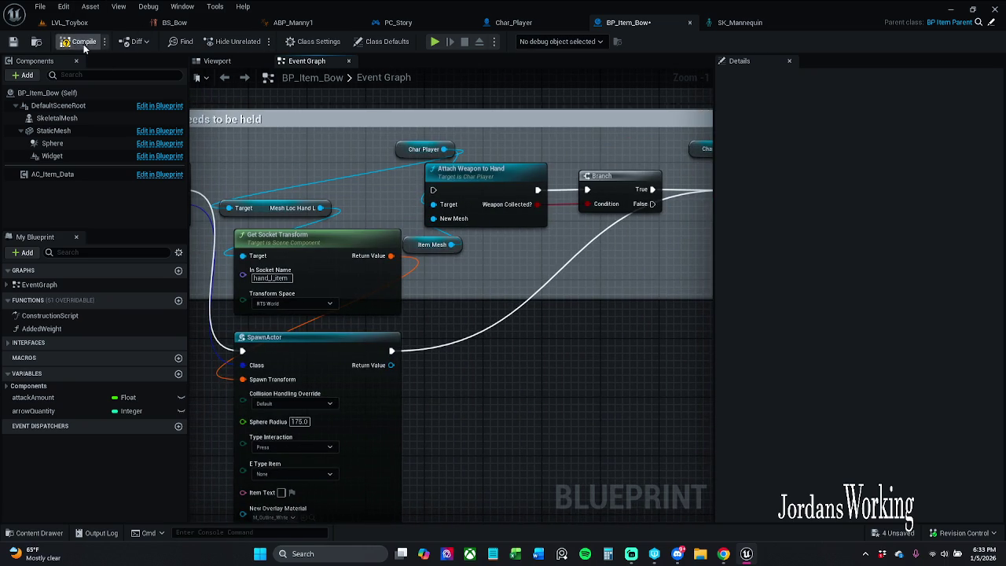
{"action": "mouse_move", "coordinate": [506, 268]}
{"action": "left_mouse_down"}
{"action": "mouse_move", "coordinate": [584, 196]}
{"action": "mouse_move", "coordinate": [613, 129]}
{"action": "left_mouse_up"}
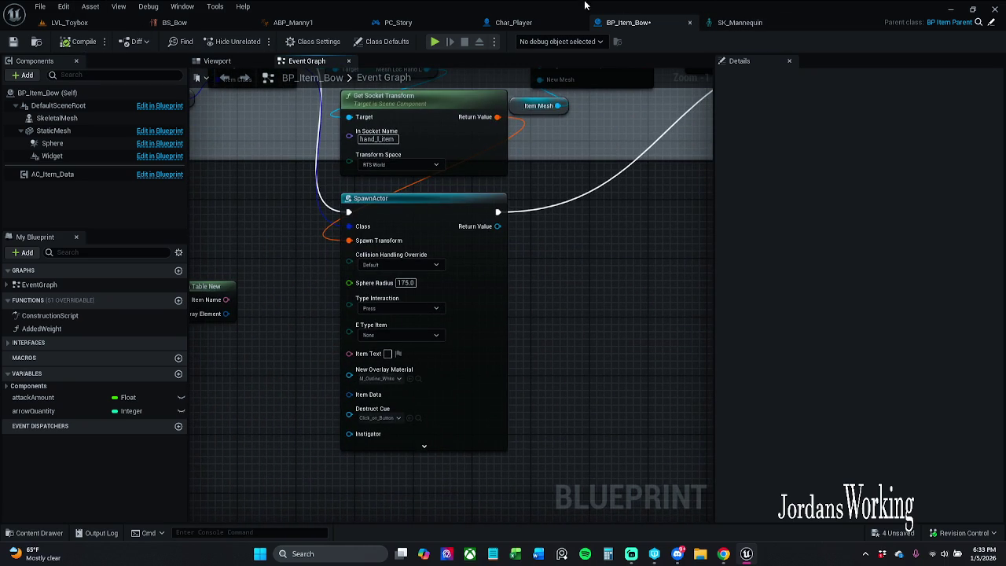
{"action": "left_click", "coordinate": [517, 23]}
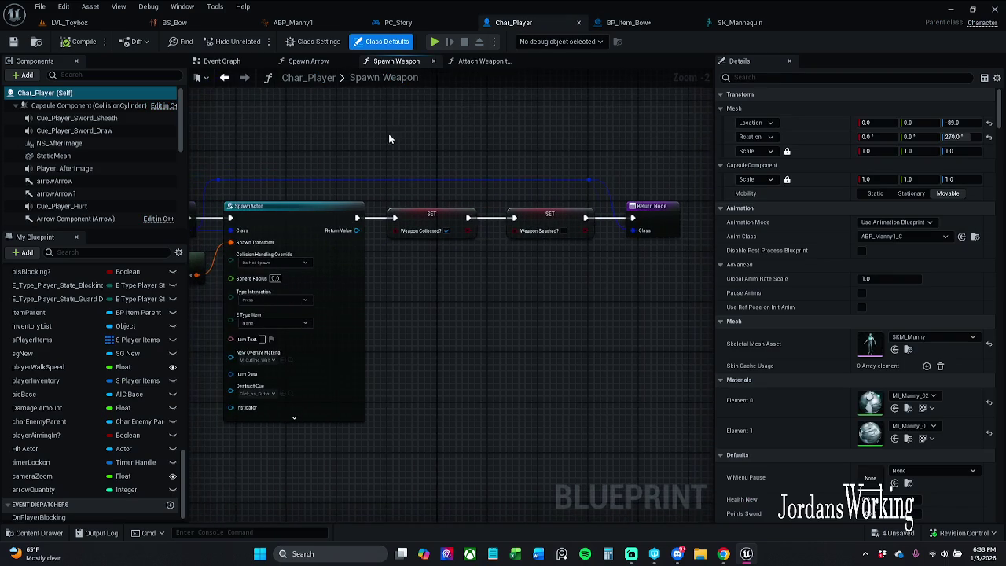
Step: Clear SM_Bow1 from Char_Player's Mesh_Loc_HandL static mesh and save
{"action": "scroll", "coordinate": [88, 189], "scroll_direction": "down", "scroll_amount": 3}
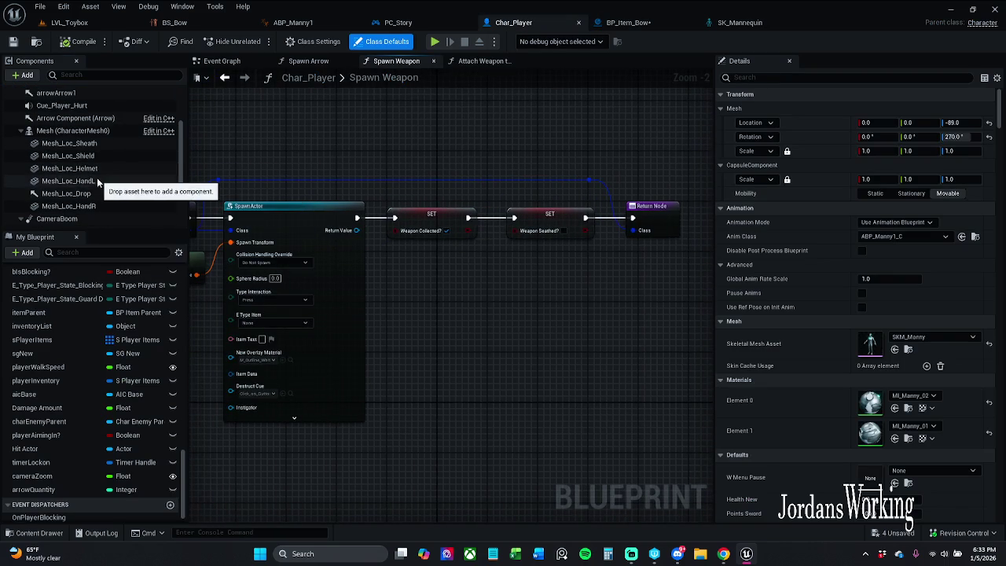
{"action": "left_click", "coordinate": [70, 181]}
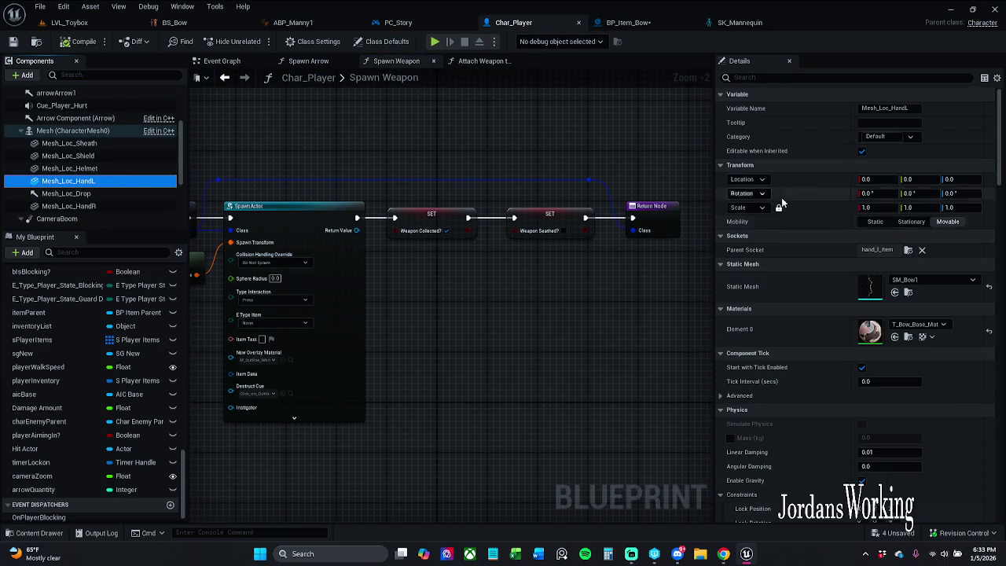
{"action": "left_click", "coordinate": [989, 288]}
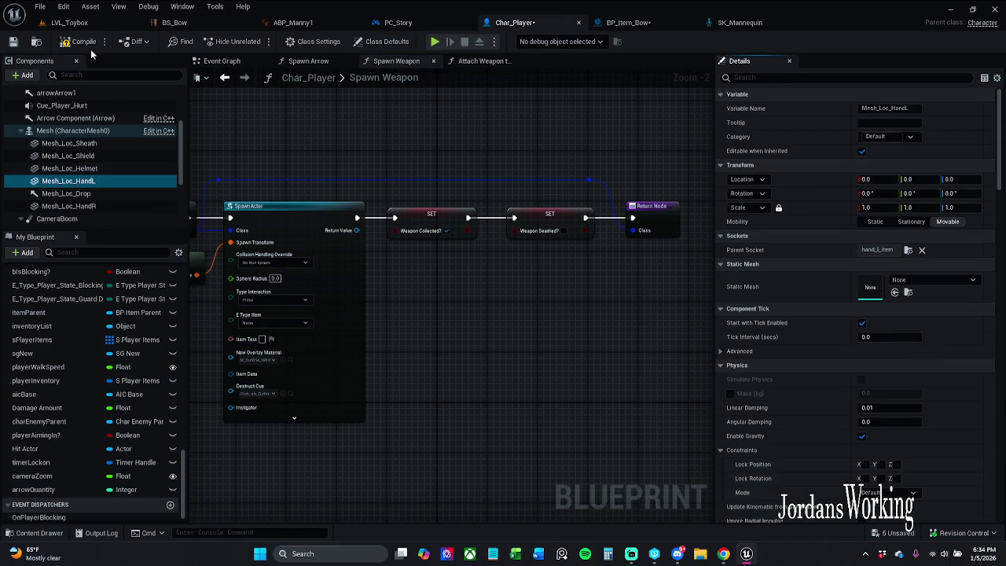
{"action": "left_click", "coordinate": [12, 41]}
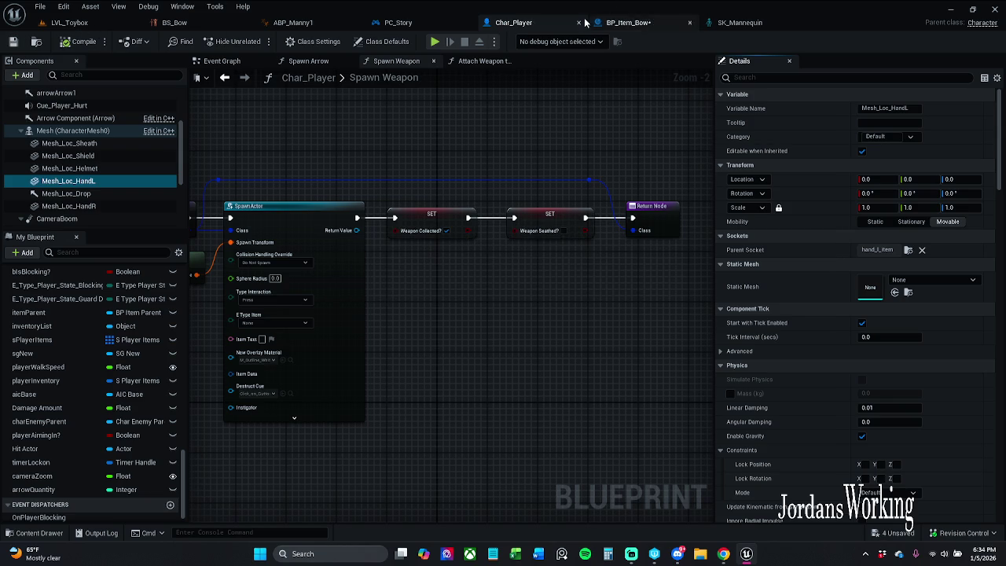
Step: Close the SK_Mannequin skeleton editor
{"action": "left_click", "coordinate": [625, 22]}
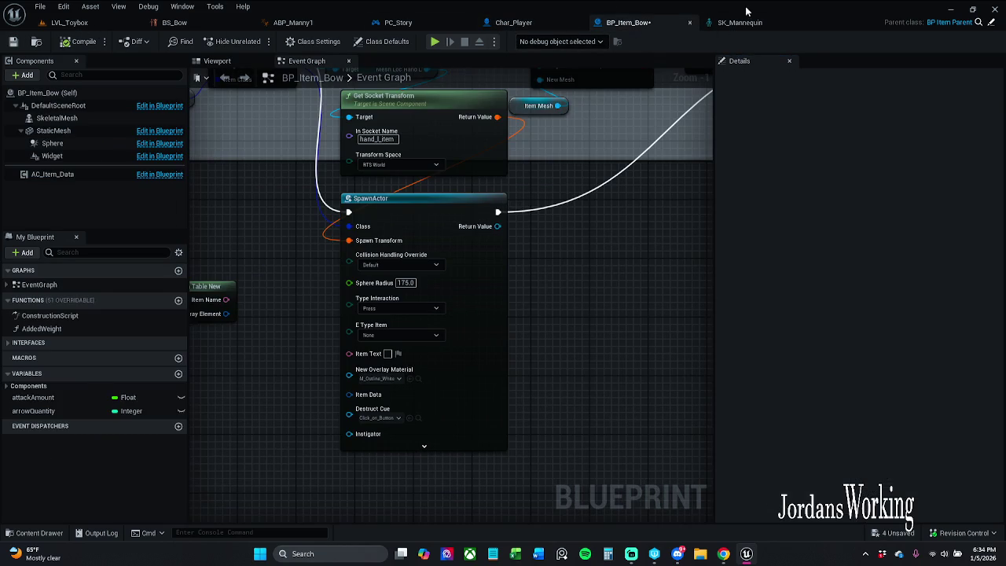
{"action": "left_click", "coordinate": [738, 22]}
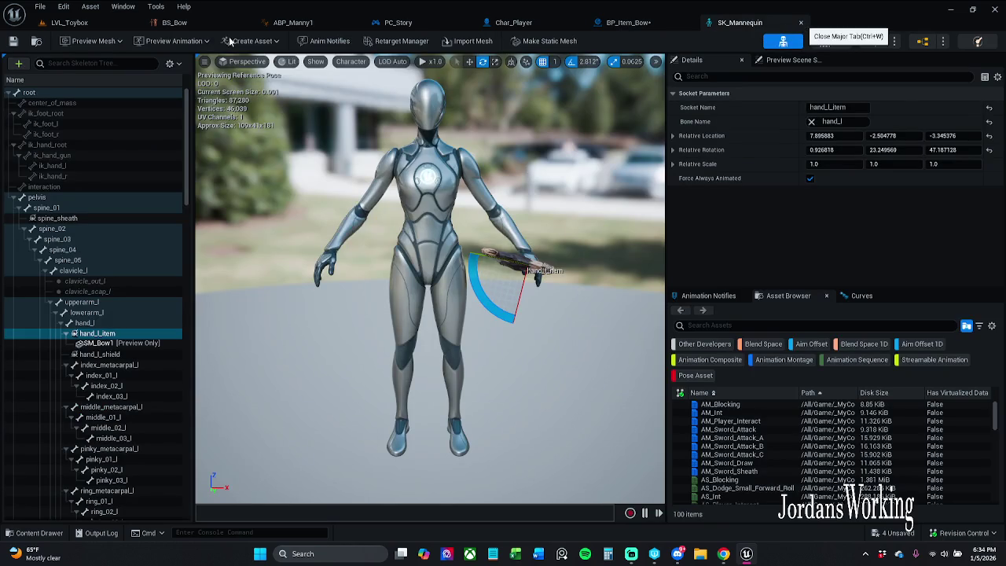
{"action": "key", "text": "ctrl+w"}
{"action": "left_click", "coordinate": [13, 41]}
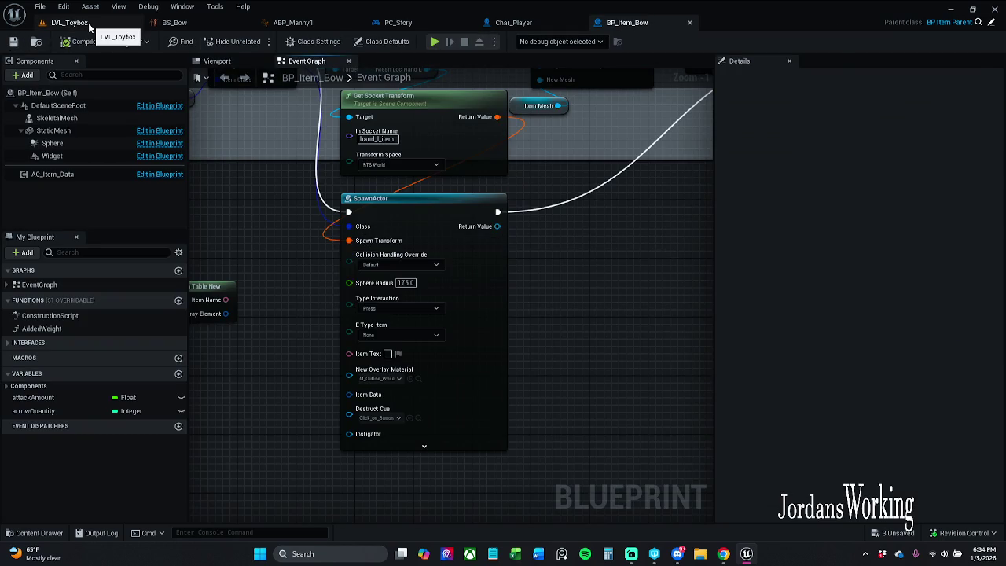
{"action": "left_click", "coordinate": [69, 22]}
{"action": "left_click", "coordinate": [257, 42]}
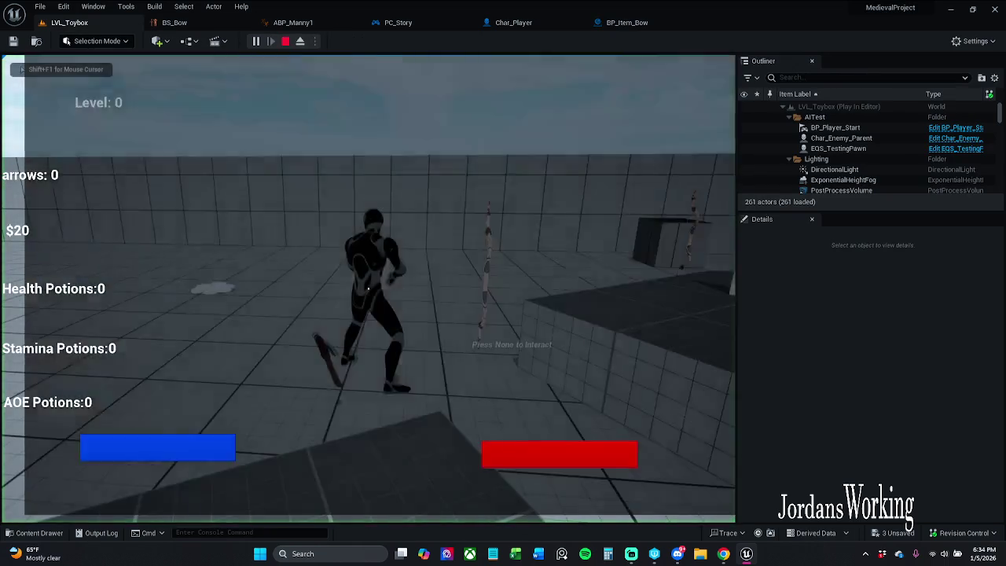
{"action": "key", "text": "w"}
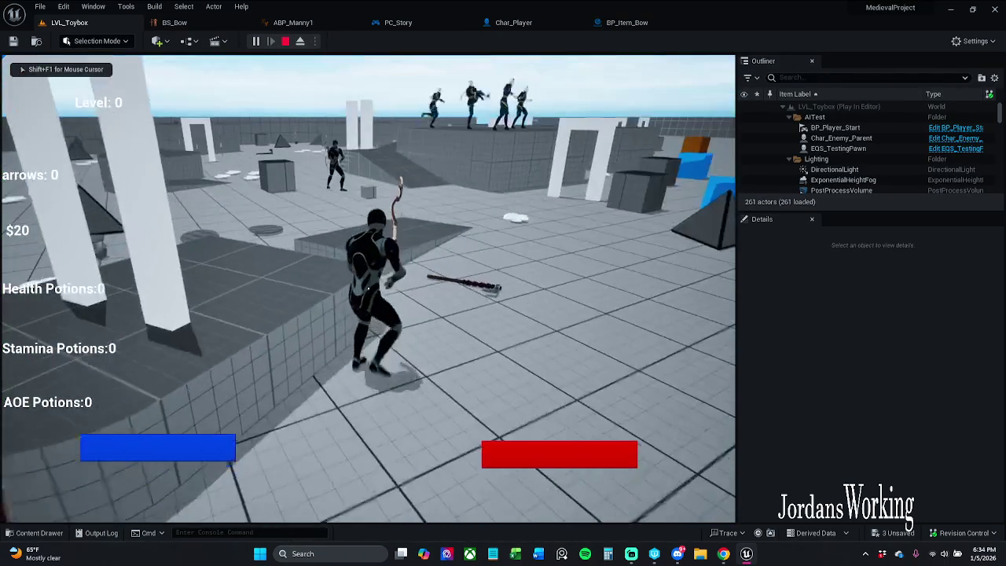
{"action": "left_click", "coordinate": [368, 288]}
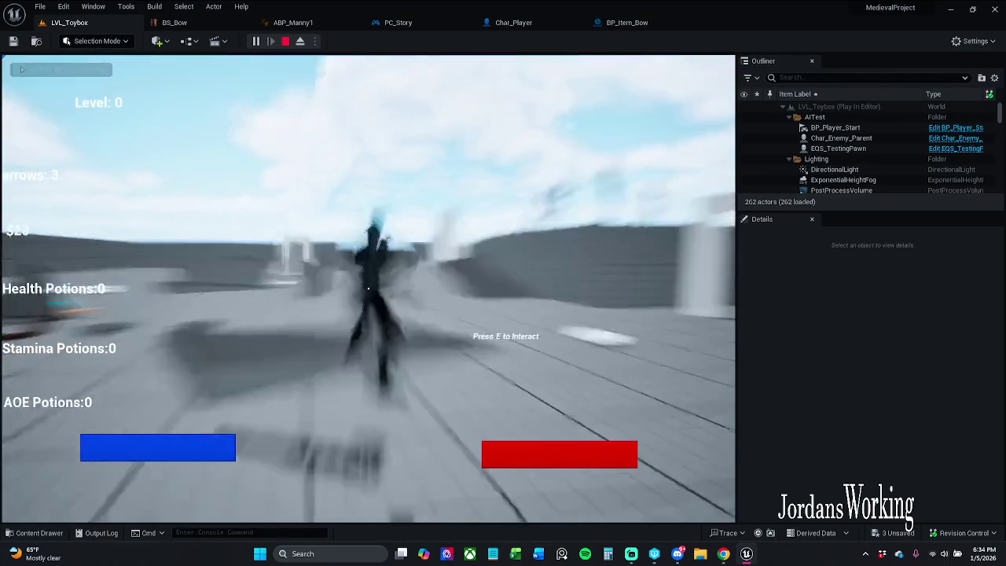
{"action": "left_click", "coordinate": [368, 287]}
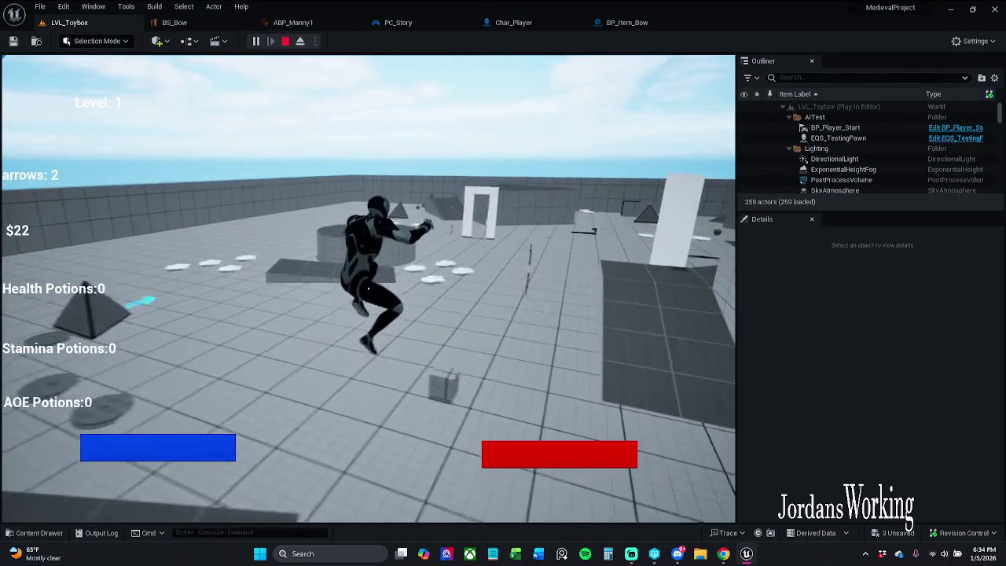
{"action": "key", "text": "Escape"}
{"action": "left_click", "coordinate": [626, 22]}
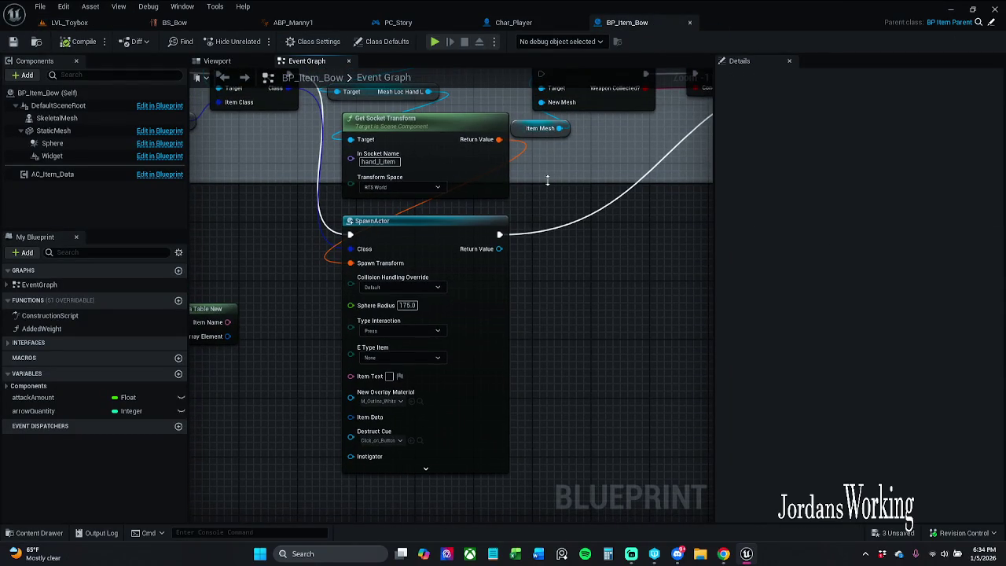
{"action": "left_click", "coordinate": [407, 305]}
Step: Set SpawnActor's collision handling to Always Spawn, Ignore Collisions, then play-test LVL_Toybox
{"action": "scroll", "coordinate": [454, 404], "scroll_direction": "down", "scroll_amount": 2}
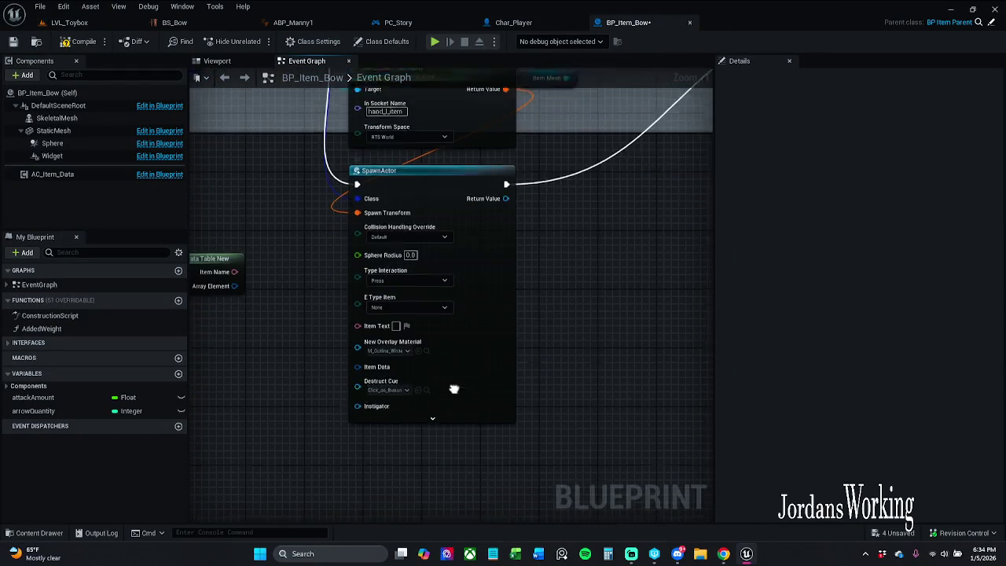
{"action": "left_click", "coordinate": [425, 390]}
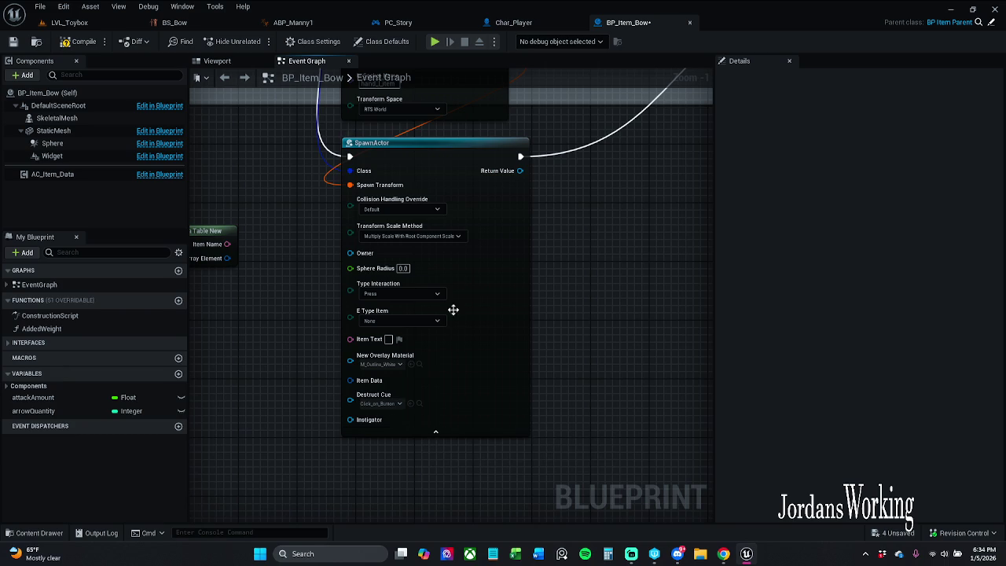
{"action": "left_click", "coordinate": [425, 211]}
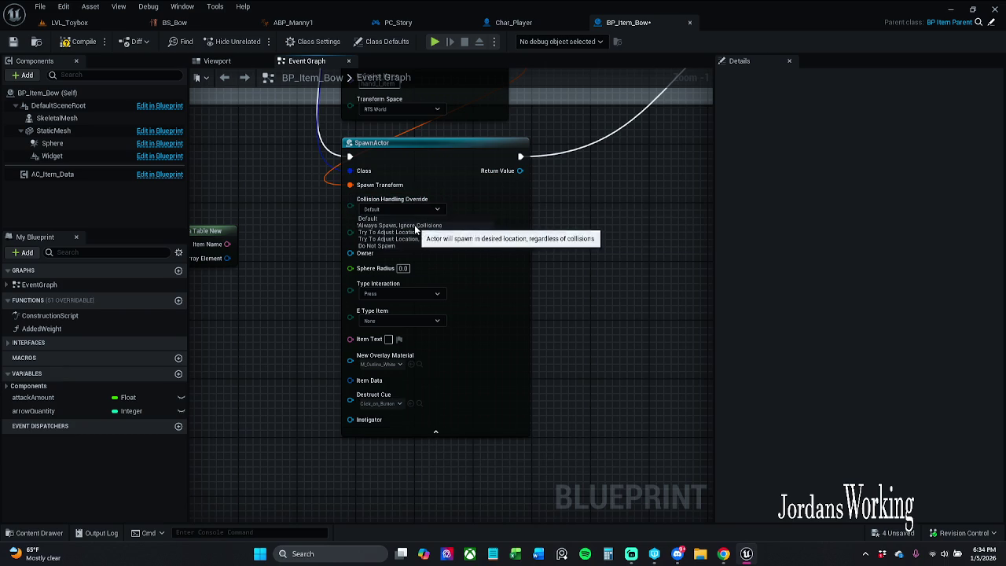
{"action": "left_click", "coordinate": [413, 226]}
{"action": "scroll", "coordinate": [409, 242], "scroll_direction": "up", "scroll_amount": 1}
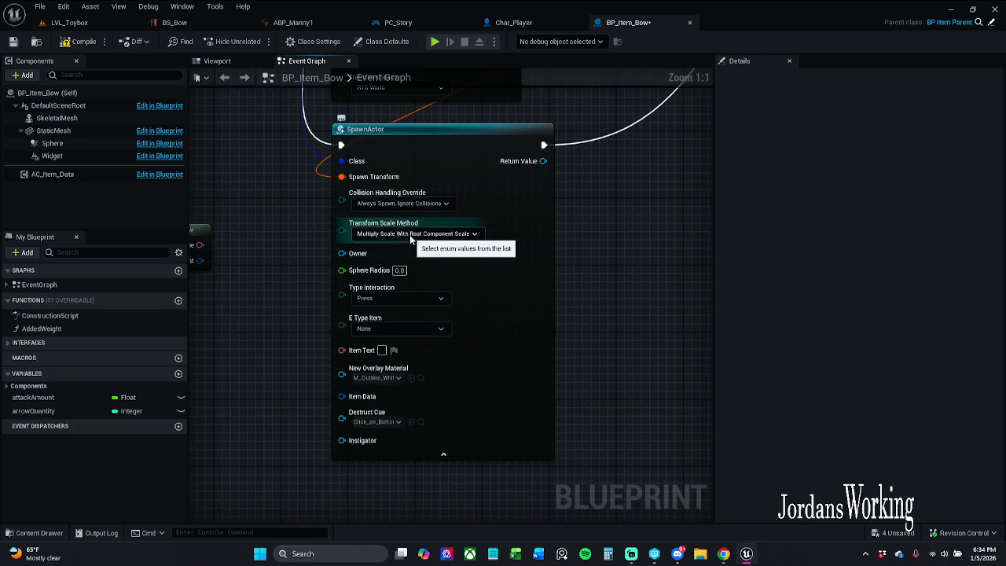
{"action": "left_click", "coordinate": [411, 238]}
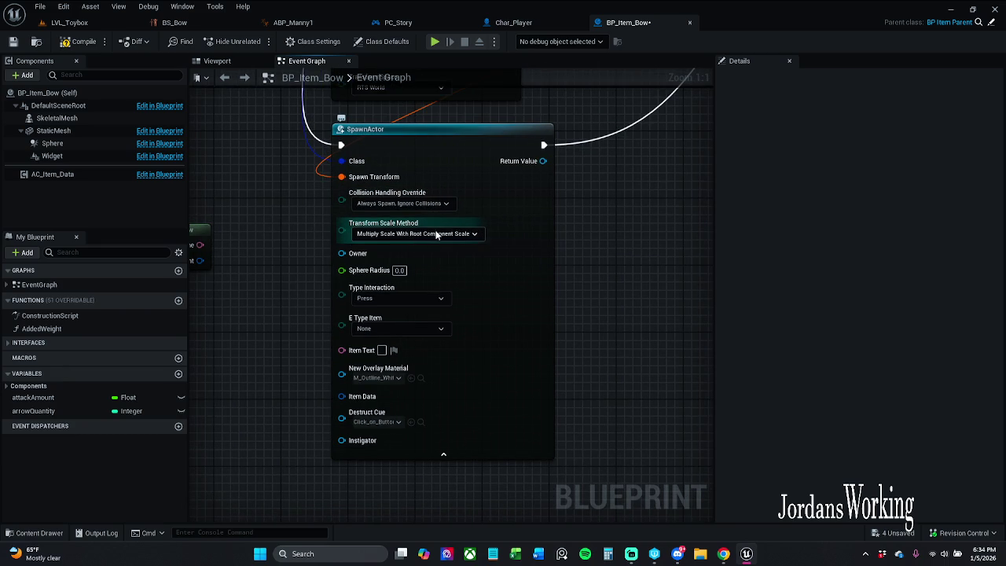
{"action": "left_click", "coordinate": [298, 253]}
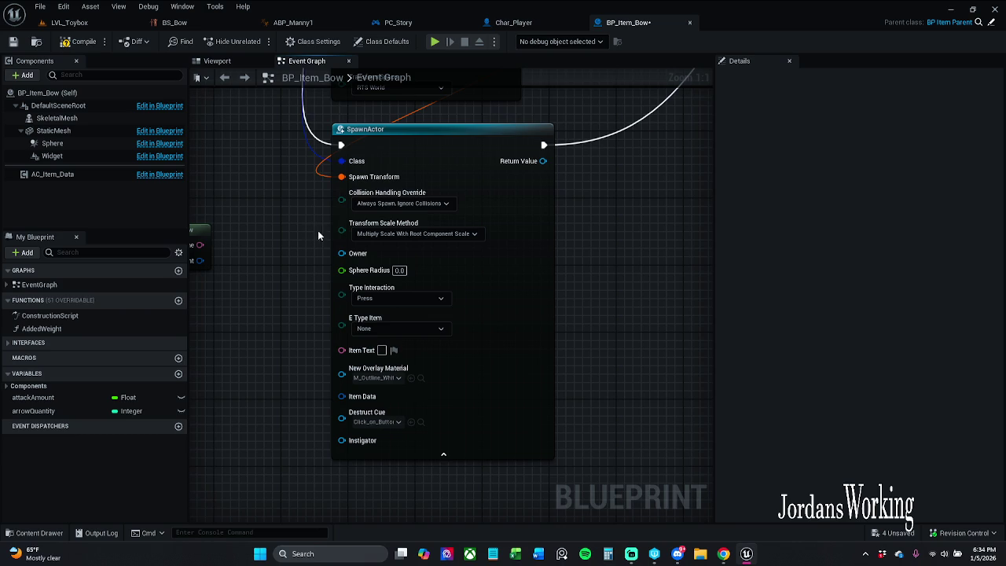
{"action": "left_click", "coordinate": [69, 22]}
{"action": "left_click", "coordinate": [257, 41]}
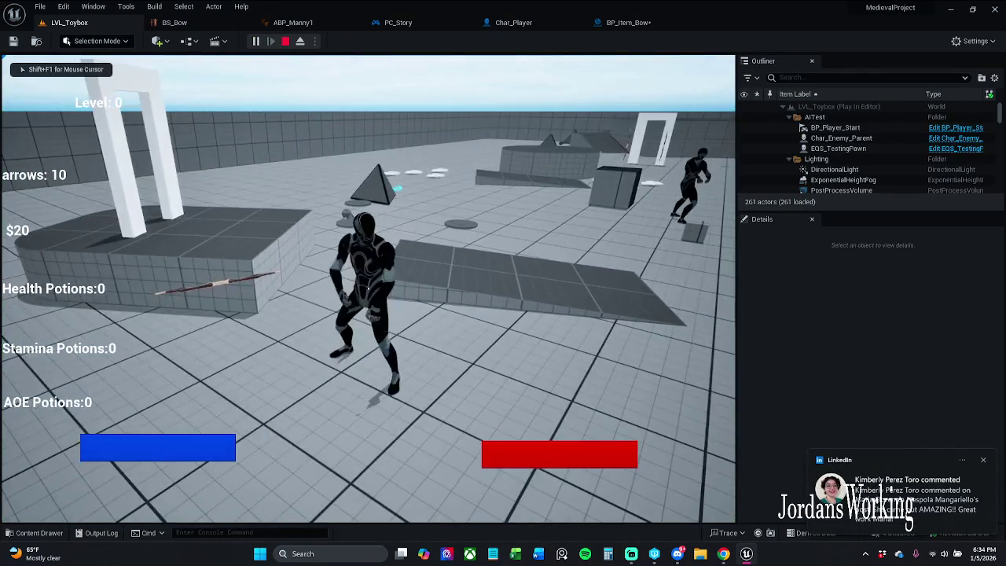
Step: Stop the LVL_Toybox play-test with Esc
{"action": "key", "text": "Escape"}
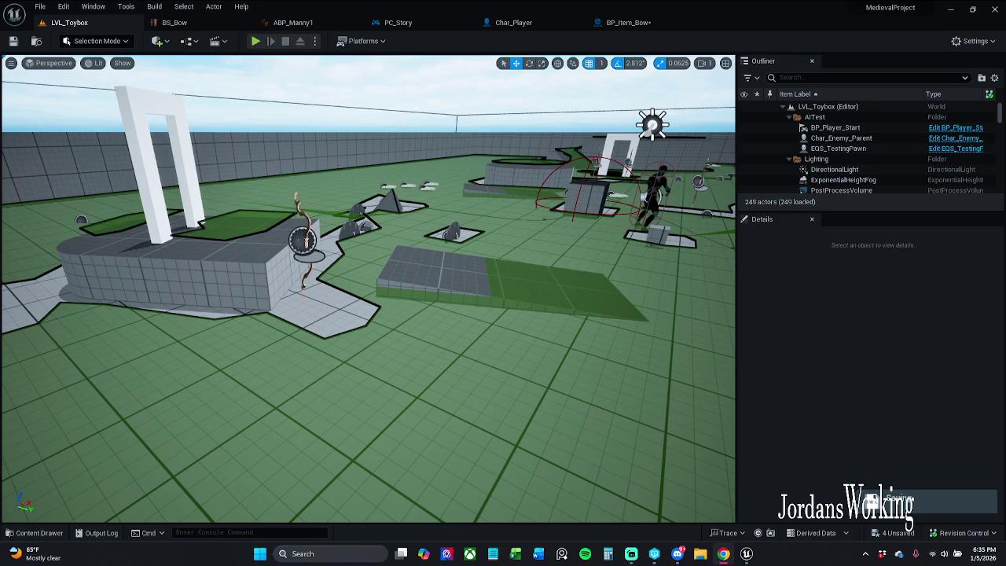
Step: Change Get Socket Transform's space from RTS World to RTS Actor and save BP_Item_Bow
{"action": "left_click", "coordinate": [627, 22]}
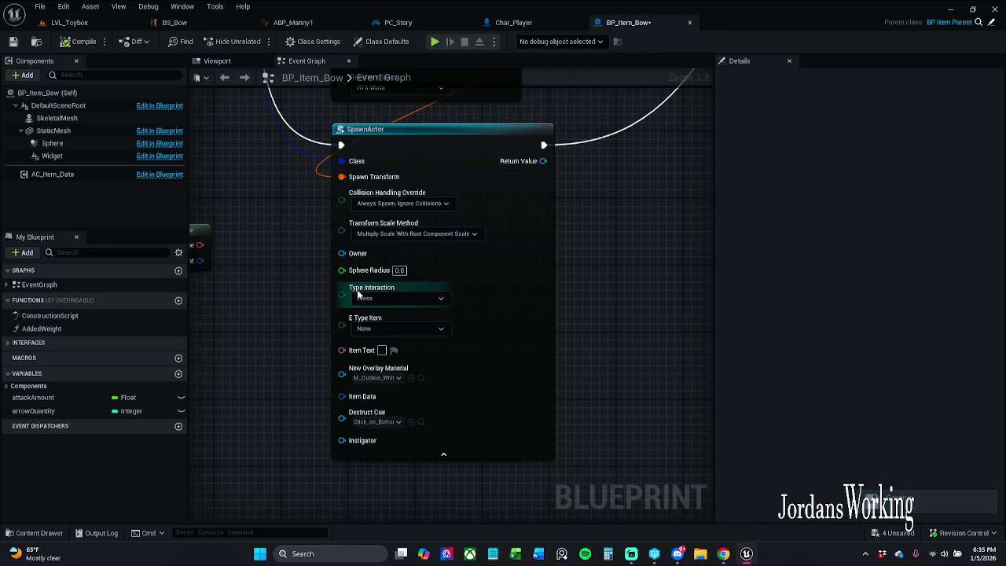
{"action": "scroll", "coordinate": [493, 247], "scroll_direction": "down", "scroll_amount": 2}
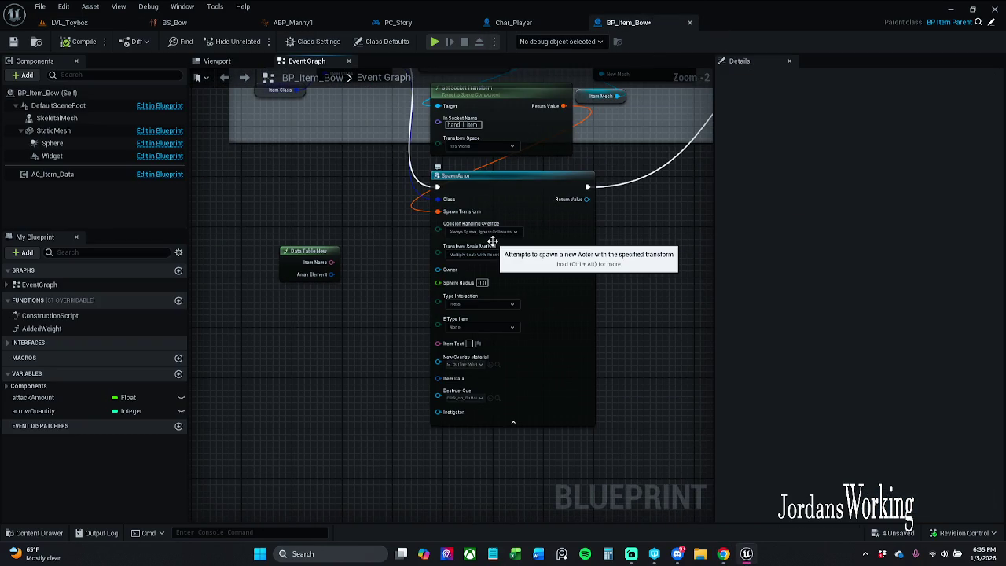
{"action": "left_click_drag", "start_coordinate": [492, 240], "coordinate": [490, 326]}
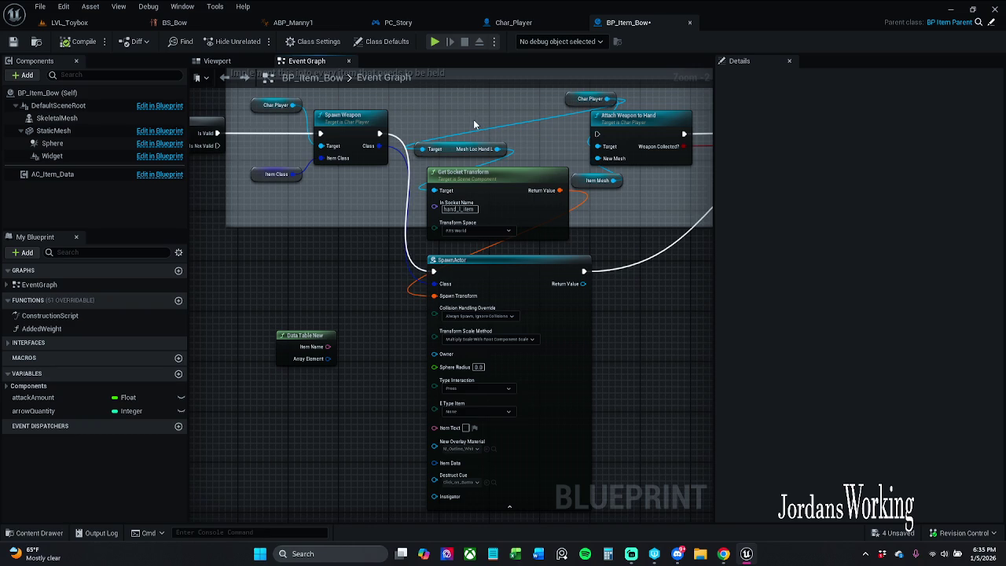
{"action": "left_click_drag", "start_coordinate": [456, 146], "coordinate": [469, 146]}
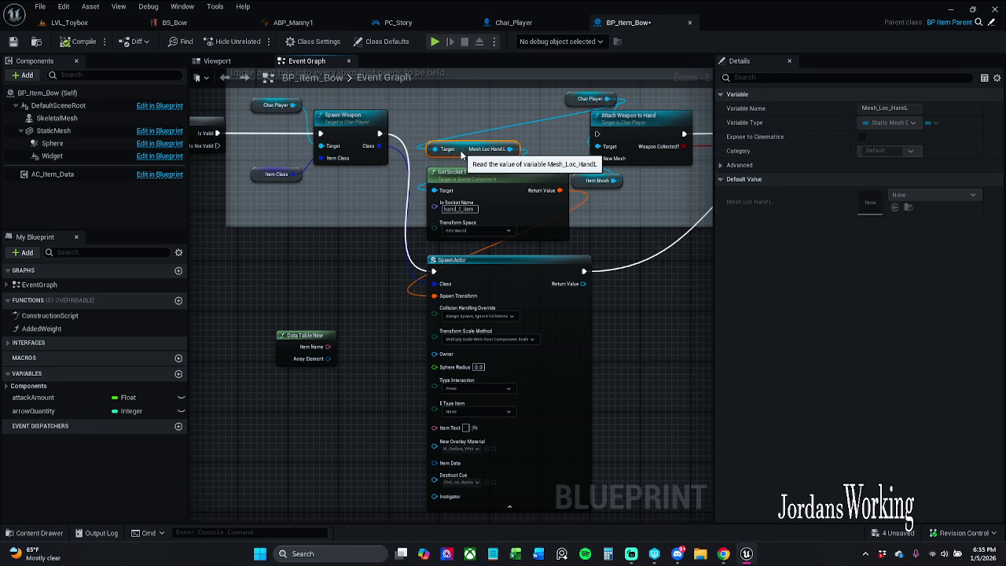
{"action": "left_click", "coordinate": [468, 122]}
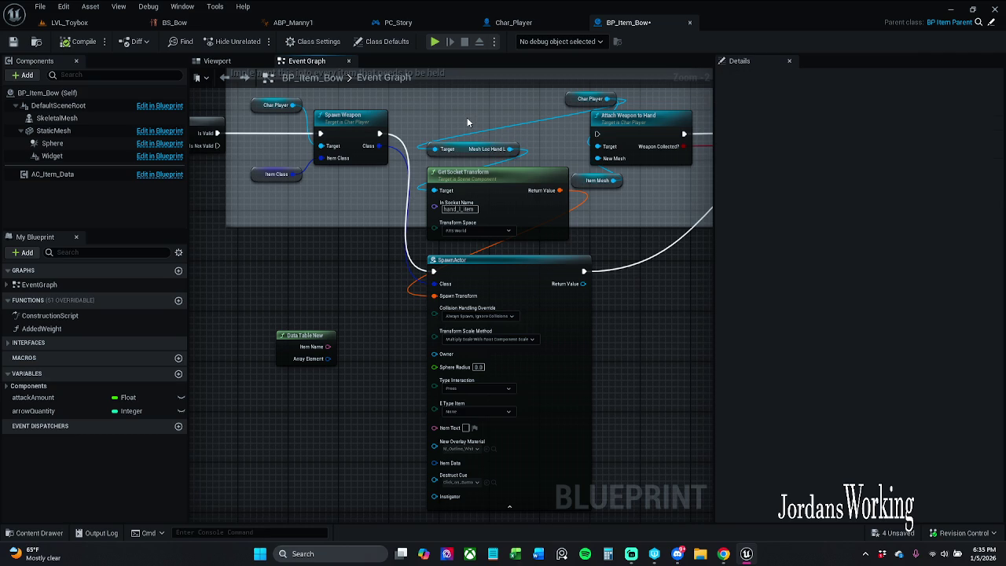
{"action": "scroll", "coordinate": [467, 235], "scroll_direction": "up", "scroll_amount": 2}
{"action": "left_click", "coordinate": [474, 248]}
{"action": "left_click", "coordinate": [13, 43]}
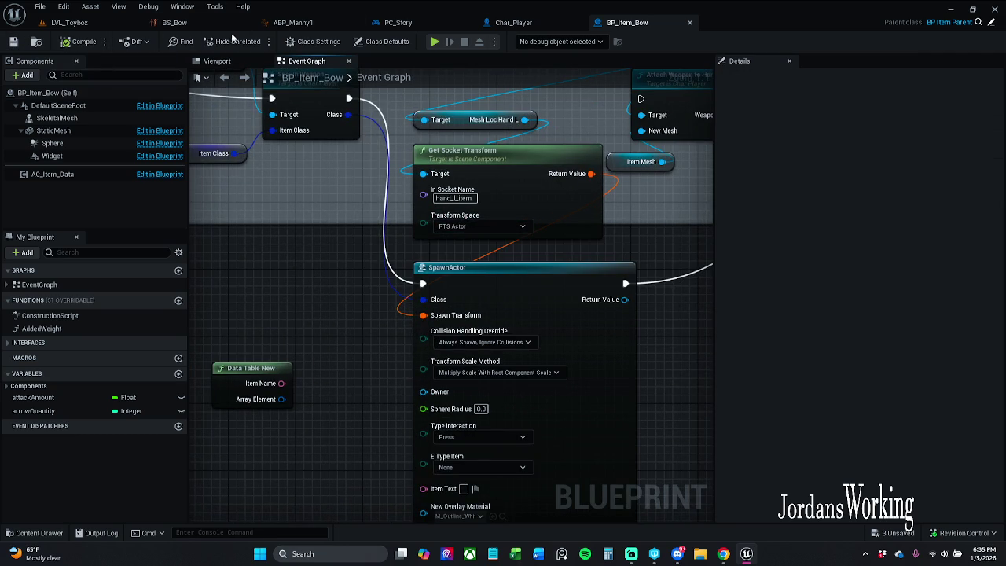
{"action": "left_click", "coordinate": [72, 22]}
Step: Start a LVL_Toybox play-test, fire an arrow, and run back and forth aiming the bow
{"action": "key", "text": "alt+p"}
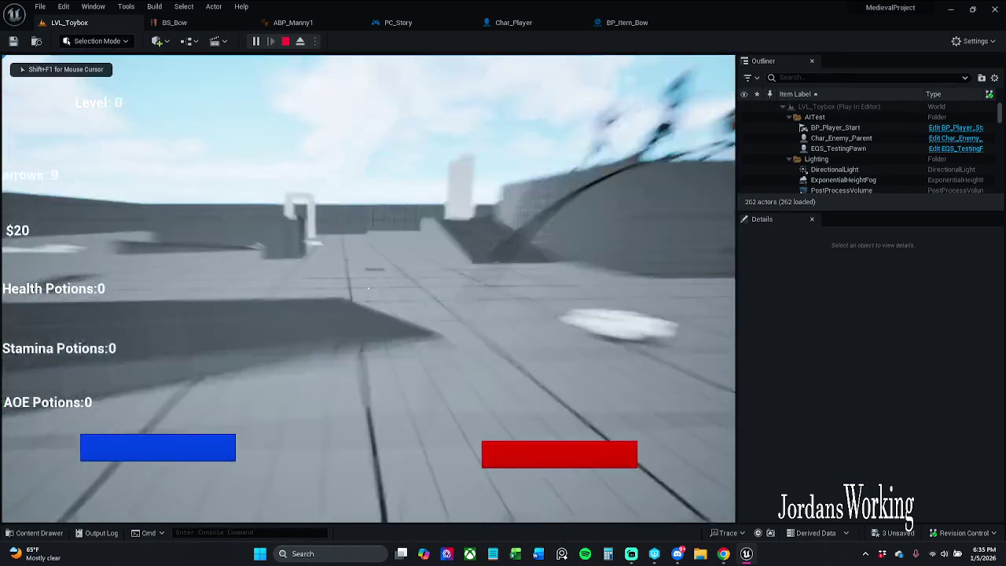
{"action": "left_click", "coordinate": [368, 289]}
{"action": "key", "text": "w"}
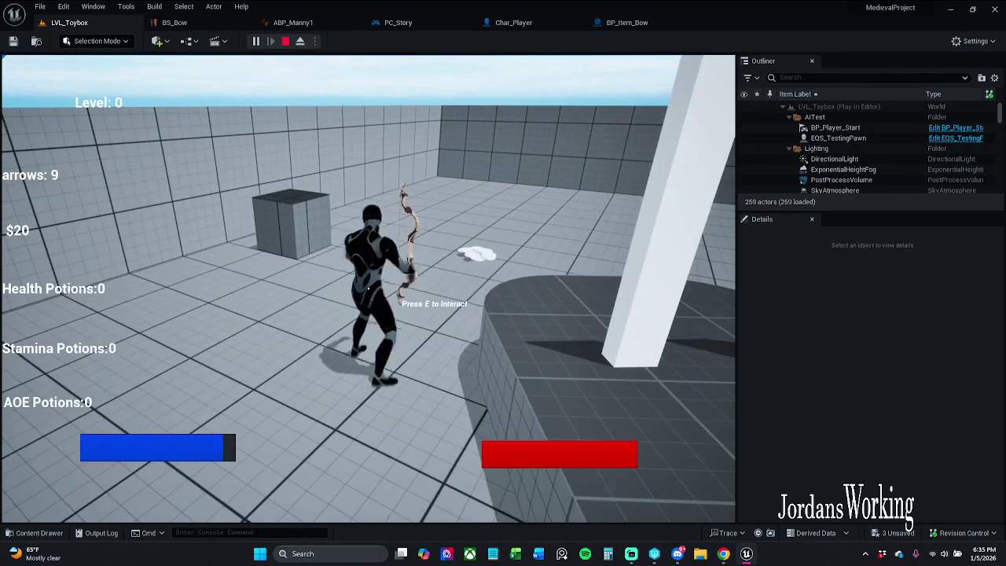
{"action": "key", "text": "s"}
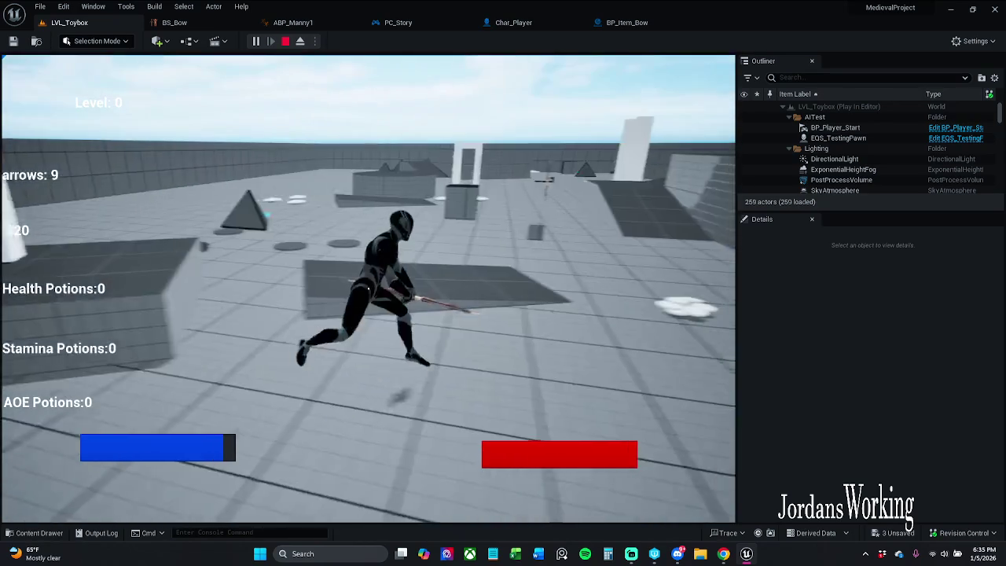
{"action": "right_click", "coordinate": [367, 289]}
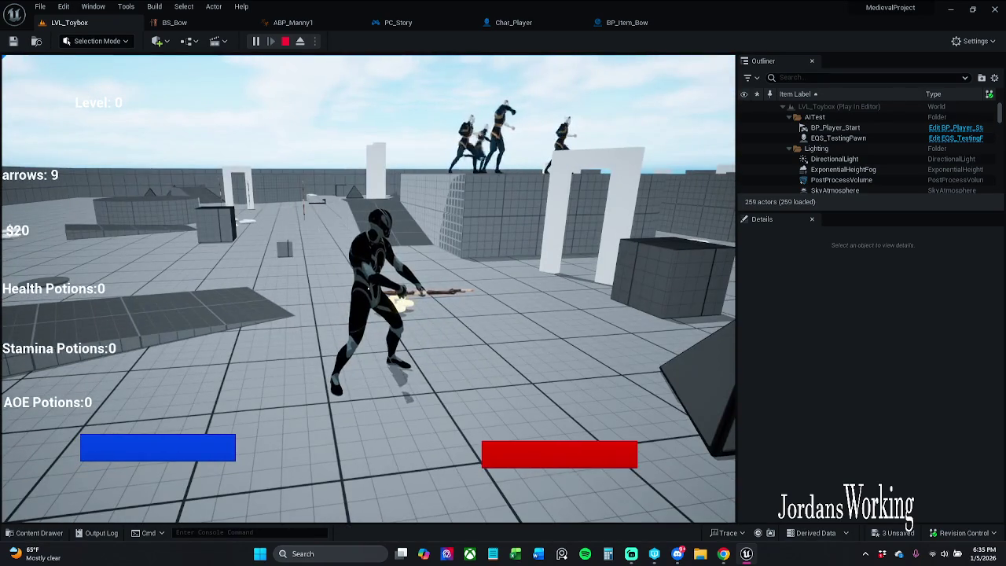
{"action": "key", "text": "s"}
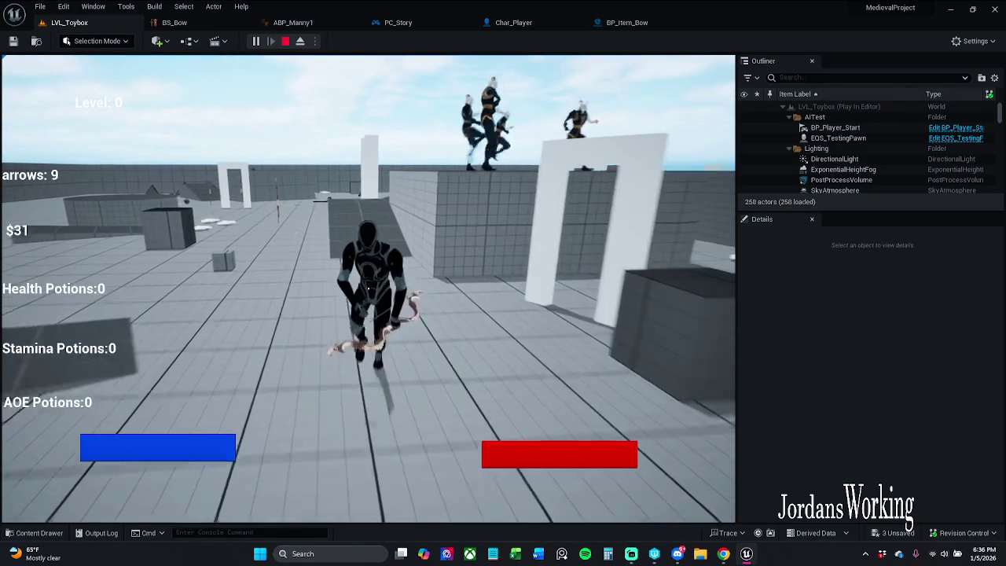
{"action": "key", "text": "w"}
{"action": "key", "text": "s"}
{"action": "key", "text": "w"}
Step: Run and jump while firing until the arrows run out, then return to BP_Item_Bow's Event Graph
{"action": "key", "text": "w"}
{"action": "key", "text": "space"}
{"action": "key", "text": "w"}
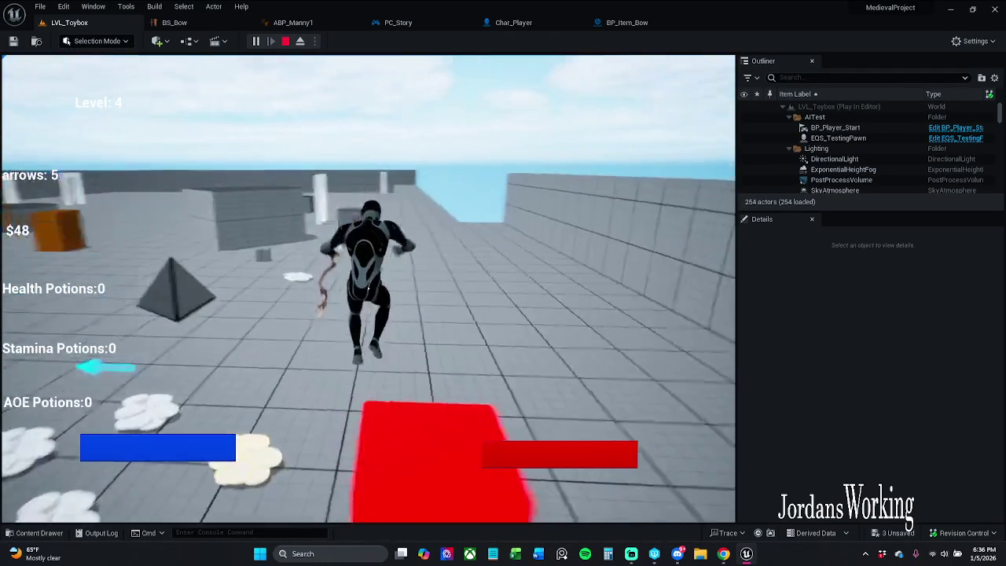
{"action": "key", "text": "w"}
{"action": "key", "text": "space"}
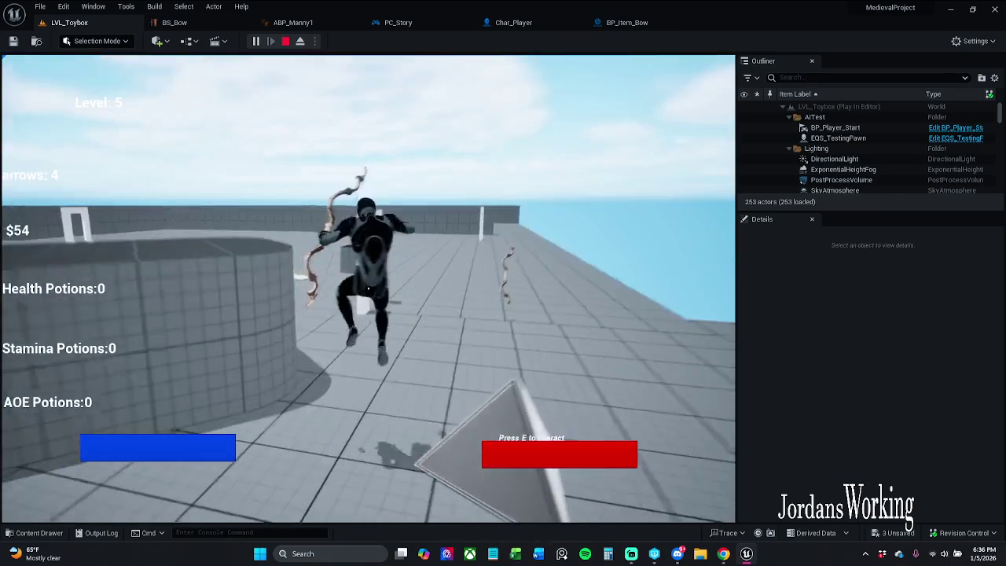
{"action": "key", "text": "w"}
{"action": "key", "text": "w"}
{"action": "key", "text": "space"}
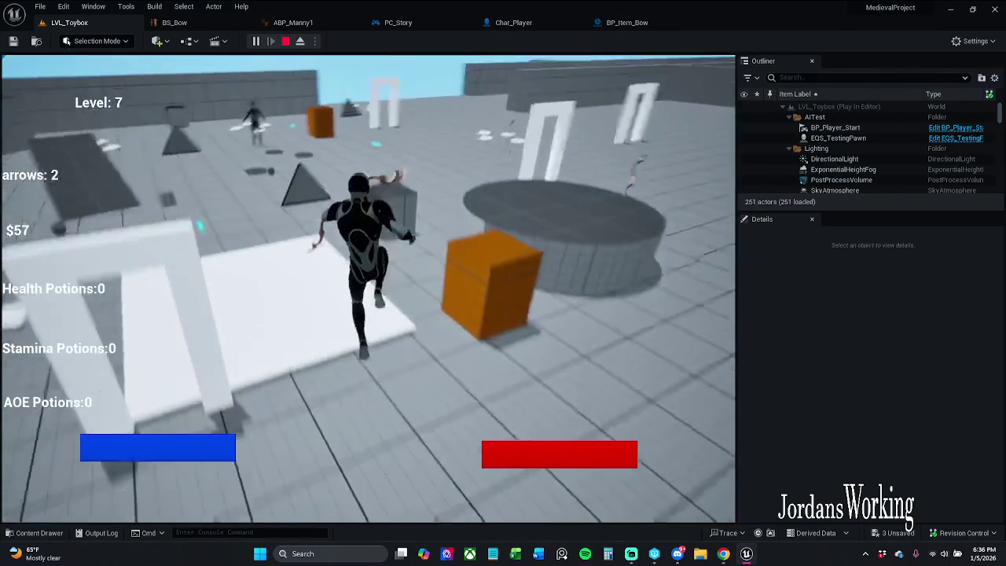
{"action": "key", "text": "w"}
{"action": "key", "text": "space"}
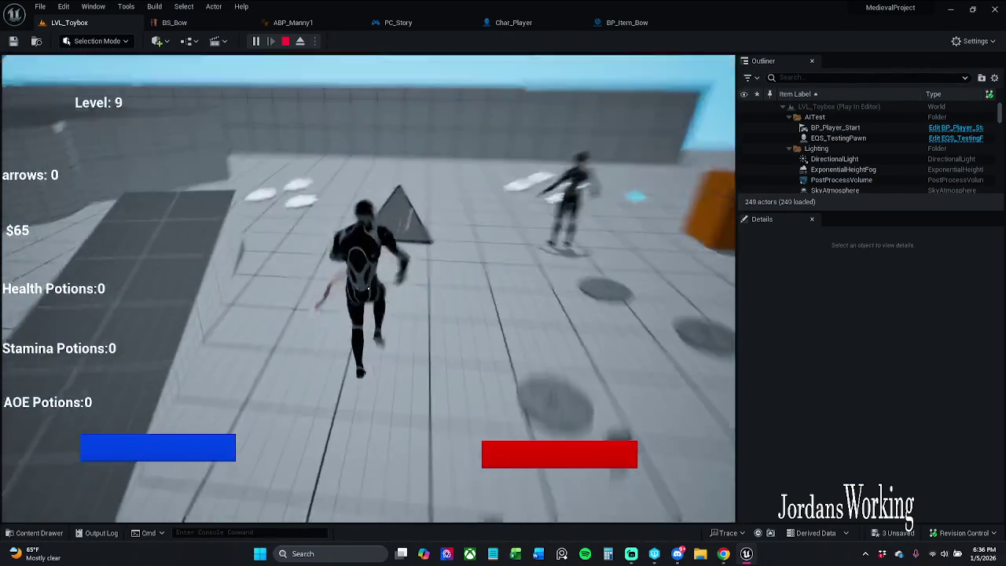
{"action": "key", "text": "Escape"}
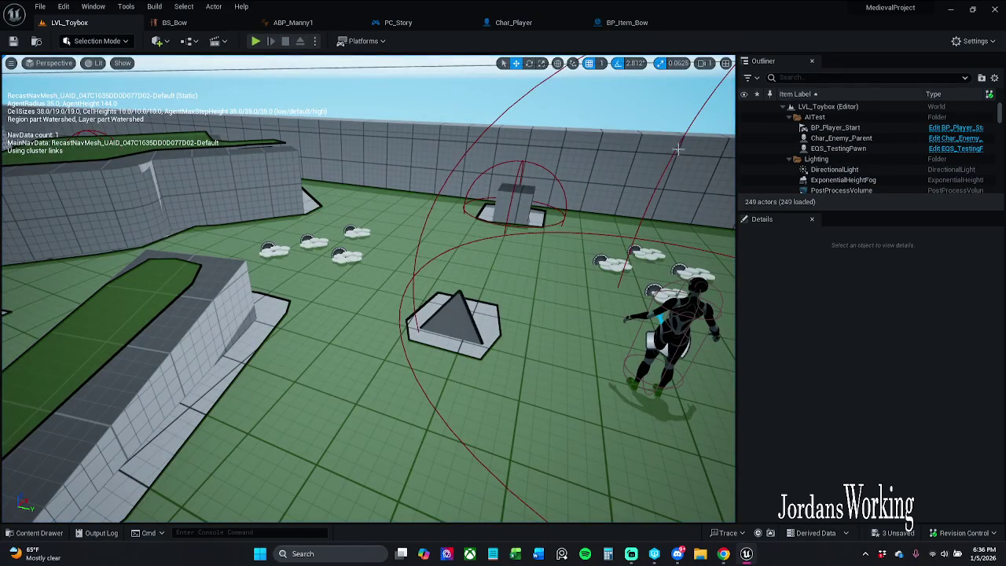
{"action": "left_click", "coordinate": [627, 22]}
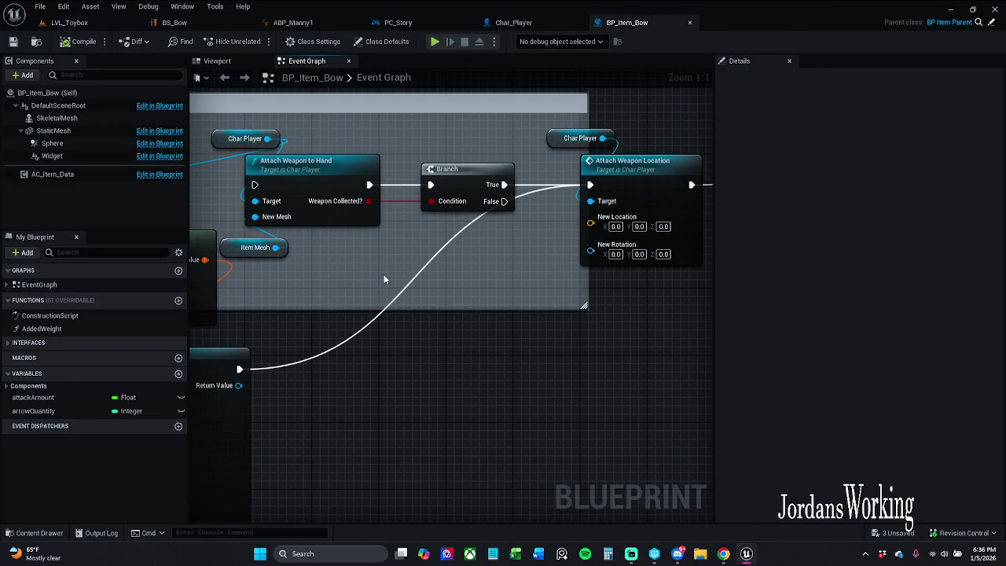
Step: Connect SpawnActor's execution into the SET Attack Amount node, then switch to LVL_Toybox
{"action": "scroll", "coordinate": [582, 244], "scroll_direction": "down", "scroll_amount": 1}
{"action": "mouse_move", "coordinate": [581, 248]}
{"action": "left_mouse_down"}
{"action": "mouse_move", "coordinate": [281, 251]}
{"action": "mouse_move", "coordinate": [374, 251]}
{"action": "left_mouse_up"}
{"action": "scroll", "coordinate": [291, 252], "scroll_direction": "down", "scroll_amount": 2}
{"action": "mouse_move", "coordinate": [212, 301]}
{"action": "left_mouse_down"}
{"action": "mouse_move", "coordinate": [563, 283]}
{"action": "mouse_move", "coordinate": [641, 186]}
{"action": "left_mouse_up"}
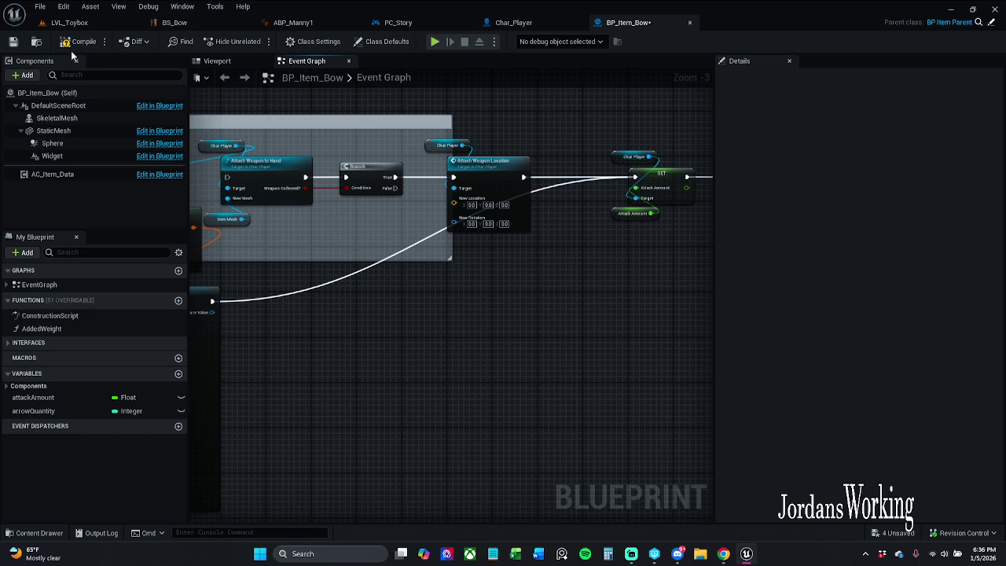
{"action": "left_click", "coordinate": [69, 22]}
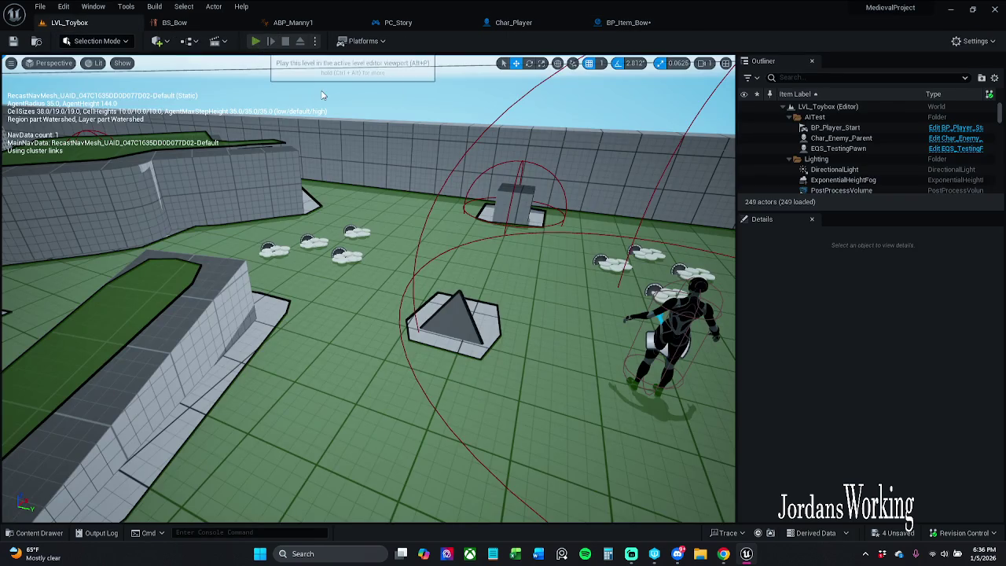
Step: Play-test LVL_Toybox again, collecting arrows up to 18, then return to BP_Item_Bow's Event Graph
{"action": "left_click", "coordinate": [256, 40]}
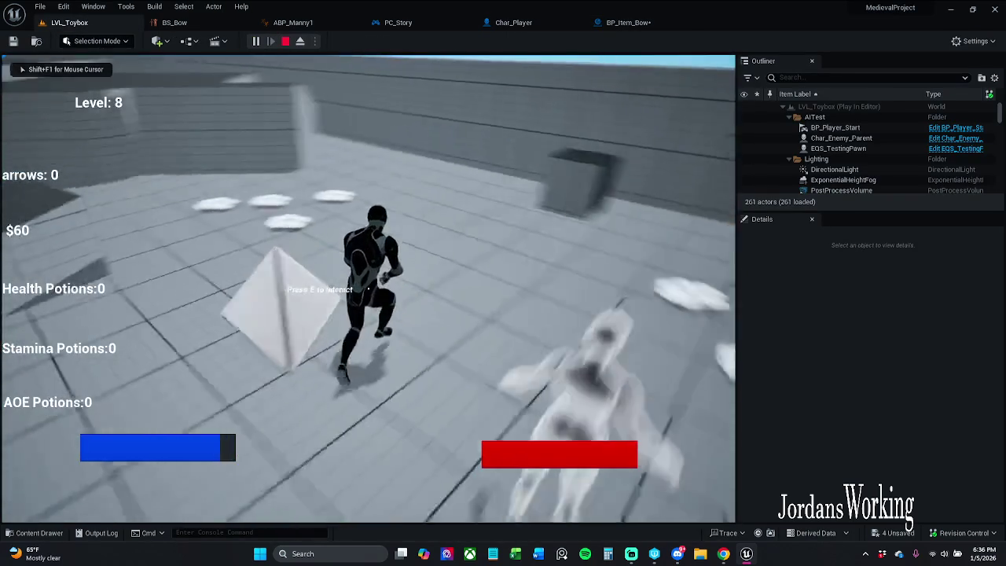
{"action": "key", "text": "space"}
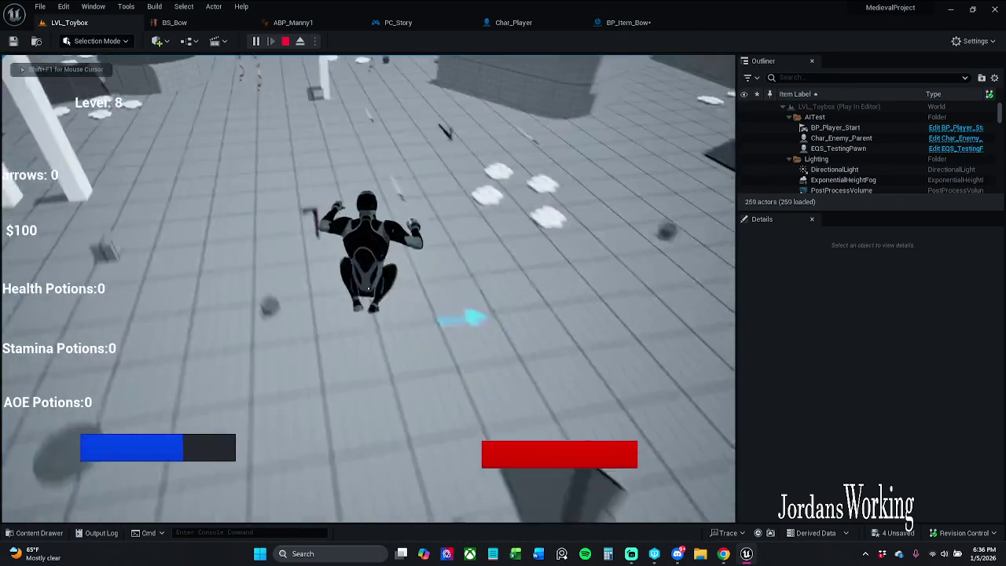
{"action": "key", "text": "w"}
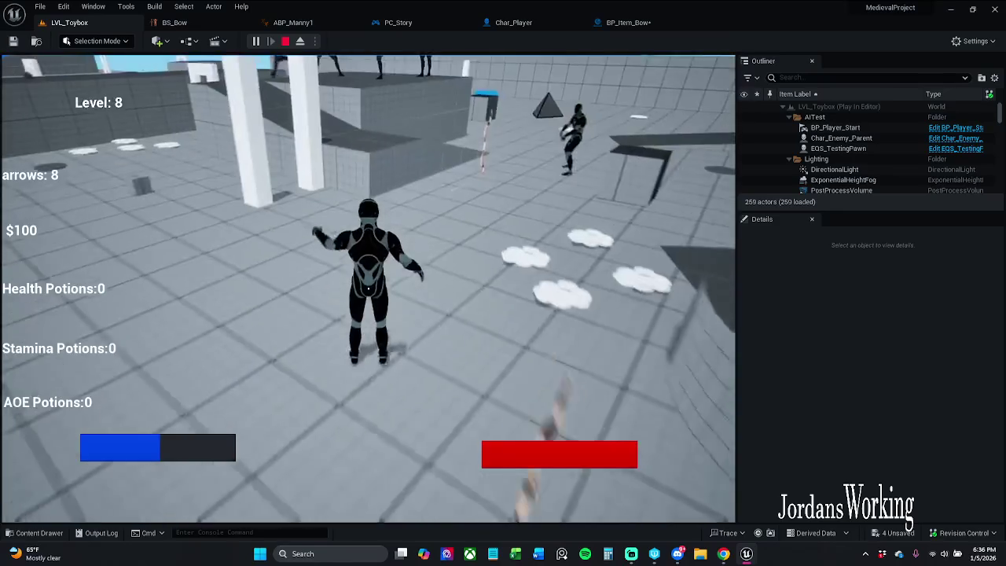
{"action": "key", "text": "w"}
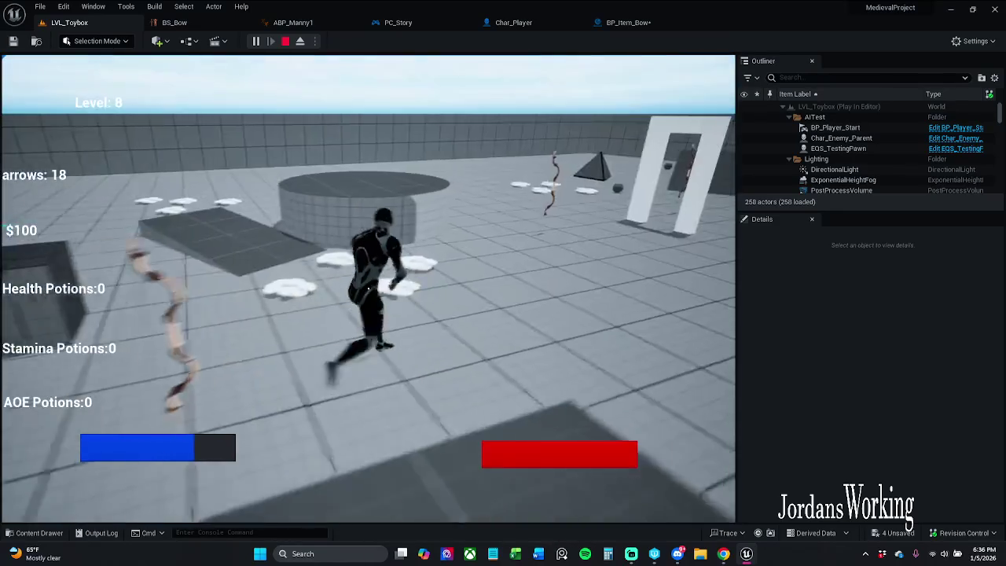
{"action": "key", "text": "Escape"}
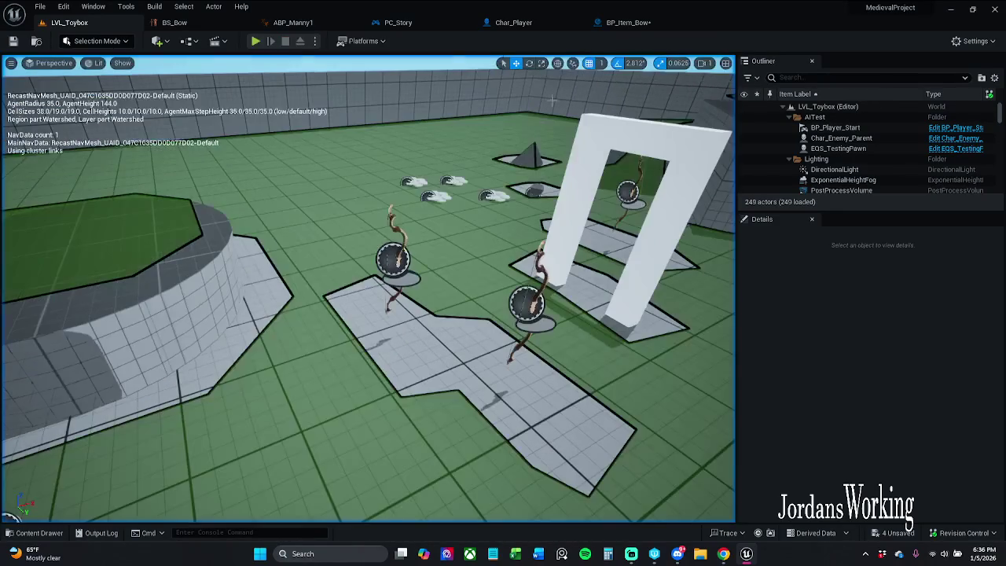
{"action": "left_click", "coordinate": [644, 26]}
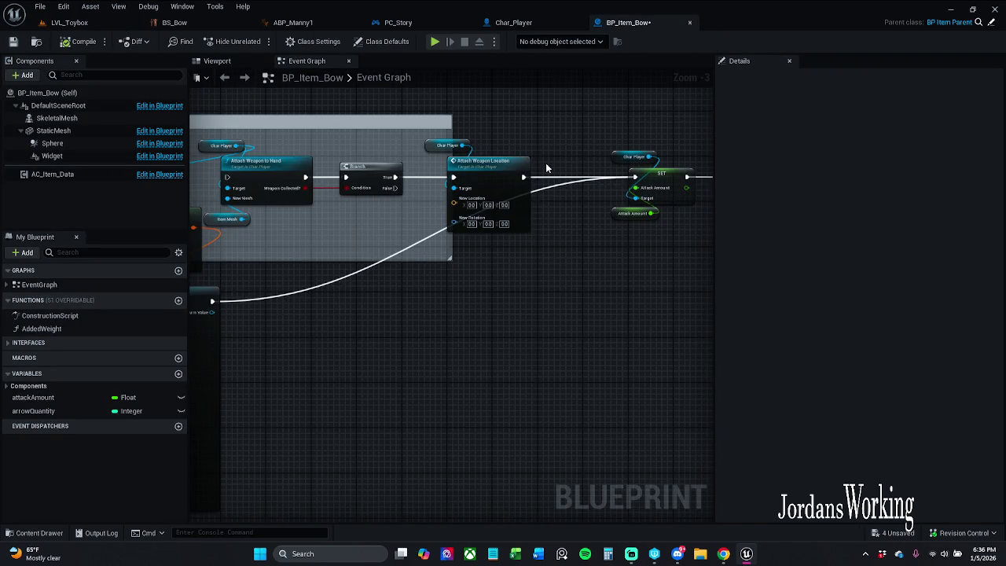
Step: Inspect SpawnActor's Collision Handling Override options without changing them
{"action": "left_click_drag", "start_coordinate": [542, 162], "coordinate": [778, 156]}
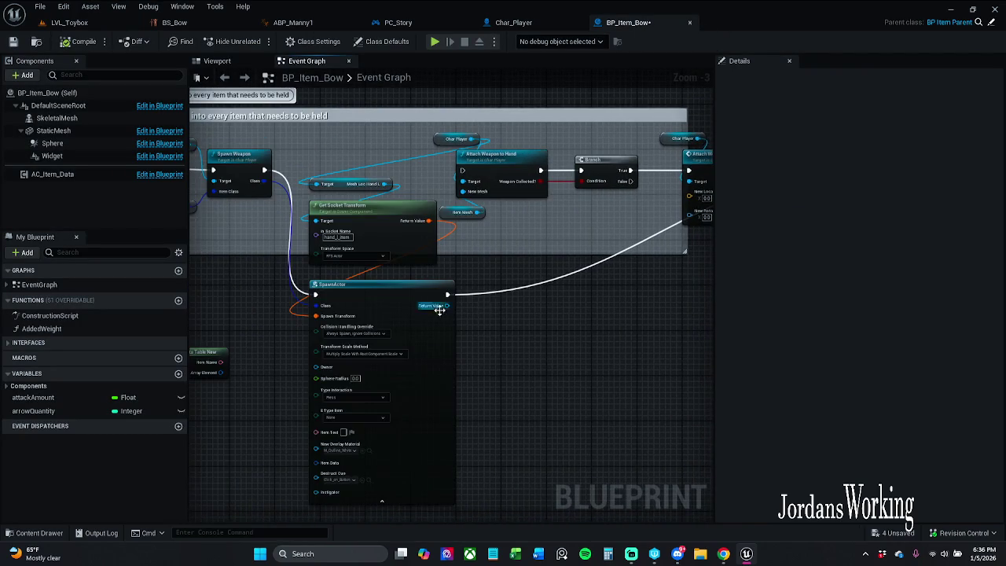
{"action": "scroll", "coordinate": [447, 312], "scroll_direction": "up", "scroll_amount": 3}
{"action": "left_click", "coordinate": [322, 343]}
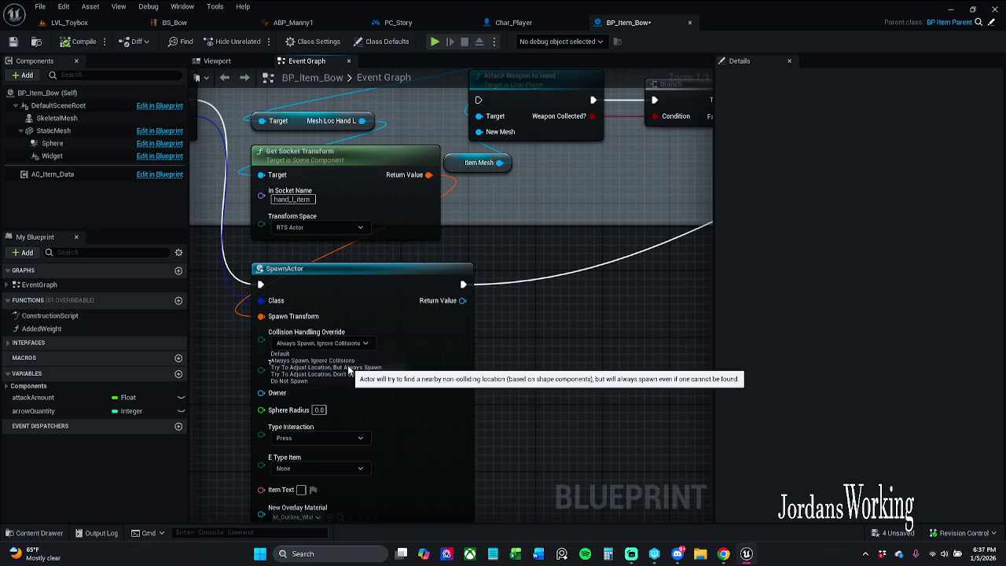
{"action": "left_click", "coordinate": [614, 208]}
Step: Undo the last pin link at Attach Weapon Location, save BP_Item_Bow, and return to LVL_Toybox
{"action": "scroll", "coordinate": [614, 207], "scroll_direction": "down", "scroll_amount": 1}
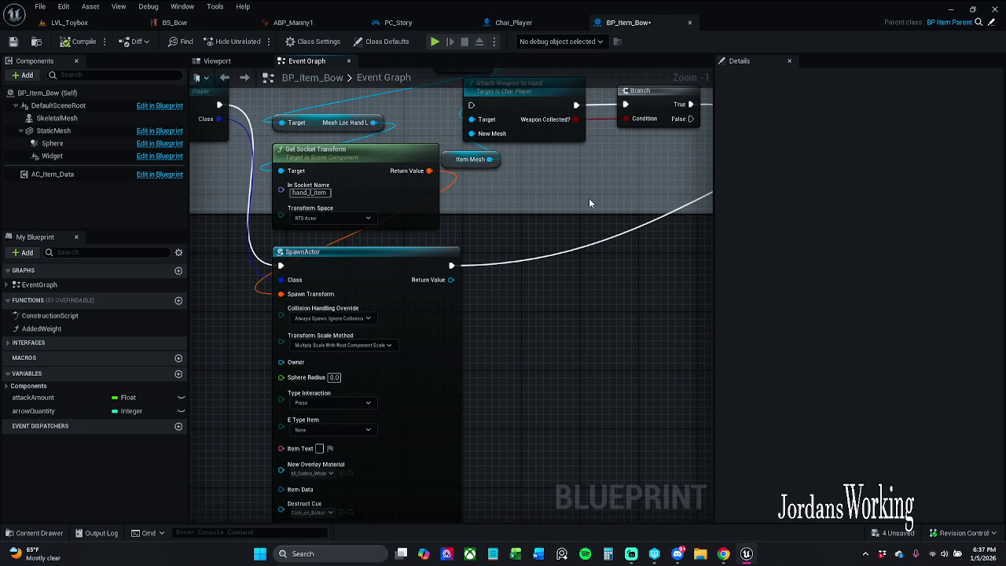
{"action": "left_click_drag", "start_coordinate": [589, 203], "coordinate": [462, 207]}
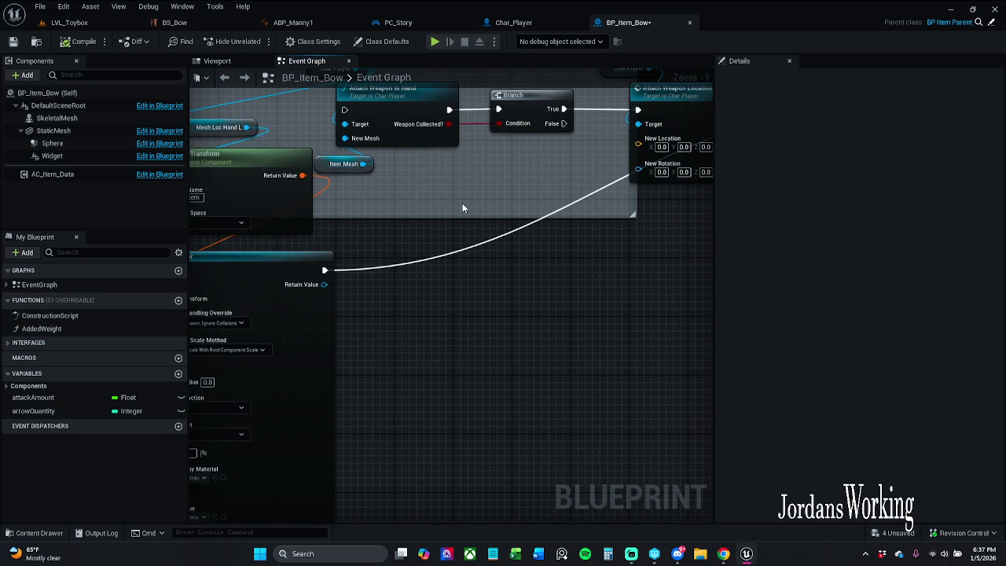
{"action": "key", "text": "ctrl+z"}
{"action": "key", "text": "ctrl+s"}
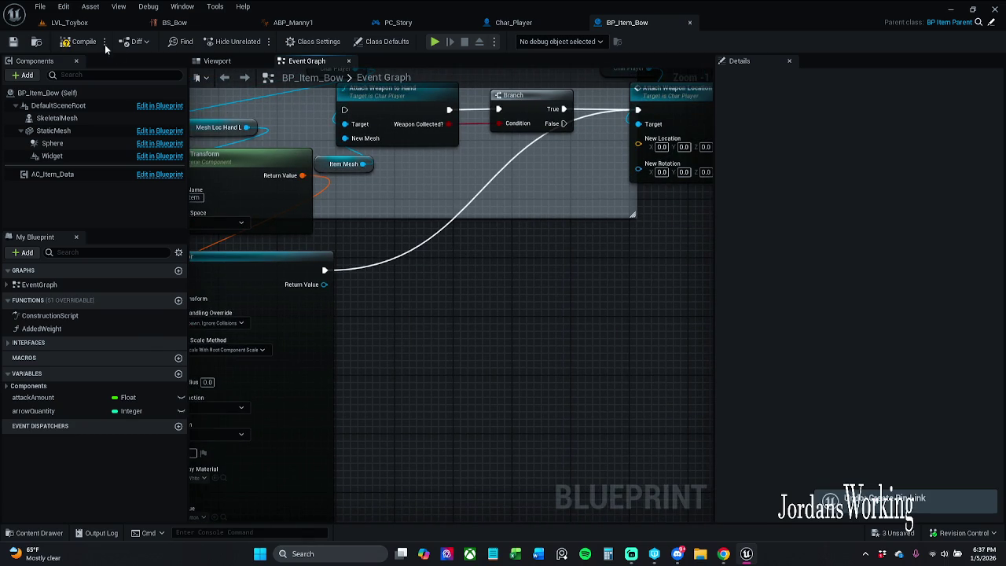
{"action": "left_click", "coordinate": [70, 22]}
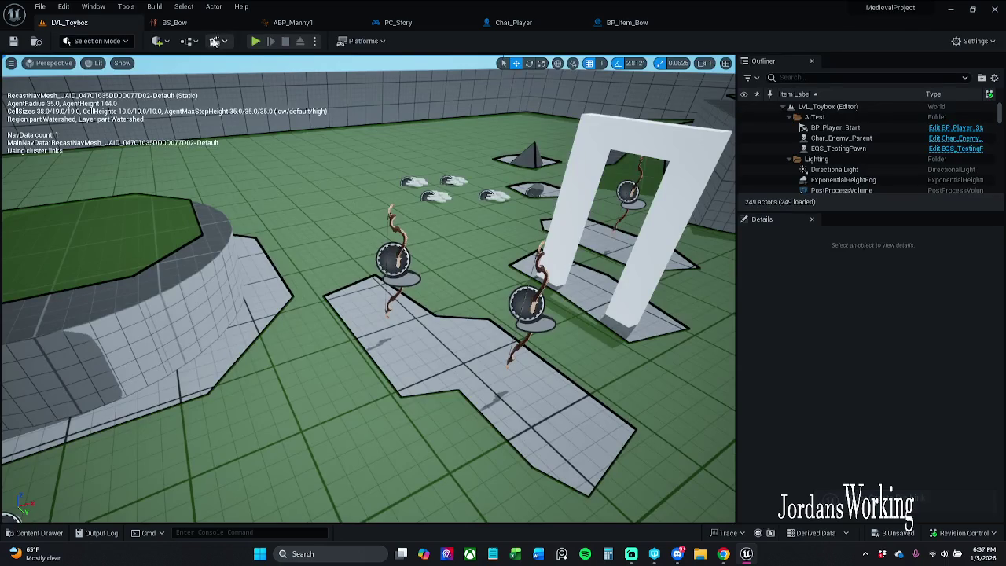
Step: Run a short bow play-test, then select and deselect the Attach Weapon to Hand and Branch nodes
{"action": "key", "text": "alt+p"}
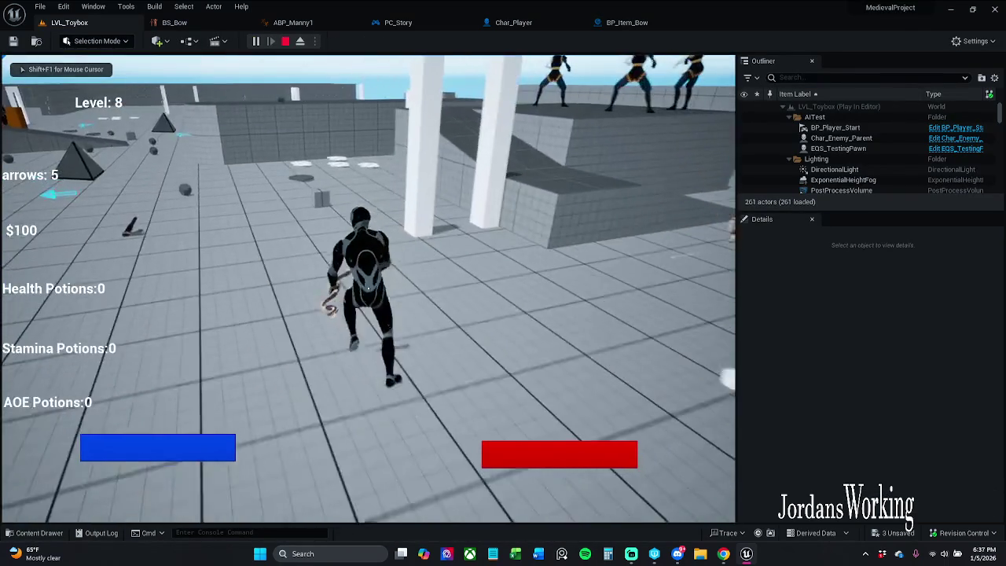
{"action": "key", "text": "Escape"}
{"action": "left_click", "coordinate": [626, 22]}
{"action": "scroll", "coordinate": [473, 271], "scroll_direction": "down", "scroll_amount": 2}
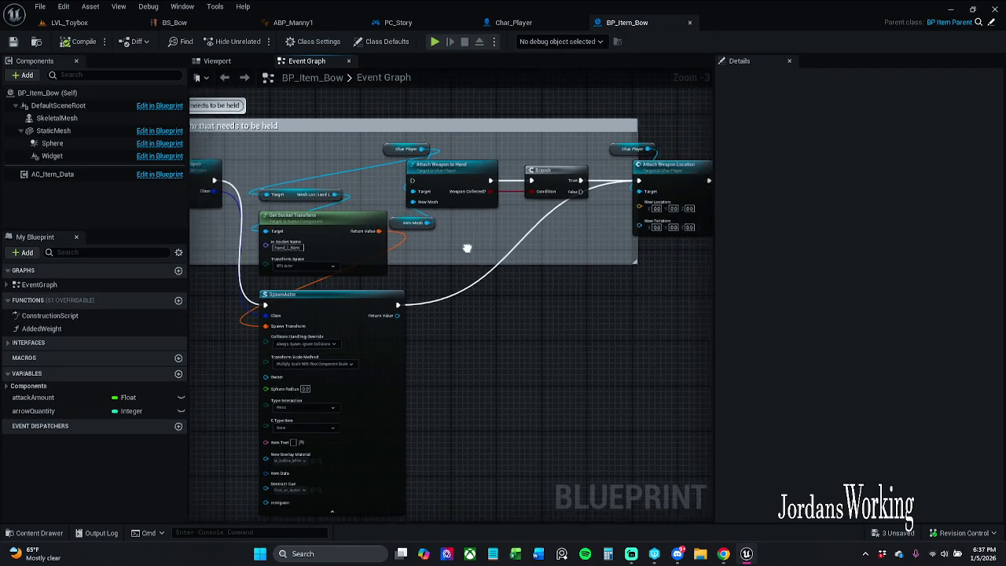
{"action": "left_click_drag", "start_coordinate": [412, 238], "coordinate": [503, 187]}
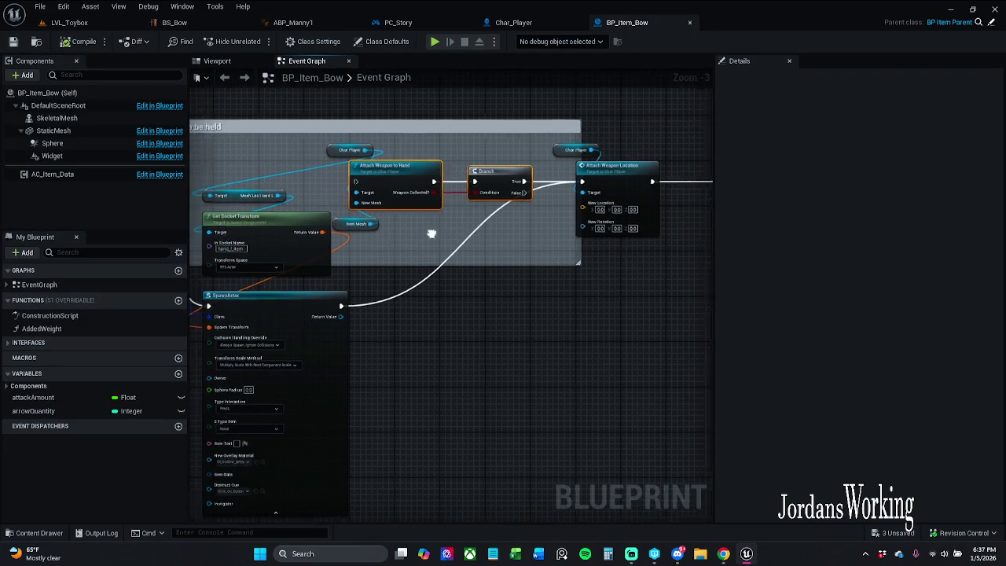
{"action": "left_click", "coordinate": [469, 236]}
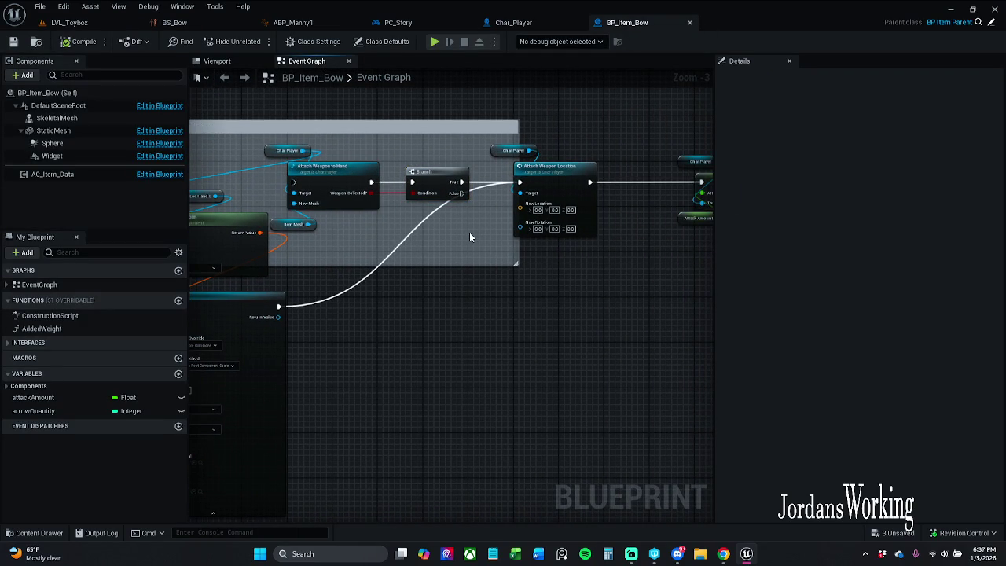
Step: In Char_Player's Attach Weapon Location function, nudge the three nodes slightly right and save
{"action": "double_click", "coordinate": [554, 181]}
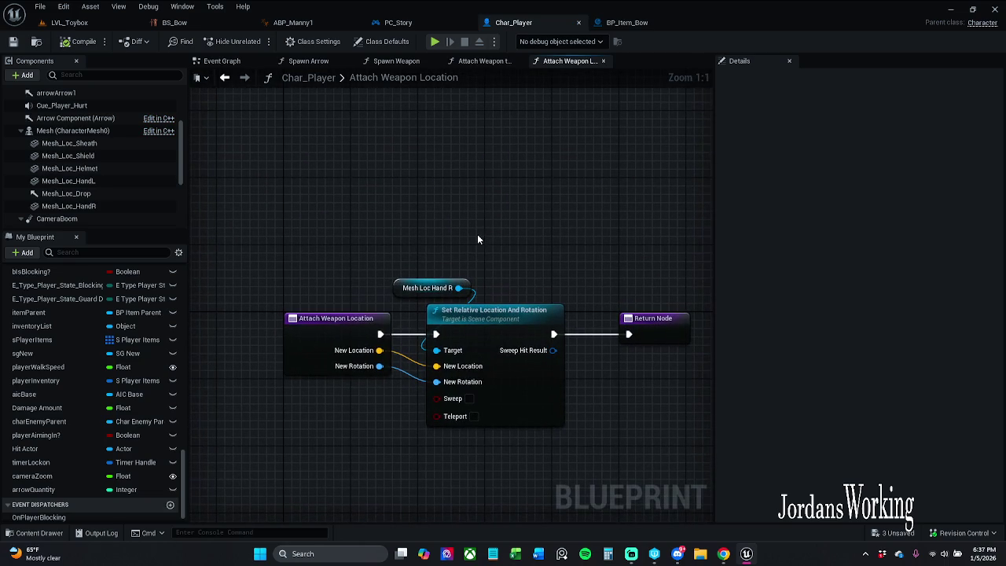
{"action": "left_click_drag", "start_coordinate": [338, 210], "coordinate": [599, 330]}
{"action": "left_click_drag", "start_coordinate": [432, 301], "coordinate": [440, 302]}
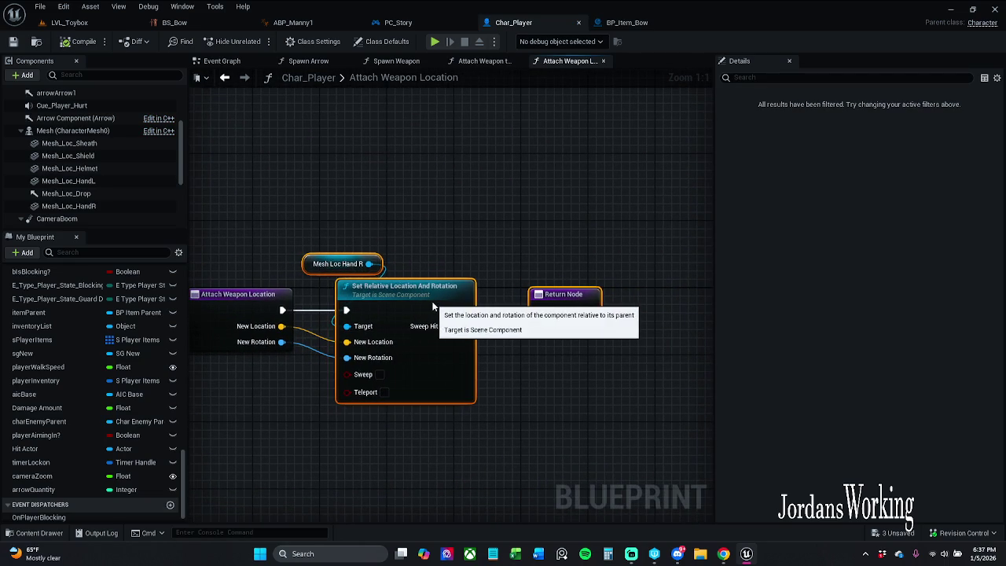
{"action": "left_click", "coordinate": [416, 243]}
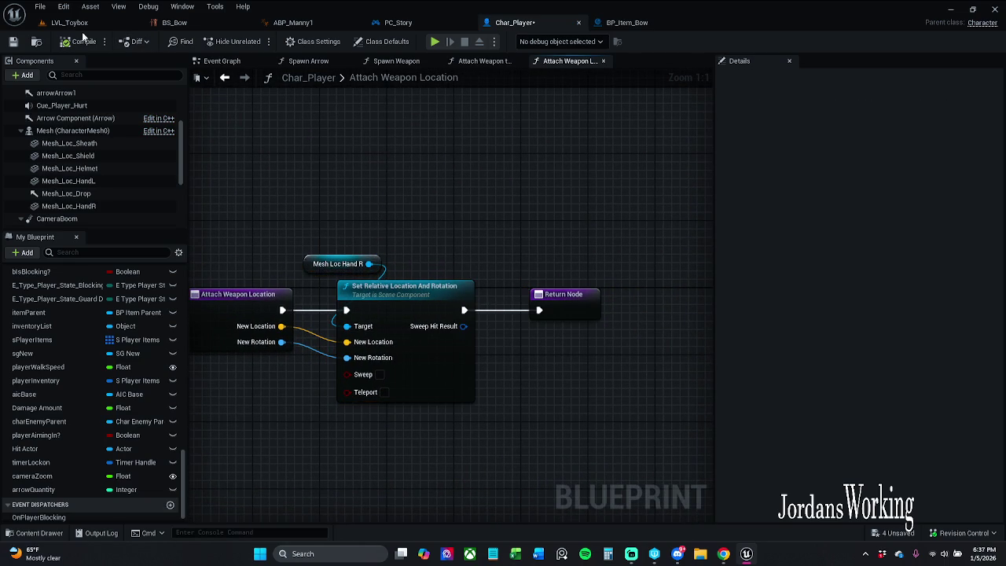
{"action": "left_click", "coordinate": [14, 42]}
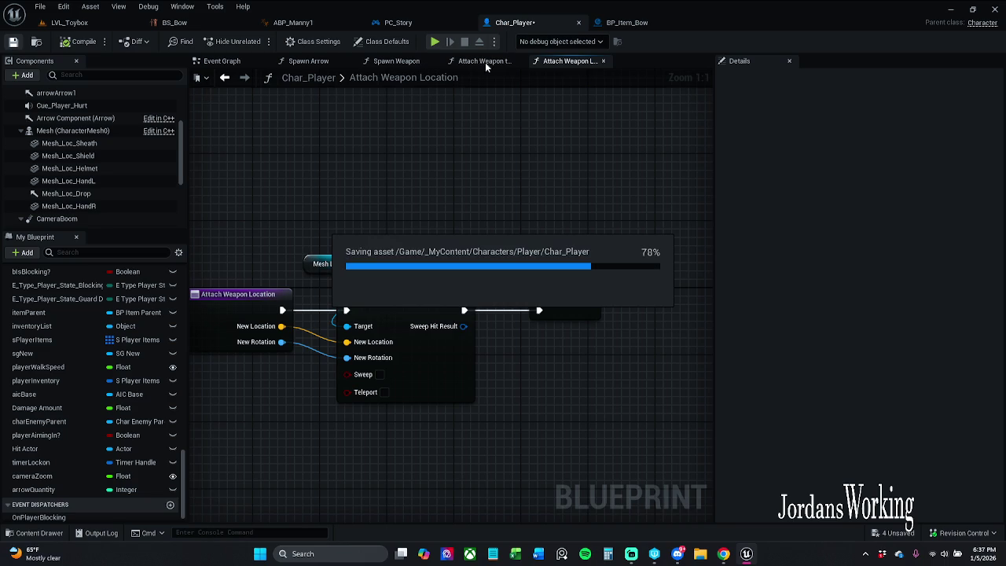
Step: Review the Attach Weapon to Hand graph and its SM_Bow comparison asset, then return to LVL_Toybox
{"action": "left_click", "coordinate": [642, 25]}
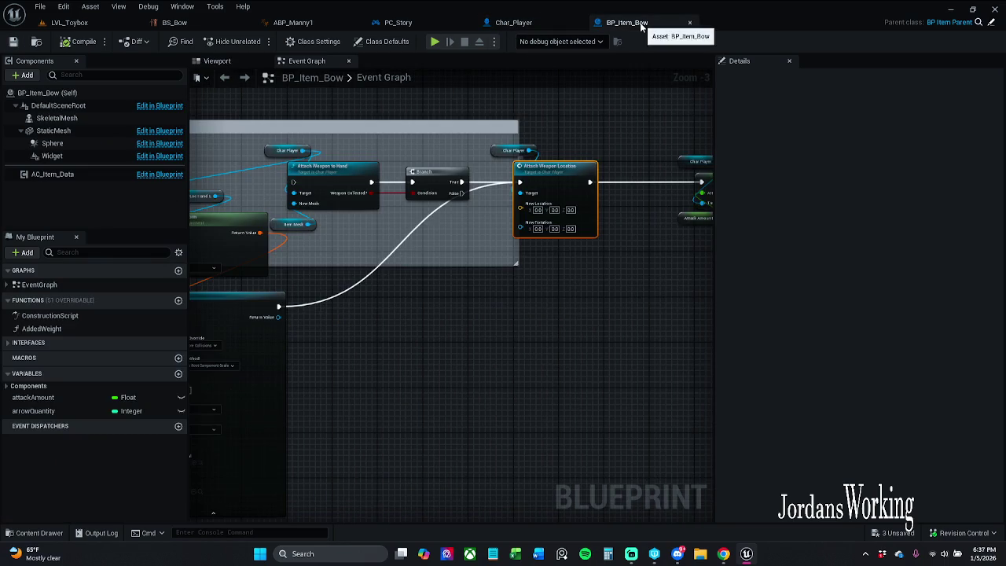
{"action": "double_click", "coordinate": [347, 165]}
{"action": "mouse_move", "coordinate": [338, 171]}
{"action": "left_mouse_down"}
{"action": "mouse_move", "coordinate": [517, 210]}
{"action": "mouse_move", "coordinate": [612, 199]}
{"action": "left_mouse_up"}
{"action": "scroll", "coordinate": [427, 187], "scroll_direction": "down", "scroll_amount": 1}
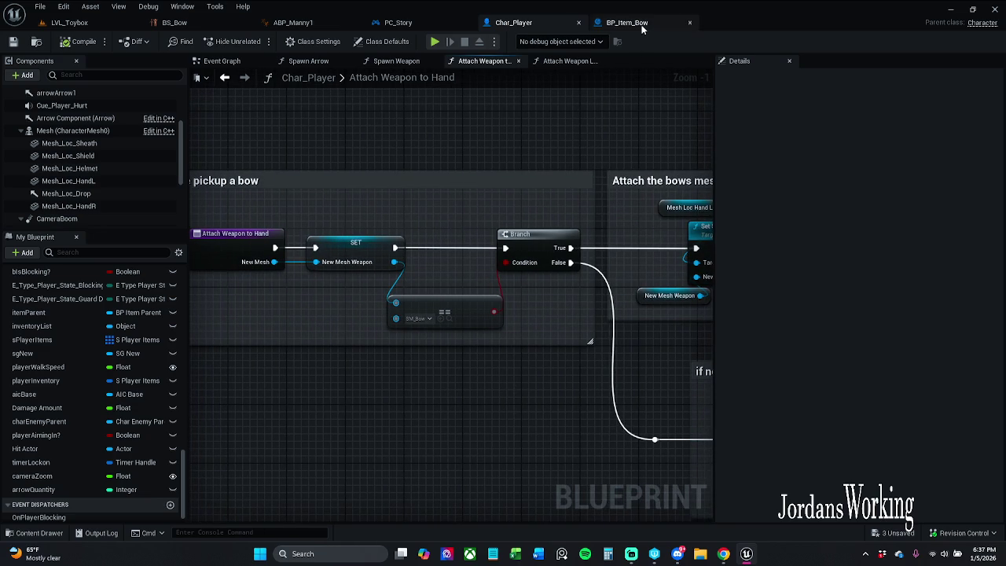
{"action": "left_click_drag", "start_coordinate": [627, 117], "coordinate": [551, 108]}
{"action": "scroll", "coordinate": [562, 201], "scroll_direction": "down", "scroll_amount": 1}
{"action": "left_click_drag", "start_coordinate": [562, 202], "coordinate": [636, 141]}
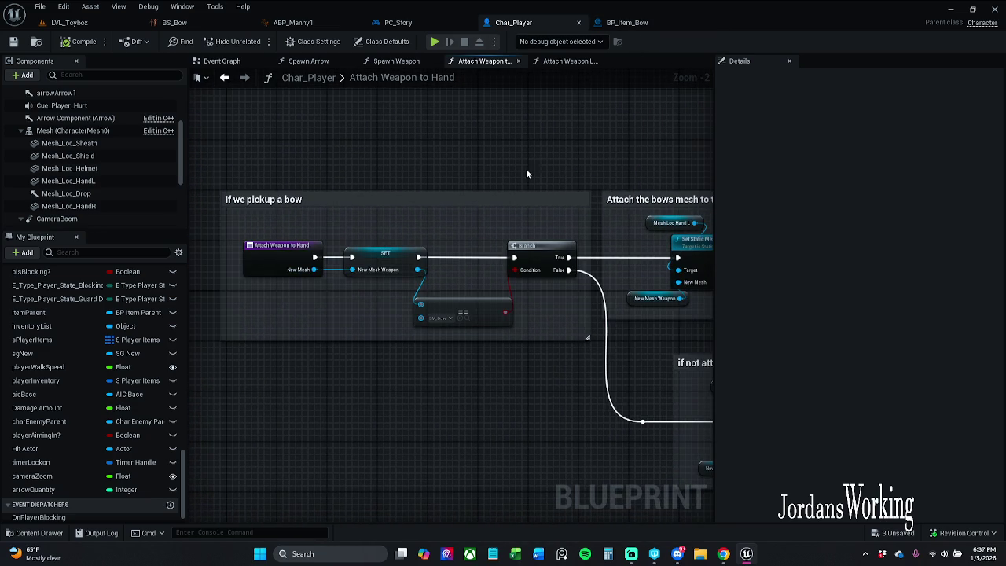
{"action": "scroll", "coordinate": [454, 317], "scroll_direction": "up", "scroll_amount": 2}
{"action": "left_click", "coordinate": [453, 318]}
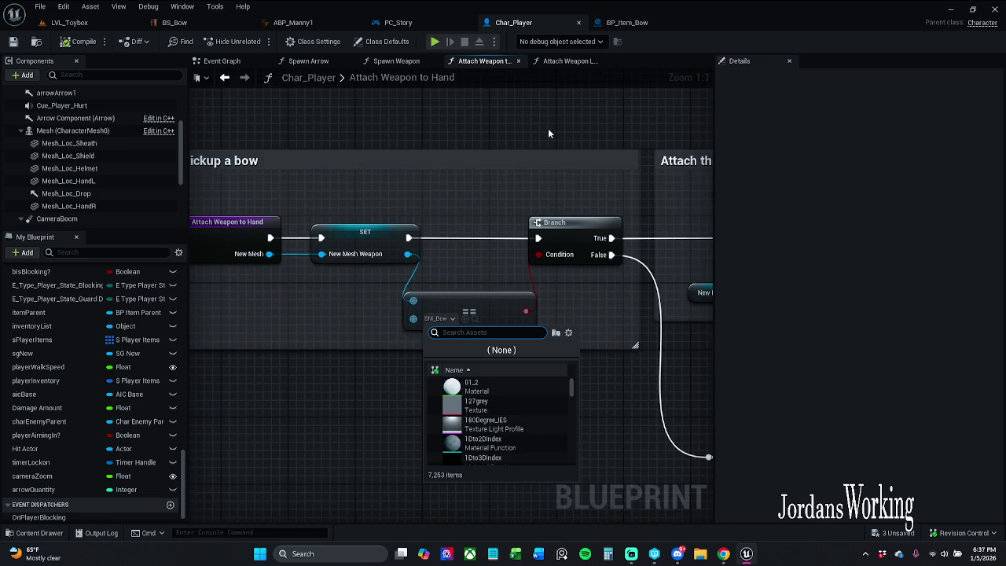
{"action": "left_click_drag", "start_coordinate": [600, 182], "coordinate": [342, 194]}
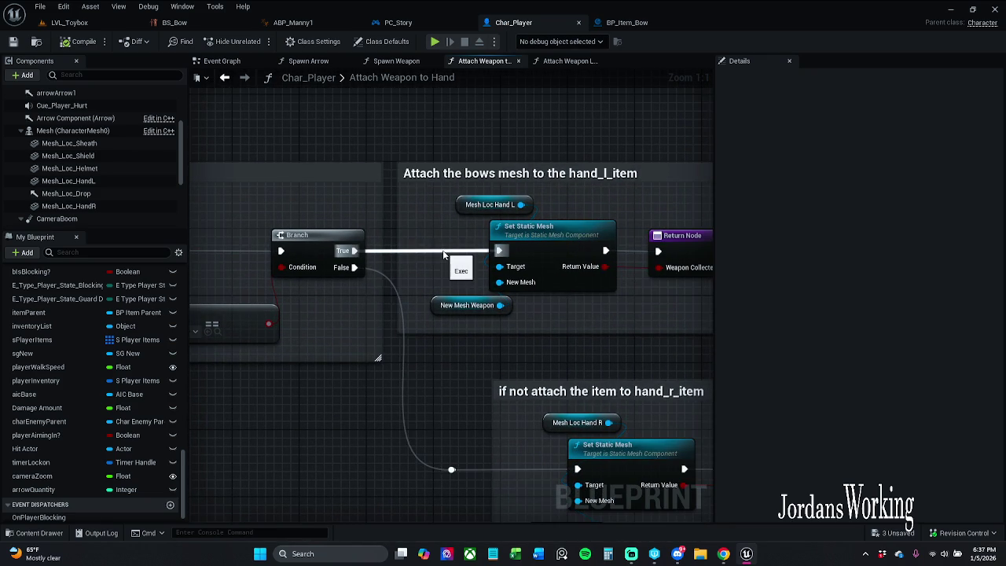
{"action": "left_click", "coordinate": [69, 22]}
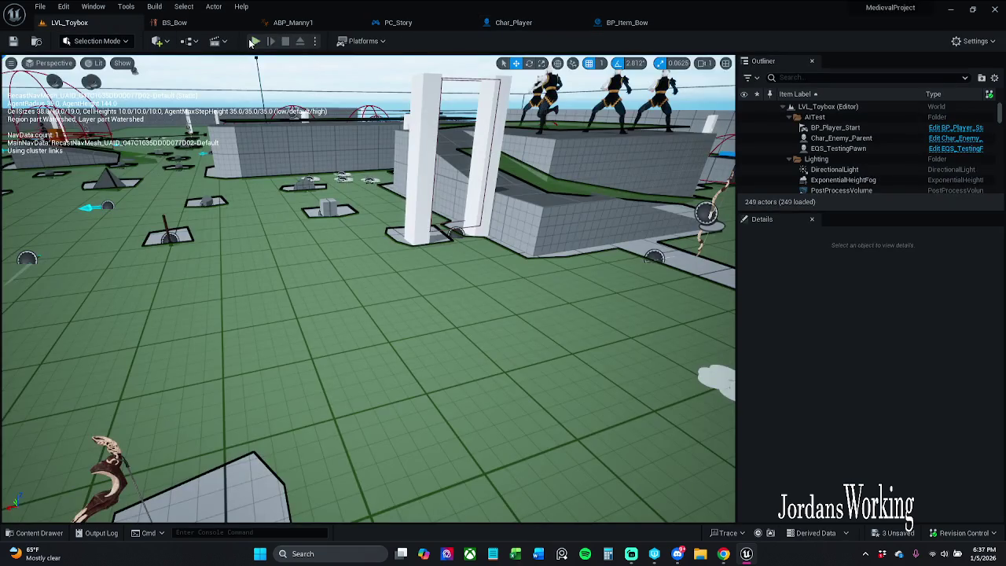
Step: Play-test walking the character toward the bow pickup, then stop
{"action": "left_click", "coordinate": [251, 41]}
{"action": "key", "text": "w"}
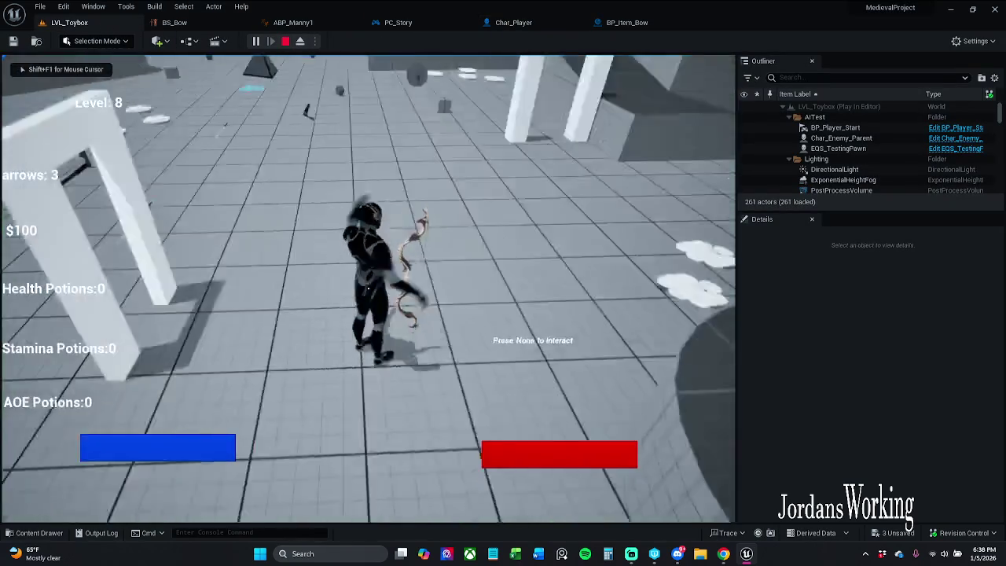
{"action": "key", "text": "shift+F1"}
{"action": "key", "text": "Escape"}
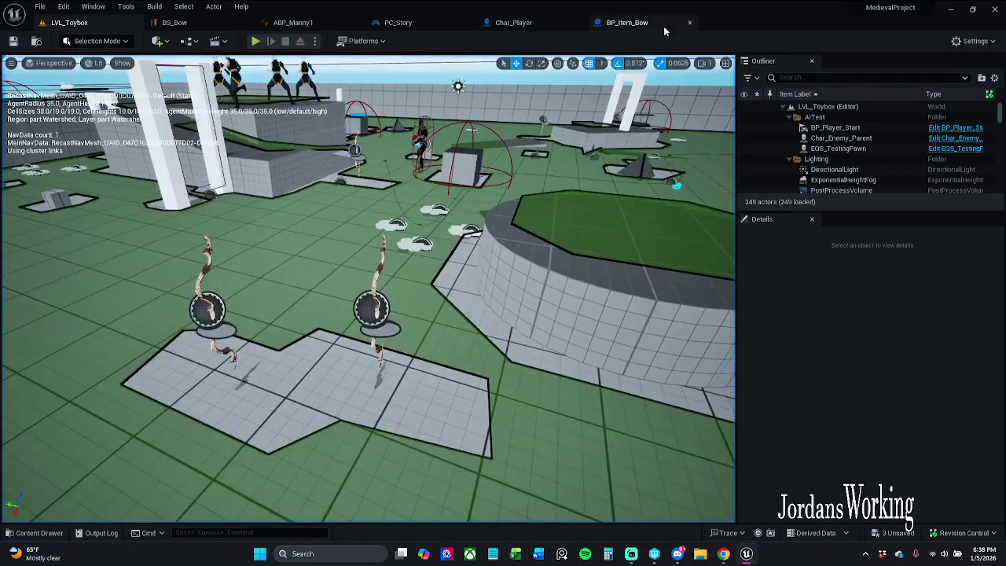
Step: Inspect New Mesh Weapon in Char_Player's Attach Weapon to Hand graph and save Char_Player
{"action": "left_click", "coordinate": [627, 22]}
{"action": "left_click", "coordinate": [513, 22]}
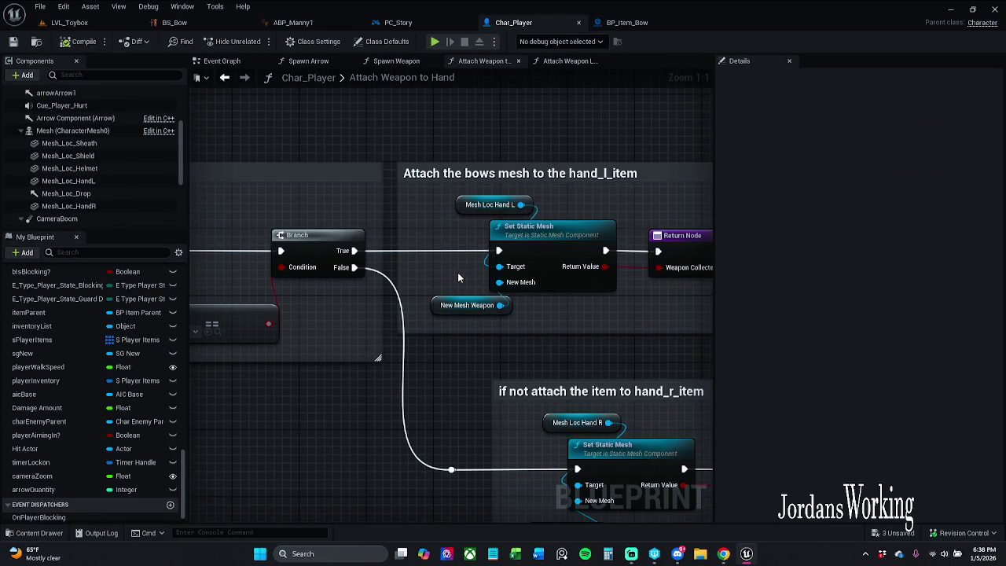
{"action": "left_click", "coordinate": [462, 306]}
{"action": "left_click", "coordinate": [446, 270]}
{"action": "mouse_move", "coordinate": [446, 249]}
{"action": "left_mouse_down"}
{"action": "mouse_move", "coordinate": [307, 273]}
{"action": "mouse_move", "coordinate": [309, 252]}
{"action": "mouse_move", "coordinate": [449, 245]}
{"action": "left_mouse_up"}
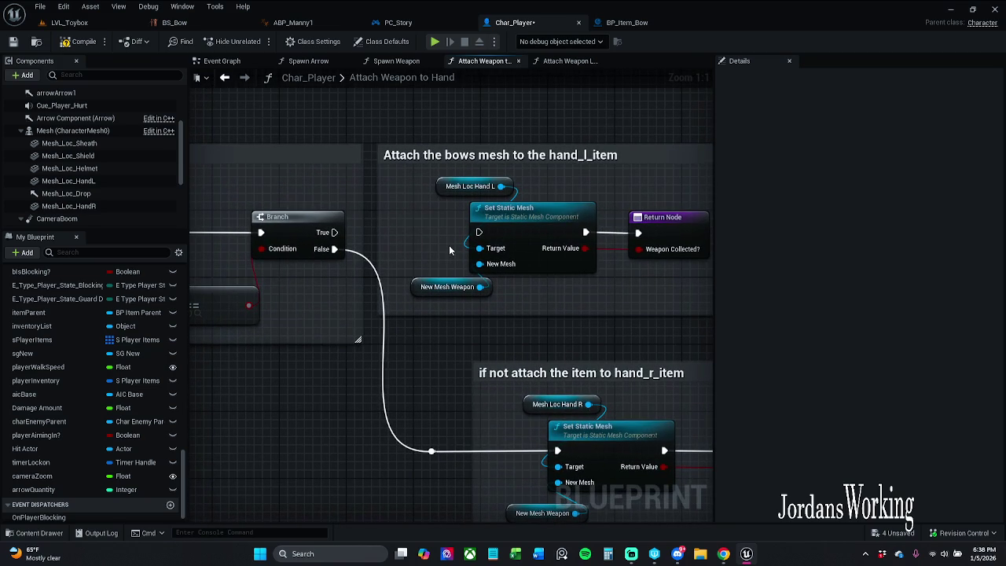
{"action": "left_click", "coordinate": [14, 43]}
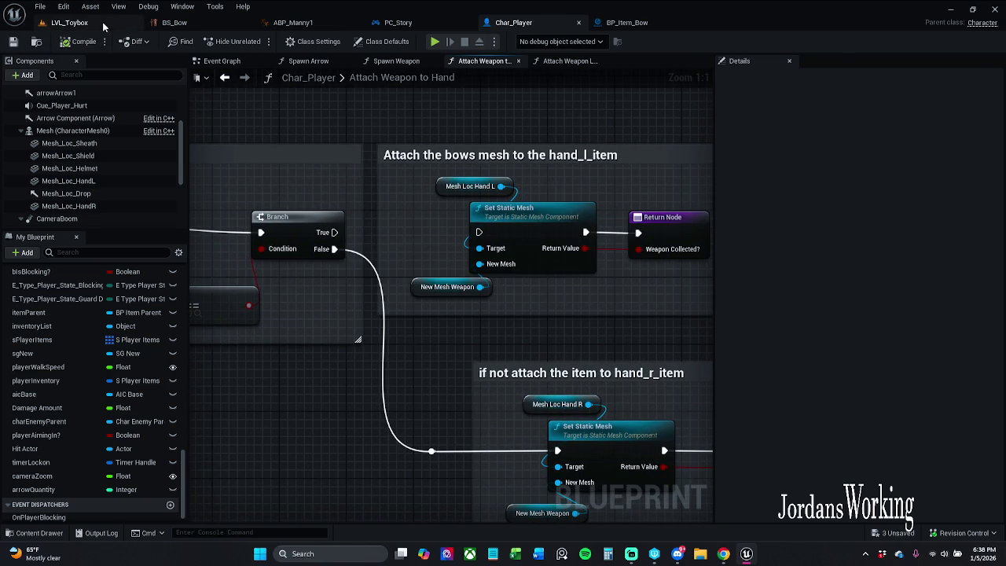
Step: Run another LVL_Toybox play-test, running toward the round platform, then stop
{"action": "left_click", "coordinate": [102, 25]}
{"action": "left_click", "coordinate": [253, 42]}
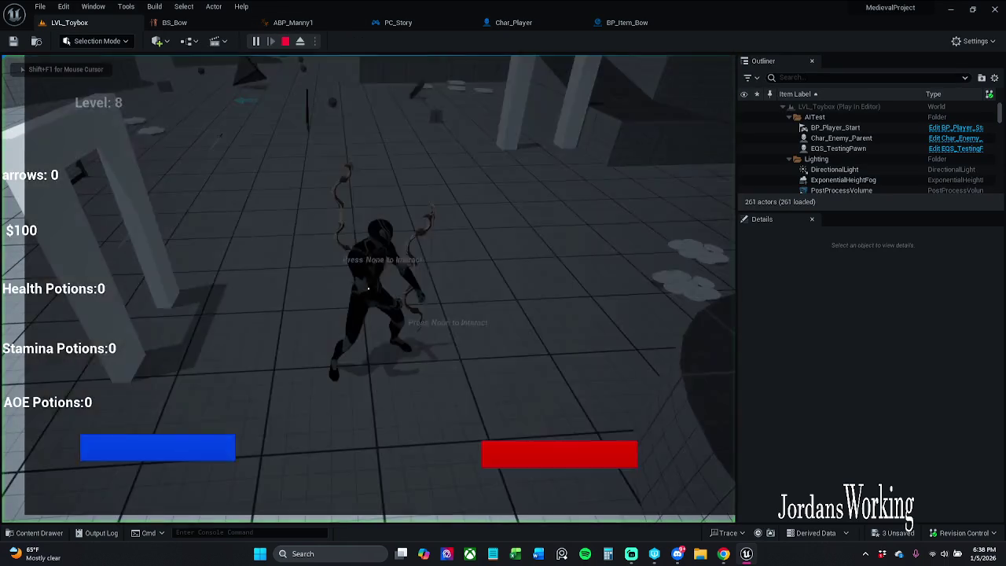
{"action": "key", "text": "w"}
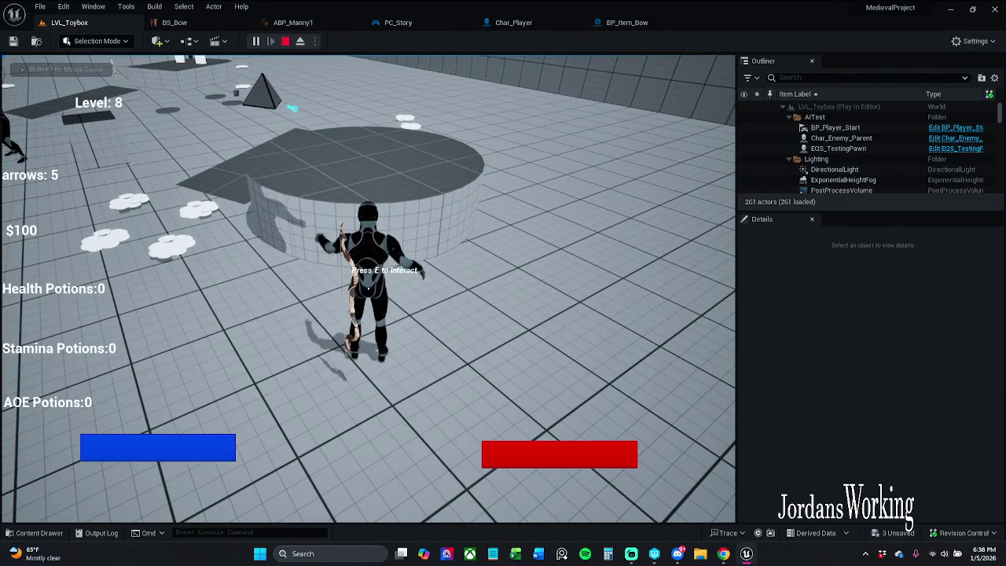
{"action": "key", "text": "Escape"}
Step: Wire the Branch True output to the hand_l_item Set Static Mesh, then return to BP_Item_Bow
{"action": "left_click", "coordinate": [627, 23]}
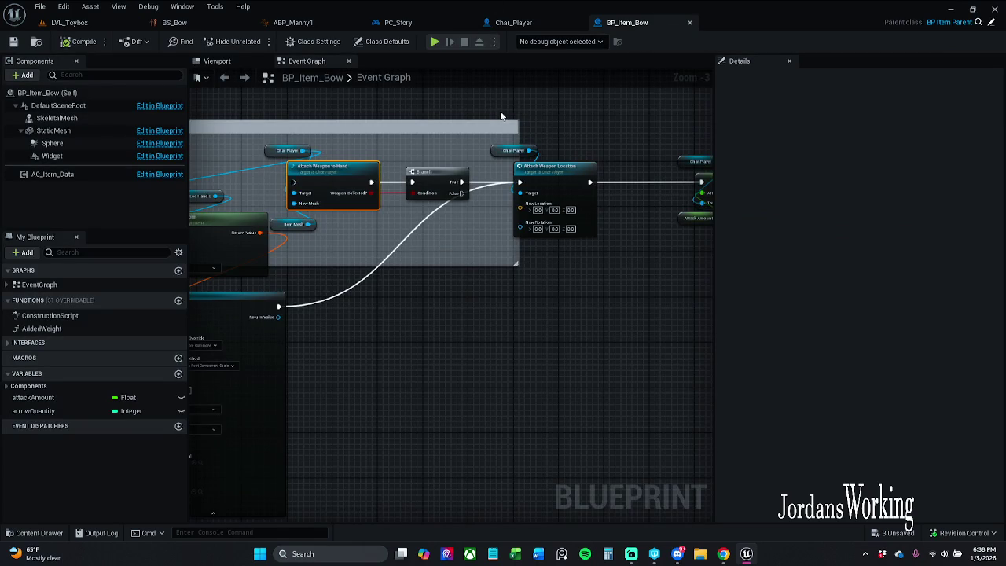
{"action": "left_click", "coordinate": [513, 23]}
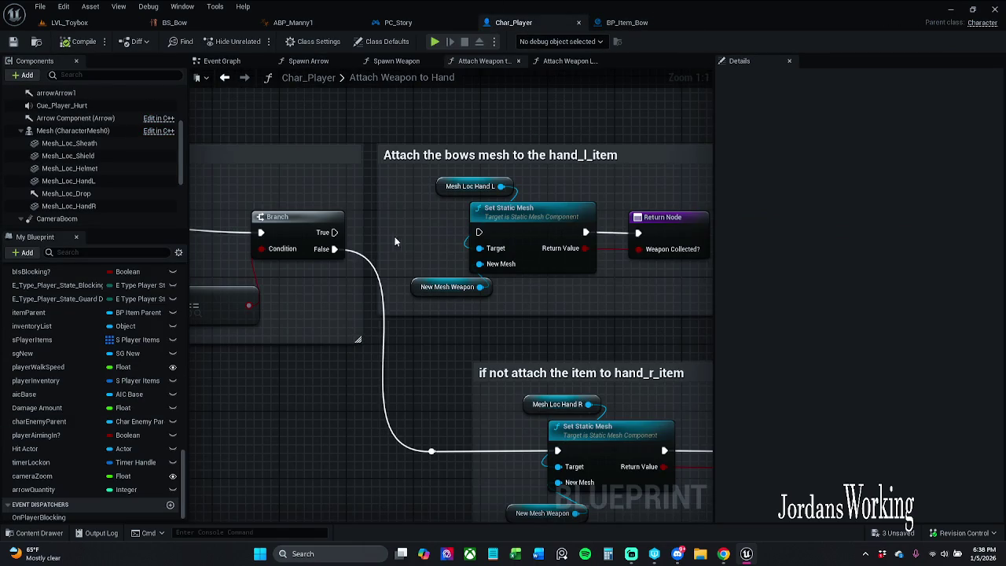
{"action": "left_click_drag", "start_coordinate": [334, 231], "coordinate": [479, 232]}
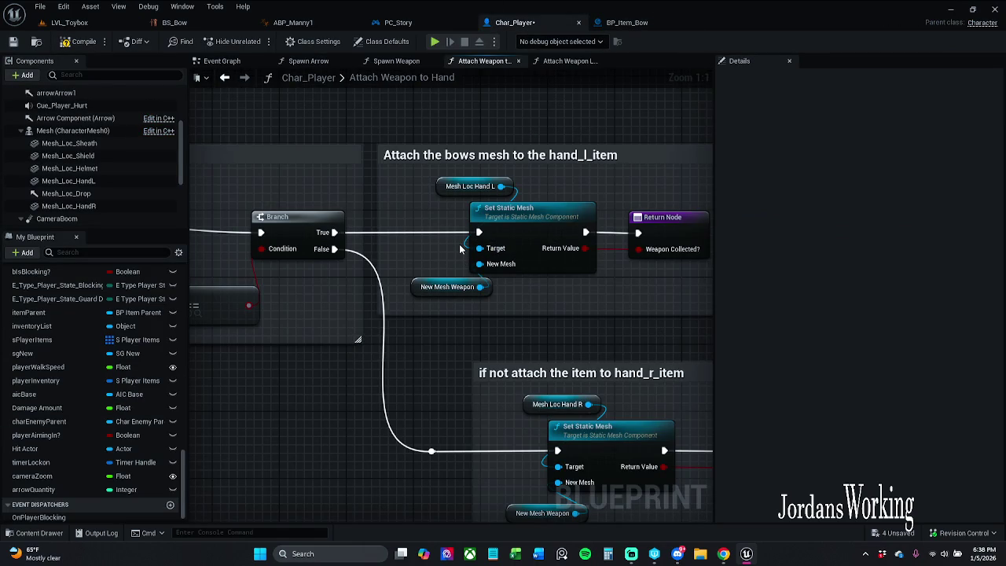
{"action": "scroll", "coordinate": [460, 249], "scroll_direction": "down", "scroll_amount": 2}
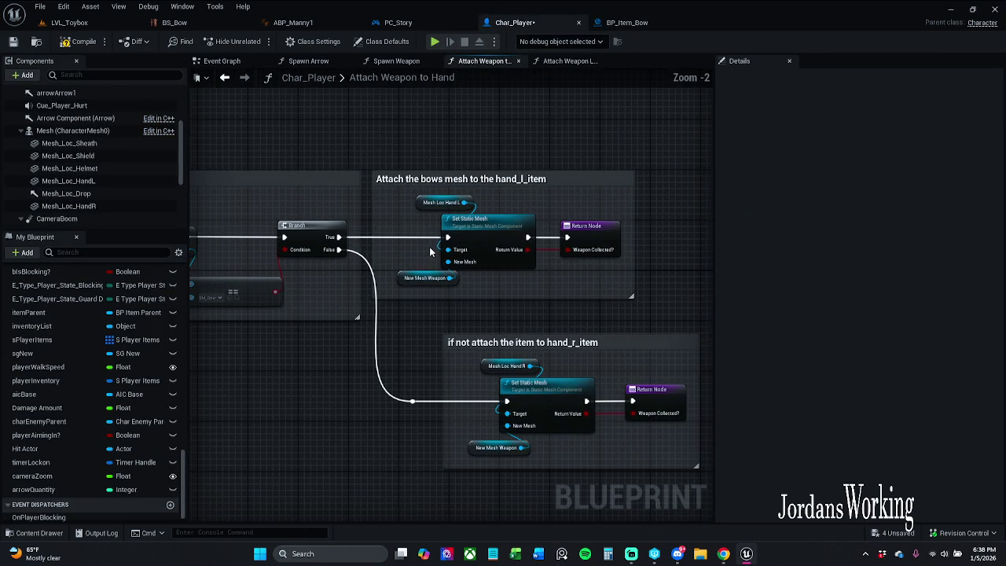
{"action": "left_click", "coordinate": [627, 22]}
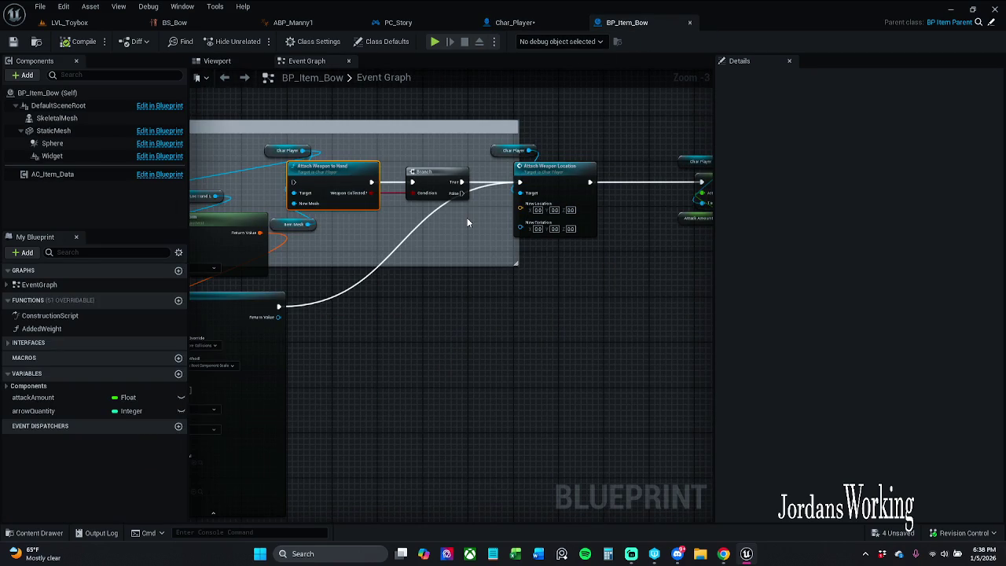
Step: From SpawnActor's Return Value, search 'skele' with Context Sensitive off and add Get Skeletal Mesh Asset
{"action": "left_click", "coordinate": [467, 217]}
{"action": "left_click_drag", "start_coordinate": [453, 229], "coordinate": [544, 233]}
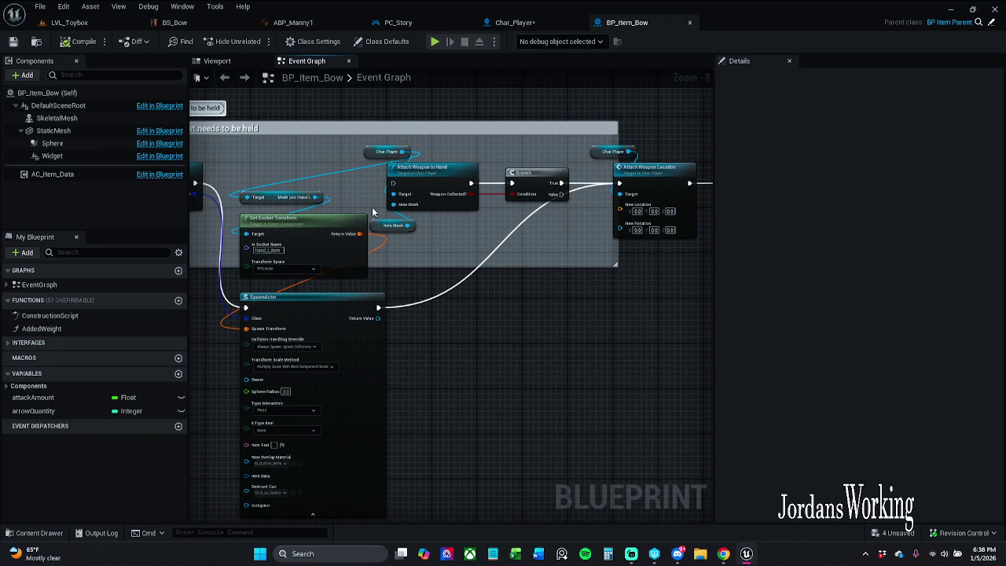
{"action": "left_click_drag", "start_coordinate": [352, 201], "coordinate": [450, 168]}
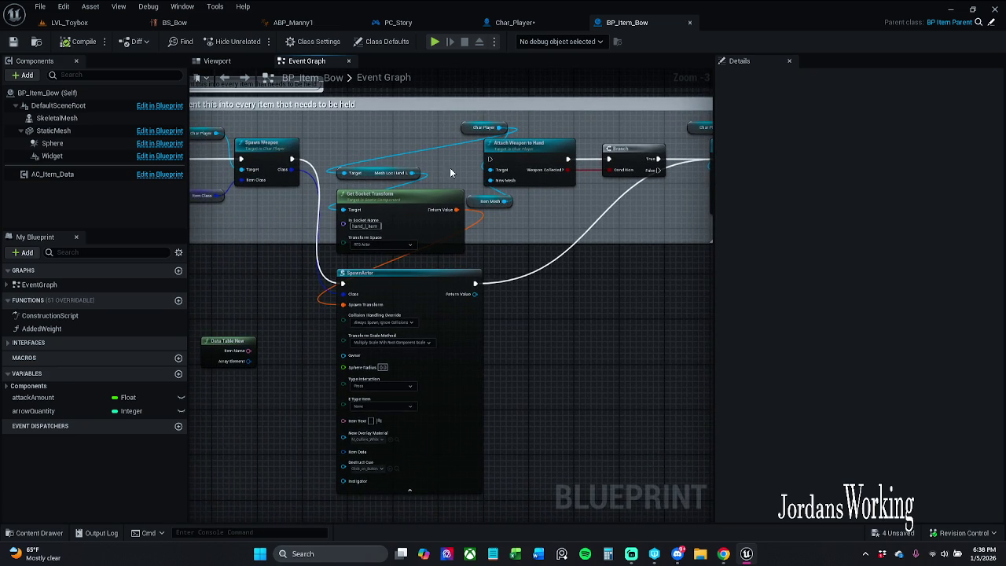
{"action": "left_click_drag", "start_coordinate": [475, 294], "coordinate": [545, 331]}
{"action": "type", "text": "get skele"}
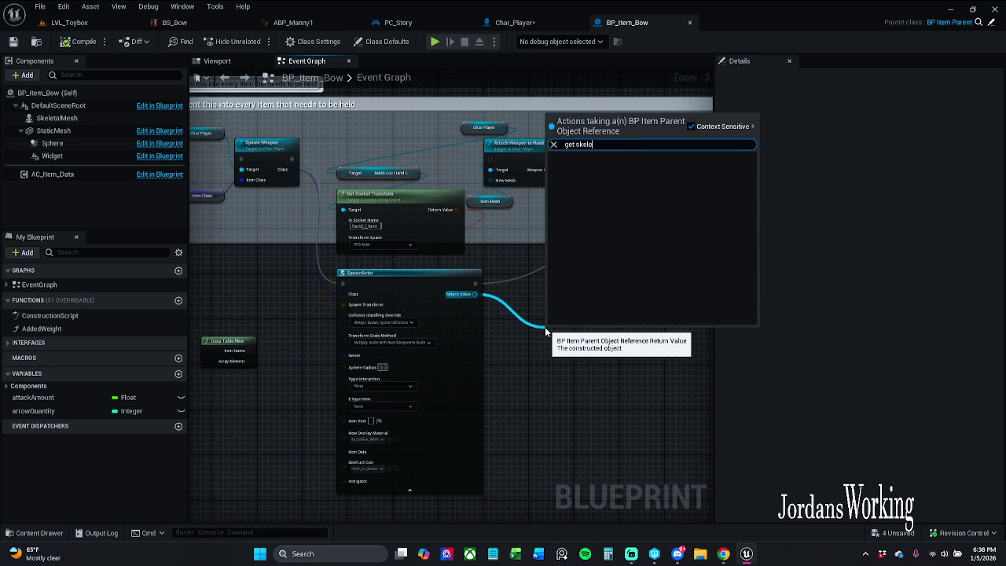
{"action": "left_click", "coordinate": [578, 144]}
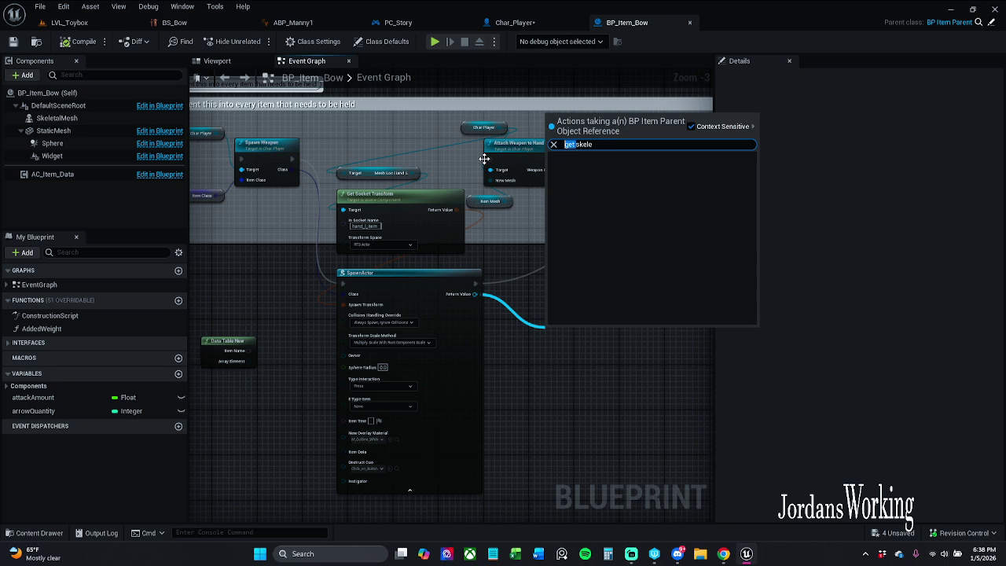
{"action": "key", "text": "BackSpace"}
{"action": "key", "text": "BackSpace"}
{"action": "key", "text": "BackSpace"}
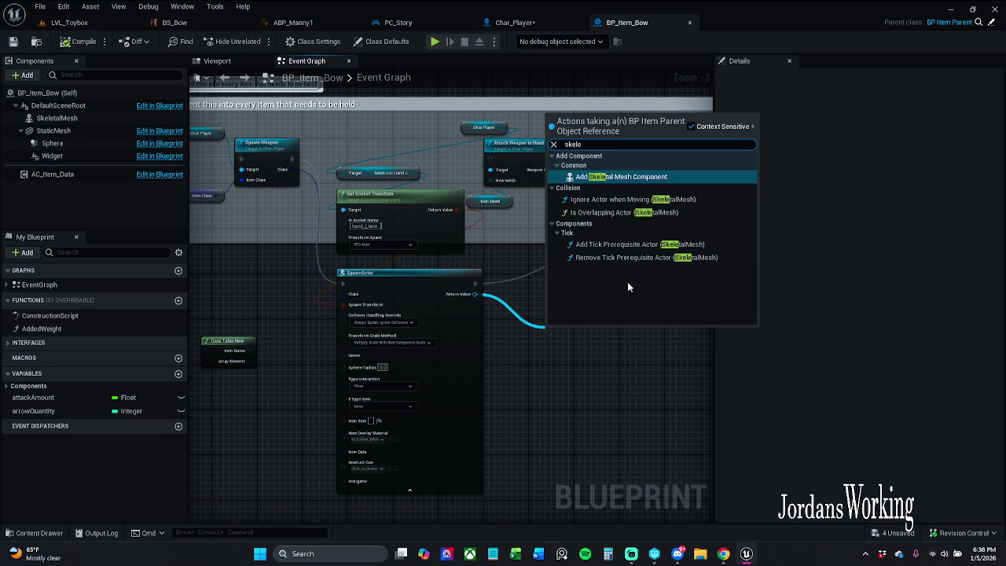
{"action": "left_click", "coordinate": [705, 128]}
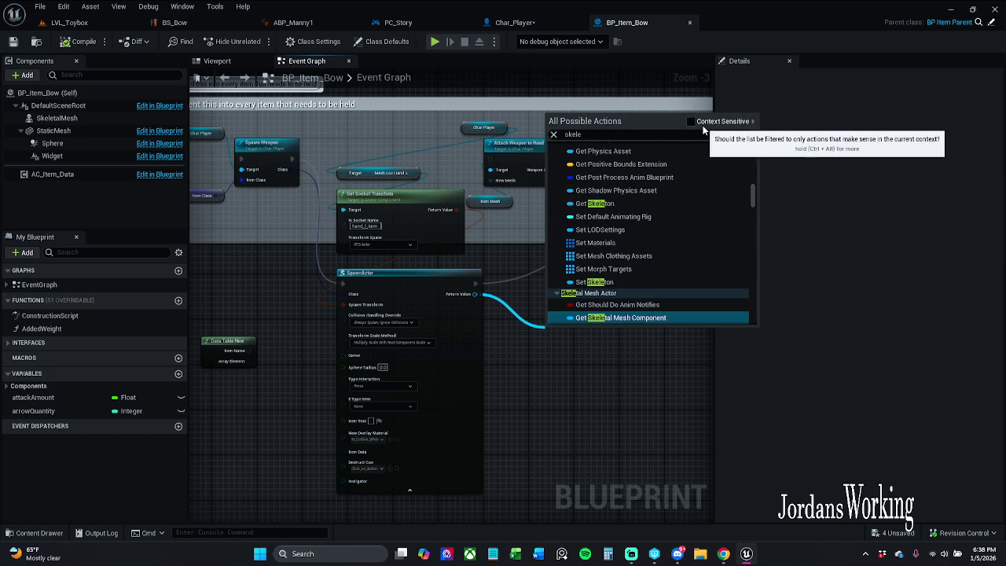
{"action": "scroll", "coordinate": [634, 209], "scroll_direction": "up", "scroll_amount": 2}
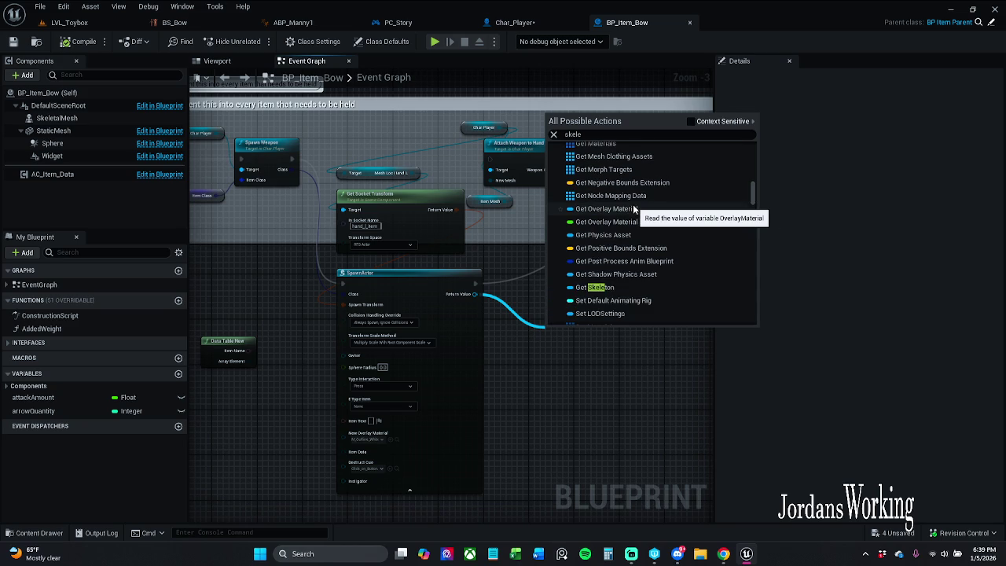
{"action": "scroll", "coordinate": [633, 210], "scroll_direction": "down", "scroll_amount": 5}
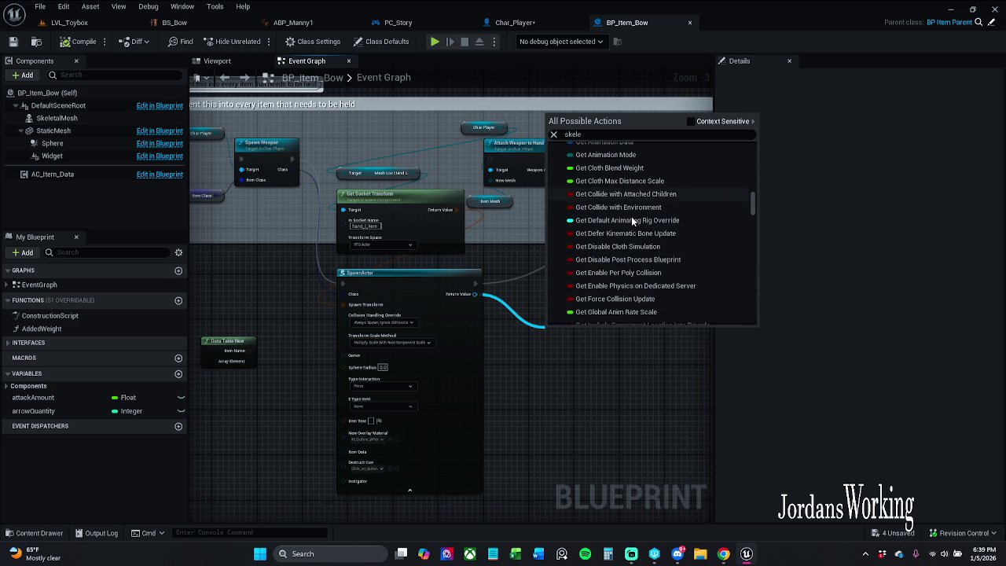
{"action": "scroll", "coordinate": [634, 221], "scroll_direction": "down", "scroll_amount": 3}
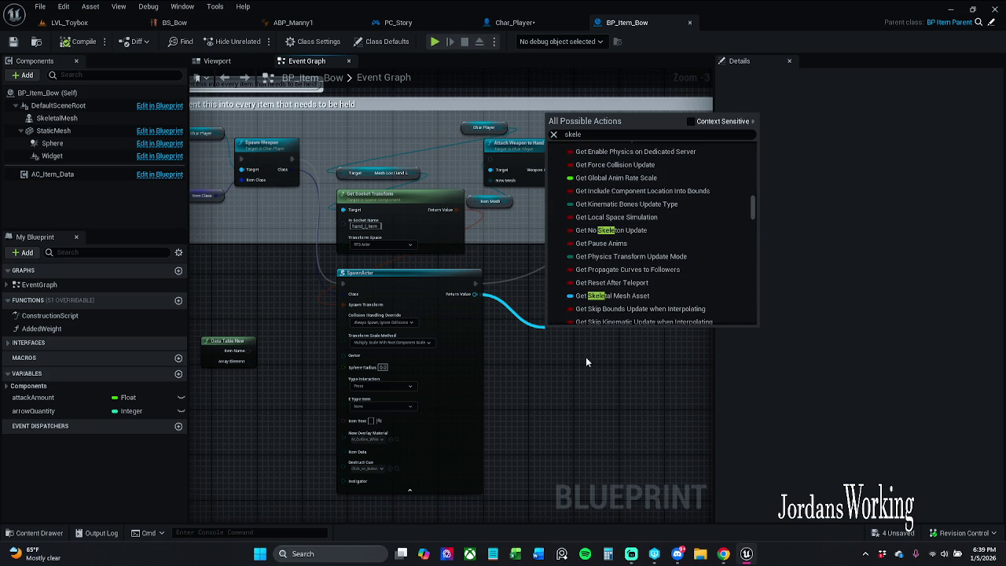
{"action": "left_click", "coordinate": [613, 295]}
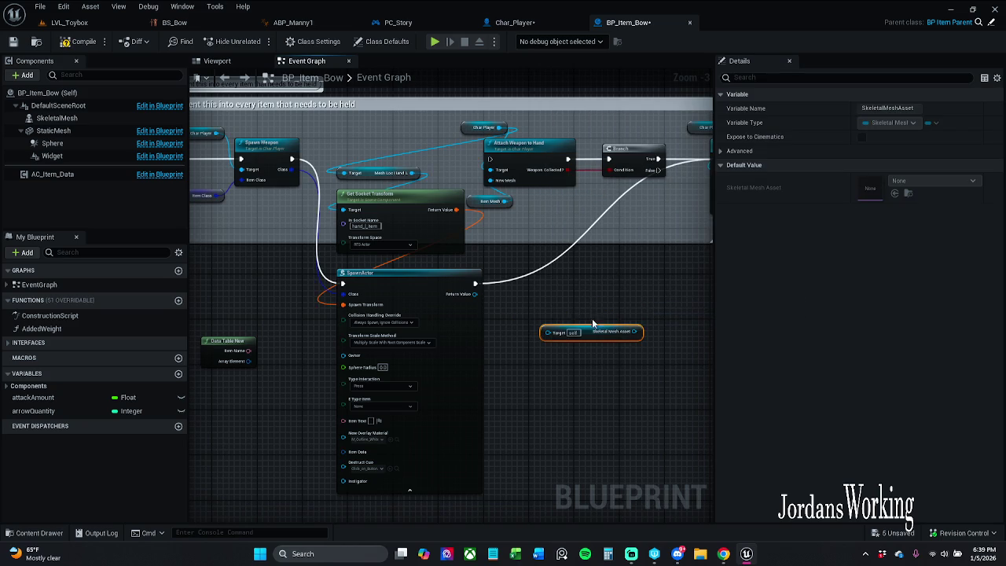
Step: Feed the SkeletalMesh component into the new node's Target, then pan to Attach Weapon Location
{"action": "scroll", "coordinate": [591, 324], "scroll_direction": "up", "scroll_amount": 2}
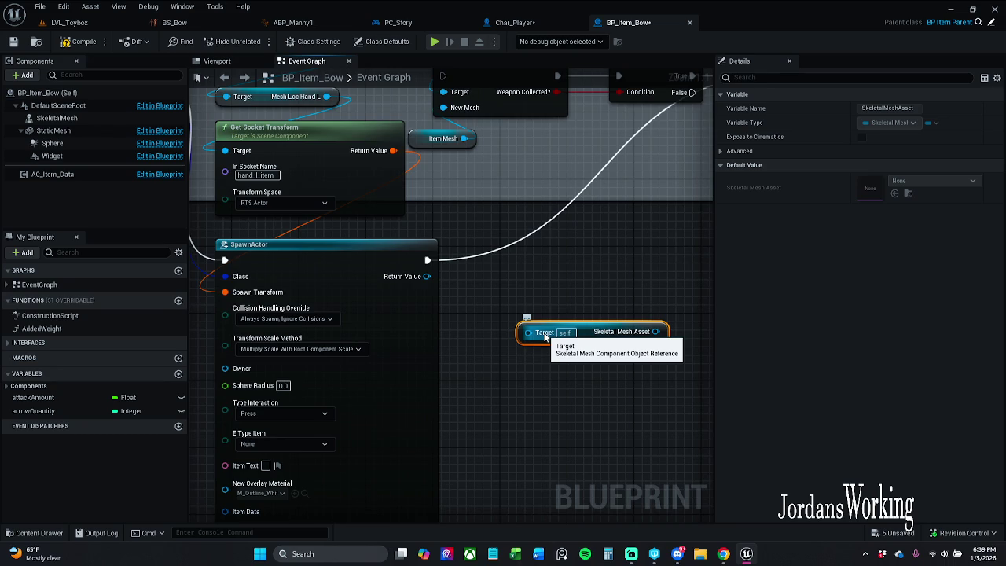
{"action": "key", "text": "Delete"}
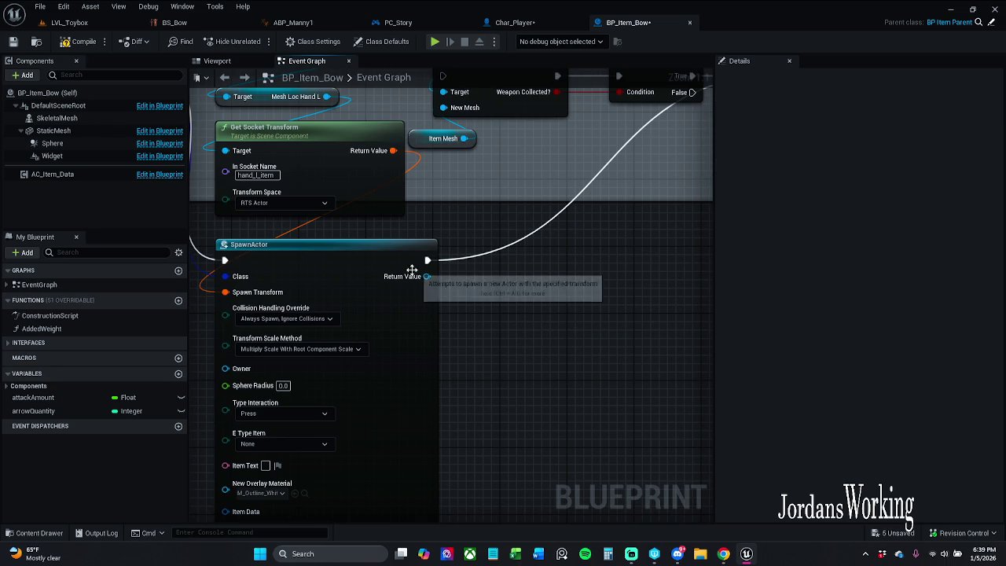
{"action": "key", "text": "ctrl+z"}
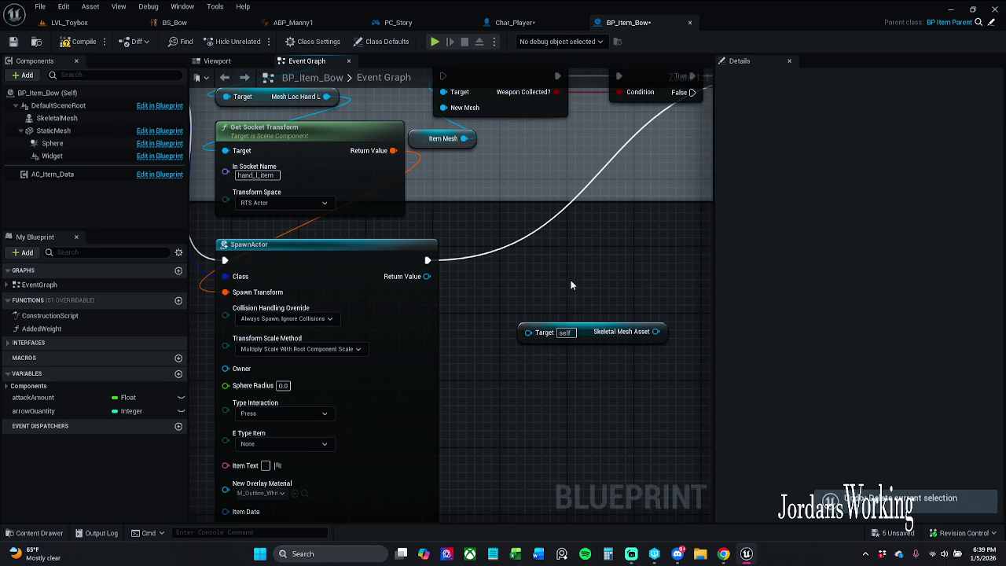
{"action": "mouse_move", "coordinate": [55, 118]}
{"action": "left_mouse_down"}
{"action": "mouse_move", "coordinate": [393, 260]}
{"action": "mouse_move", "coordinate": [541, 339]}
{"action": "left_mouse_up"}
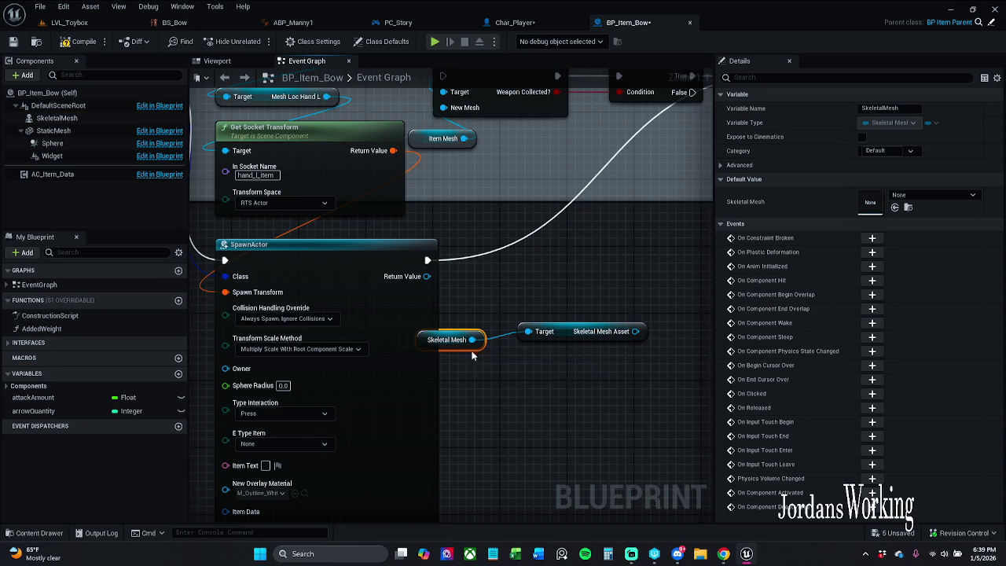
{"action": "mouse_move", "coordinate": [469, 352]}
{"action": "left_mouse_down"}
{"action": "mouse_move", "coordinate": [518, 365]}
{"action": "mouse_move", "coordinate": [618, 343]}
{"action": "mouse_move", "coordinate": [643, 224]}
{"action": "mouse_move", "coordinate": [664, 259]}
{"action": "mouse_move", "coordinate": [644, 409]}
{"action": "left_mouse_up"}
{"action": "left_click", "coordinate": [495, 295]}
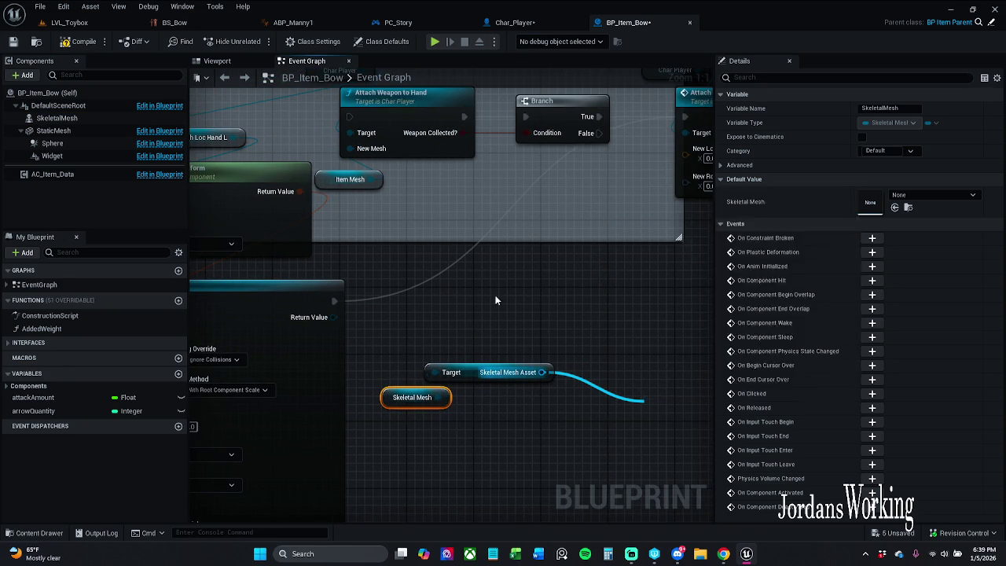
{"action": "scroll", "coordinate": [510, 306], "scroll_direction": "down", "scroll_amount": 3}
{"action": "scroll", "coordinate": [496, 285], "scroll_direction": "up", "scroll_amount": 1}
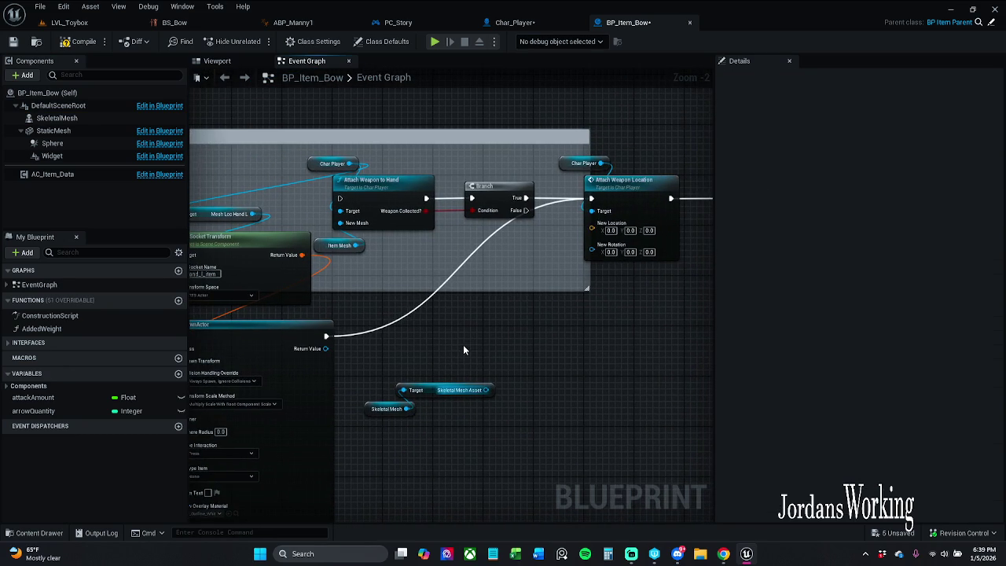
{"action": "scroll", "coordinate": [466, 314], "scroll_direction": "down", "scroll_amount": 3}
{"action": "mouse_move", "coordinate": [536, 321]}
{"action": "left_mouse_down"}
{"action": "mouse_move", "coordinate": [487, 321]}
{"action": "mouse_move", "coordinate": [671, 322]}
{"action": "mouse_move", "coordinate": [761, 301]}
{"action": "mouse_move", "coordinate": [619, 304]}
{"action": "mouse_move", "coordinate": [418, 279]}
{"action": "mouse_move", "coordinate": [177, 278]}
{"action": "mouse_move", "coordinate": [124, 254]}
{"action": "mouse_move", "coordinate": [487, 271]}
{"action": "mouse_move", "coordinate": [573, 294]}
{"action": "mouse_move", "coordinate": [370, 252]}
{"action": "mouse_move", "coordinate": [416, 250]}
{"action": "mouse_move", "coordinate": [633, 273]}
{"action": "mouse_move", "coordinate": [655, 295]}
{"action": "mouse_move", "coordinate": [791, 299]}
{"action": "mouse_move", "coordinate": [581, 277]}
{"action": "mouse_move", "coordinate": [741, 329]}
{"action": "mouse_move", "coordinate": [699, 348]}
{"action": "mouse_move", "coordinate": [791, 360]}
{"action": "mouse_move", "coordinate": [708, 346]}
{"action": "left_mouse_up"}
{"action": "scroll", "coordinate": [408, 250], "scroll_direction": "up", "scroll_amount": 2}
{"action": "scroll", "coordinate": [644, 283], "scroll_direction": "up", "scroll_amount": 1}
{"action": "left_click_drag", "start_coordinate": [377, 321], "coordinate": [559, 323]}
{"action": "scroll", "coordinate": [432, 320], "scroll_direction": "down", "scroll_amount": 2}
{"action": "mouse_move", "coordinate": [308, 318]}
{"action": "left_mouse_down"}
{"action": "mouse_move", "coordinate": [535, 312]}
{"action": "mouse_move", "coordinate": [623, 227]}
{"action": "left_mouse_up"}
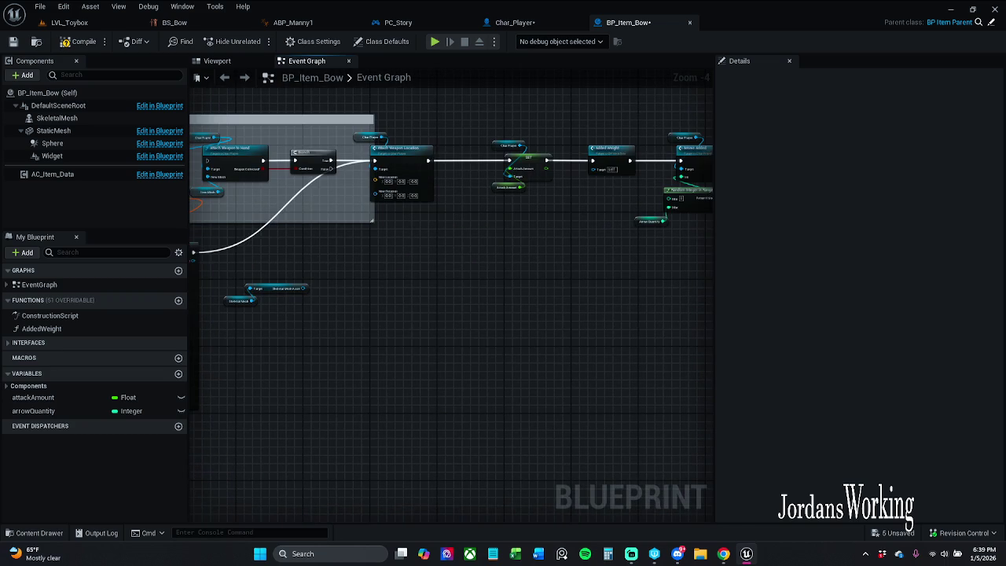
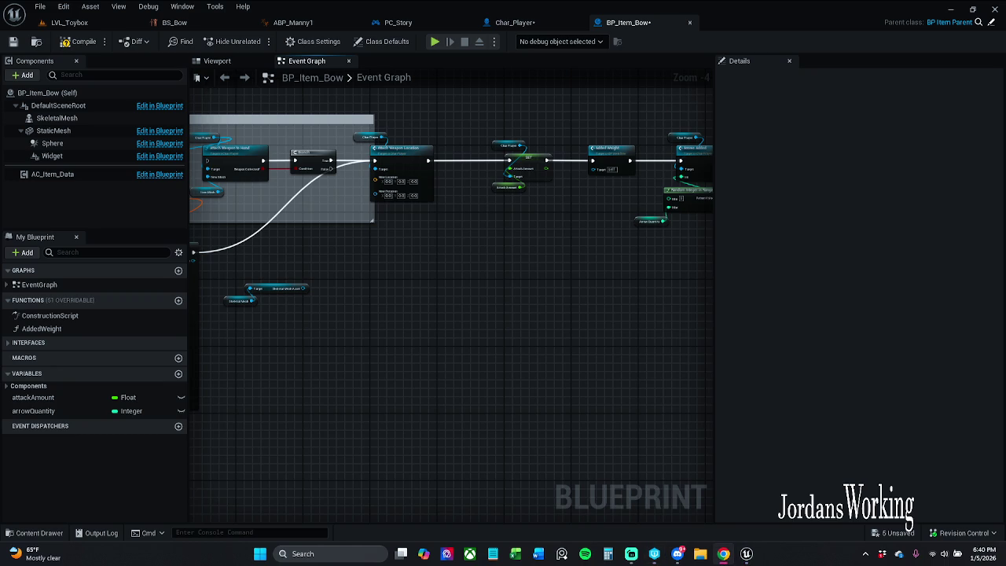
Step: Delete the two stray nodes from BP_Item_Bow's Event Graph and bring up the LVL_Toybox level
{"action": "scroll", "coordinate": [328, 318], "scroll_direction": "up", "scroll_amount": 5}
{"action": "left_click_drag", "start_coordinate": [336, 320], "coordinate": [453, 257]}
{"action": "key", "text": "Delete"}
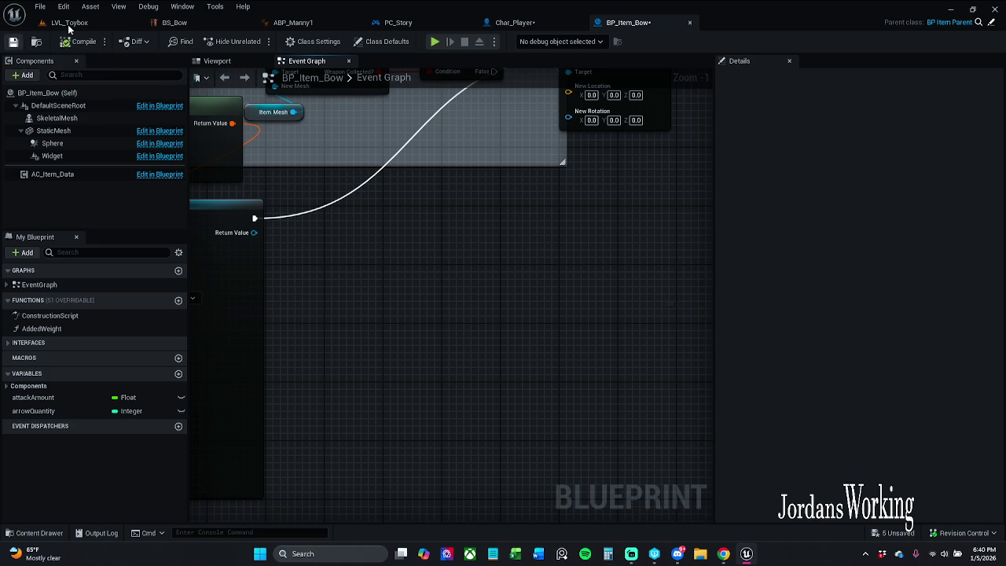
{"action": "left_click", "coordinate": [513, 22]}
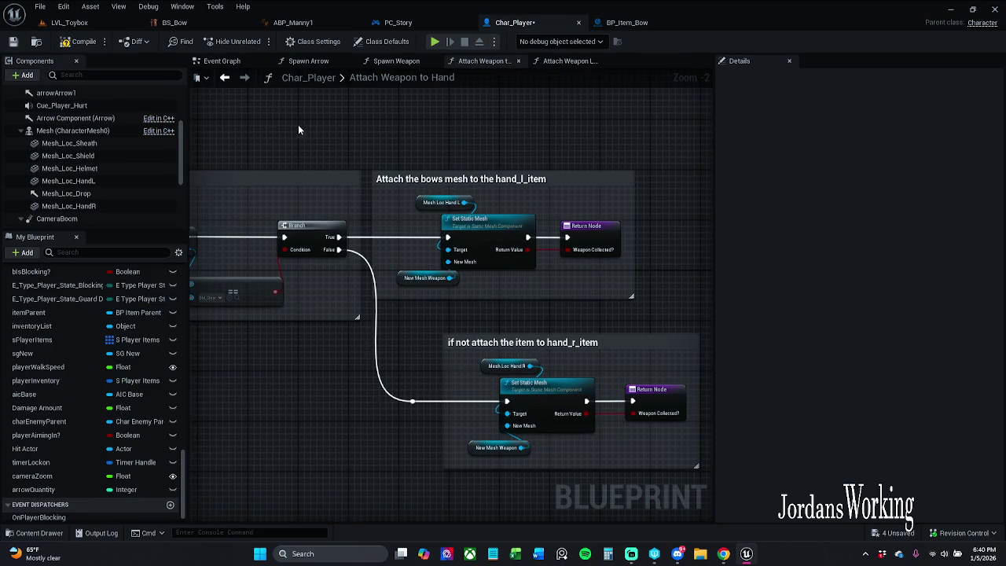
{"action": "left_click", "coordinate": [69, 22]}
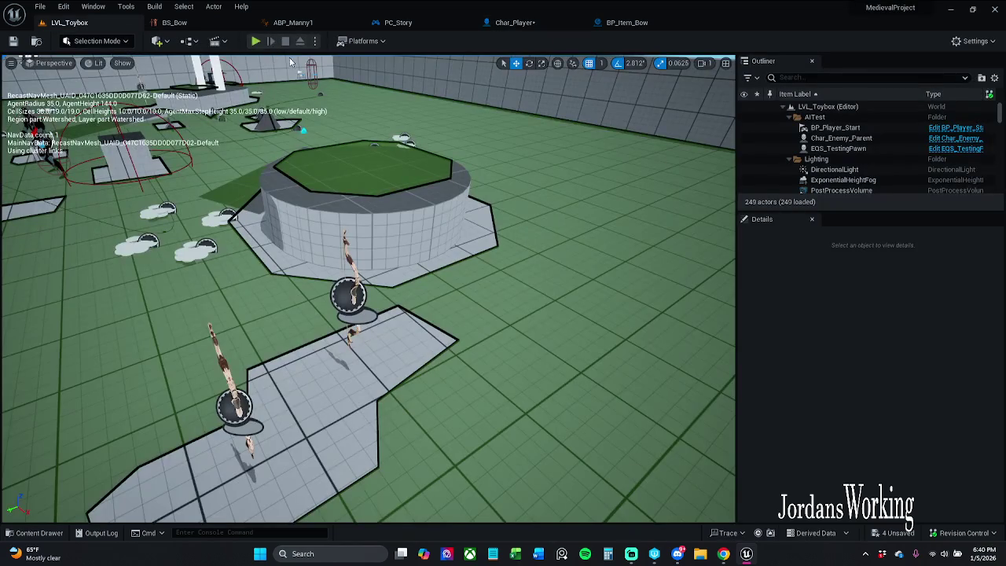
Step: Playtest the level, running forward and firing two arrows at an enemy, then return to Char_Player
{"action": "left_click", "coordinate": [256, 41]}
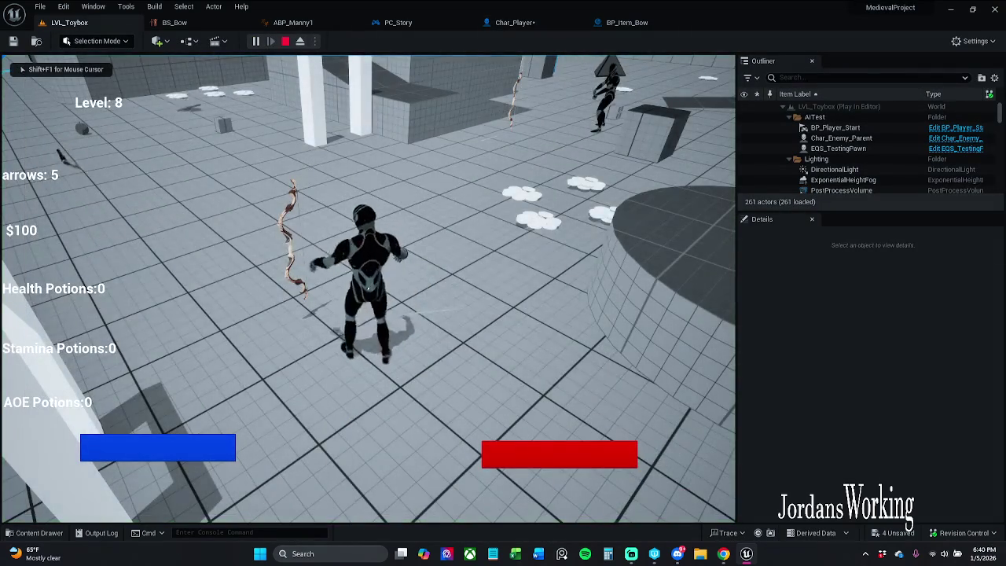
{"action": "key", "text": "w"}
{"action": "key", "text": "w"}
{"action": "key", "text": "w"}
{"action": "left_click", "coordinate": [368, 289]}
{"action": "left_click", "coordinate": [368, 289]}
{"action": "key", "text": "w"}
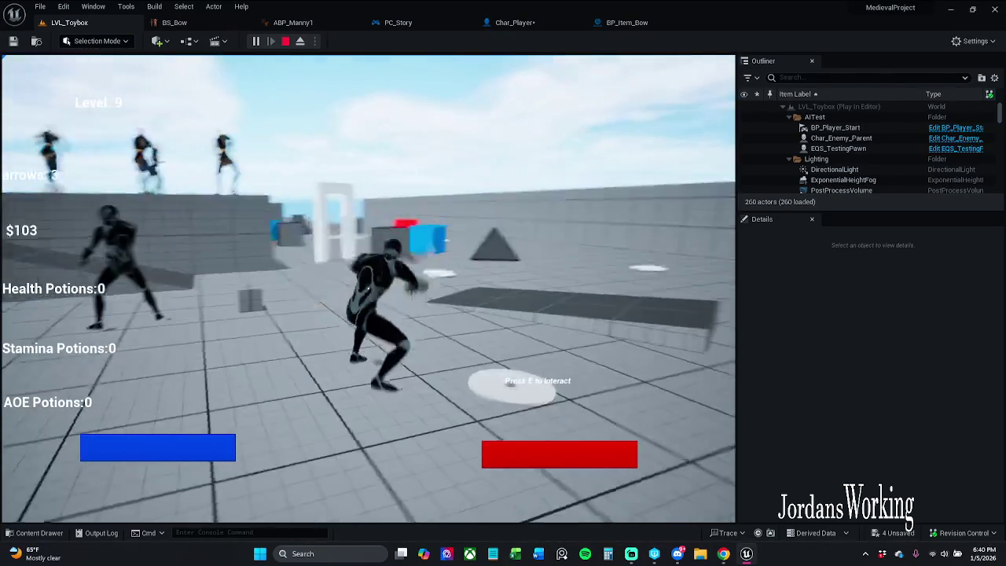
{"action": "key", "text": "Escape"}
{"action": "left_click", "coordinate": [511, 22]}
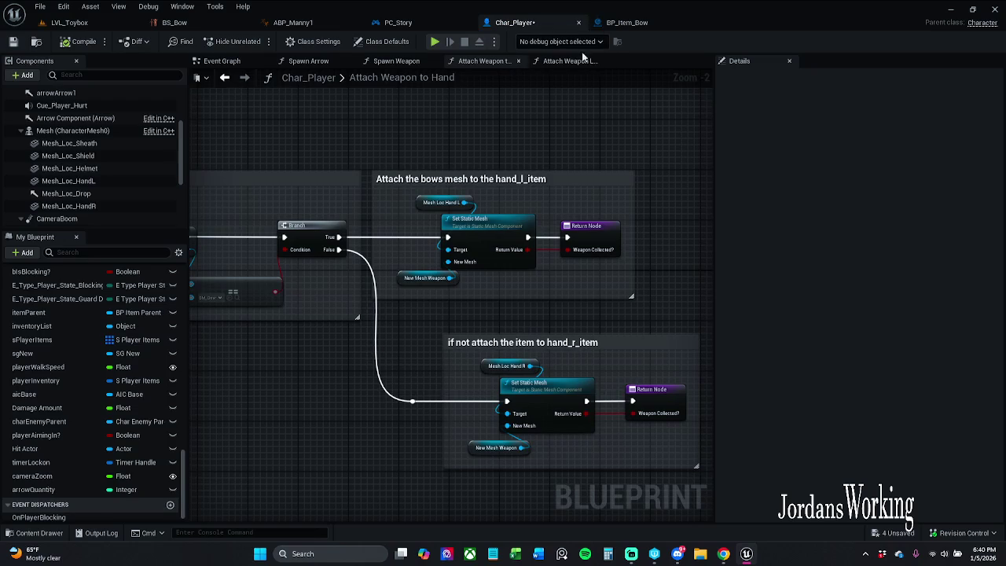
Step: Review Char_Player's bow-pickup section and pan across BP_Item_Bow's event graph nodes
{"action": "left_click", "coordinate": [621, 24]}
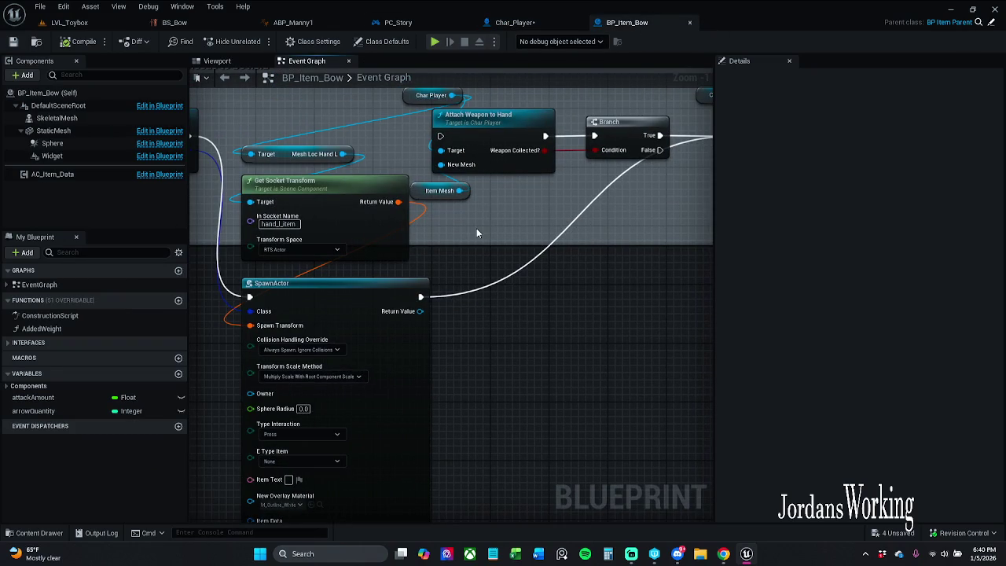
{"action": "left_click", "coordinate": [512, 22]}
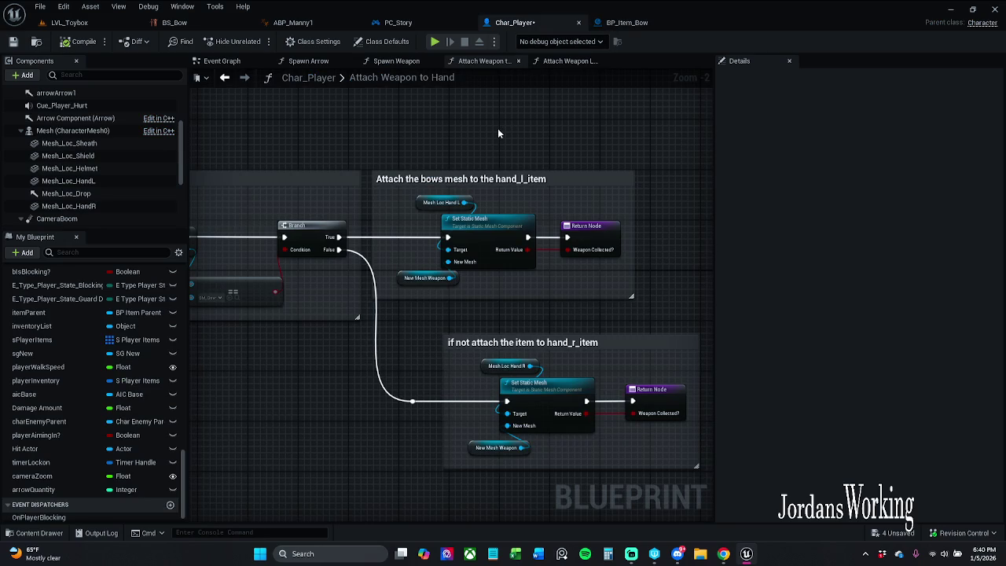
{"action": "left_click_drag", "start_coordinate": [478, 149], "coordinate": [695, 128]}
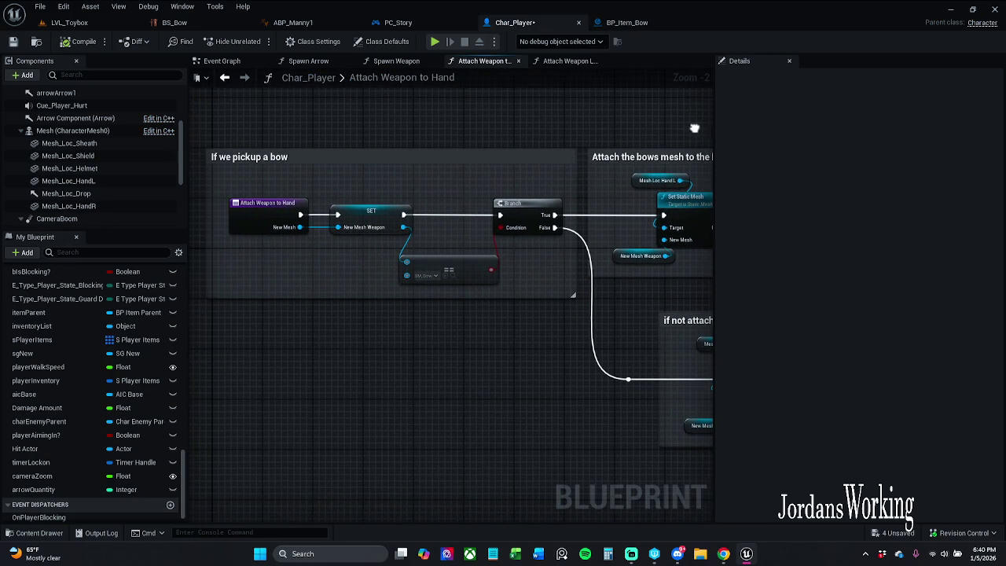
{"action": "left_click", "coordinate": [633, 24]}
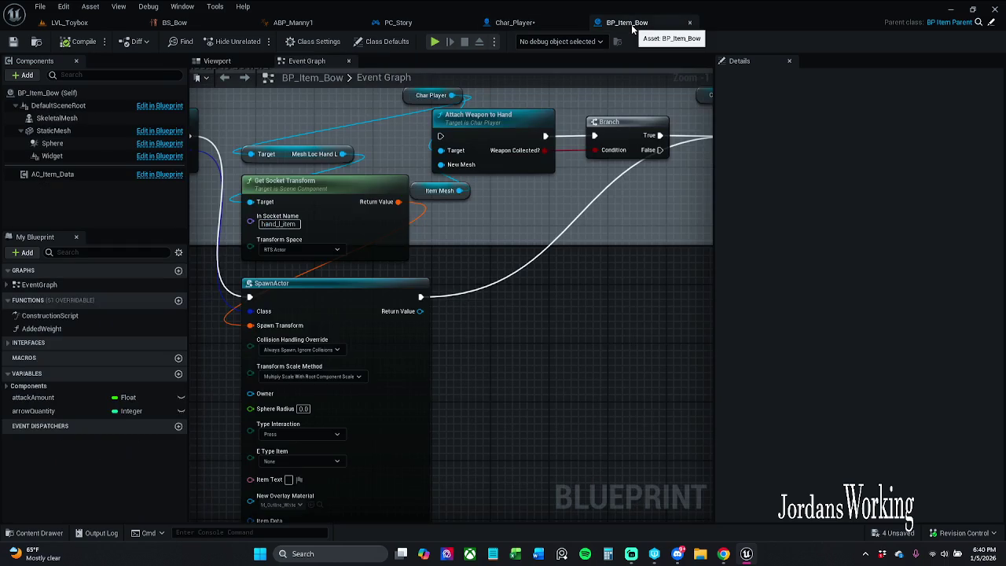
{"action": "scroll", "coordinate": [544, 254], "scroll_direction": "up", "scroll_amount": 1}
{"action": "scroll", "coordinate": [544, 254], "scroll_direction": "down", "scroll_amount": 1}
{"action": "left_click_drag", "start_coordinate": [544, 254], "coordinate": [74, 255]}
{"action": "left_click_drag", "start_coordinate": [472, 314], "coordinate": [162, 315]}
{"action": "mouse_move", "coordinate": [228, 261]}
{"action": "left_mouse_down"}
{"action": "mouse_move", "coordinate": [461, 263]}
{"action": "mouse_move", "coordinate": [463, 250]}
{"action": "mouse_move", "coordinate": [505, 260]}
{"action": "left_mouse_up"}
Step: Place a SkeletalMesh getter node beside Attach Weapon to Hand in BP_Item_Bow's graph
{"action": "left_click", "coordinate": [77, 118]}
{"action": "mouse_move", "coordinate": [77, 118]}
{"action": "left_mouse_down"}
{"action": "mouse_move", "coordinate": [606, 290]}
{"action": "mouse_move", "coordinate": [511, 240]}
{"action": "mouse_move", "coordinate": [566, 293]}
{"action": "mouse_move", "coordinate": [573, 272]}
{"action": "left_mouse_up"}
{"action": "left_click", "coordinate": [574, 259]}
{"action": "left_click_drag", "start_coordinate": [615, 326], "coordinate": [557, 303]}
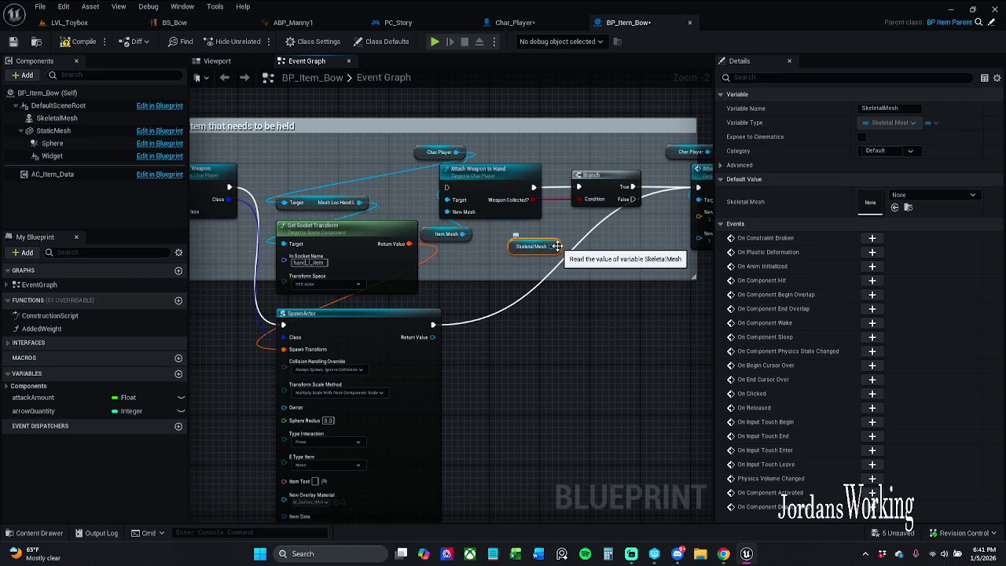
{"action": "scroll", "coordinate": [628, 235], "scroll_direction": "up", "scroll_amount": 1}
{"action": "left_click_drag", "start_coordinate": [454, 230], "coordinate": [543, 251]}
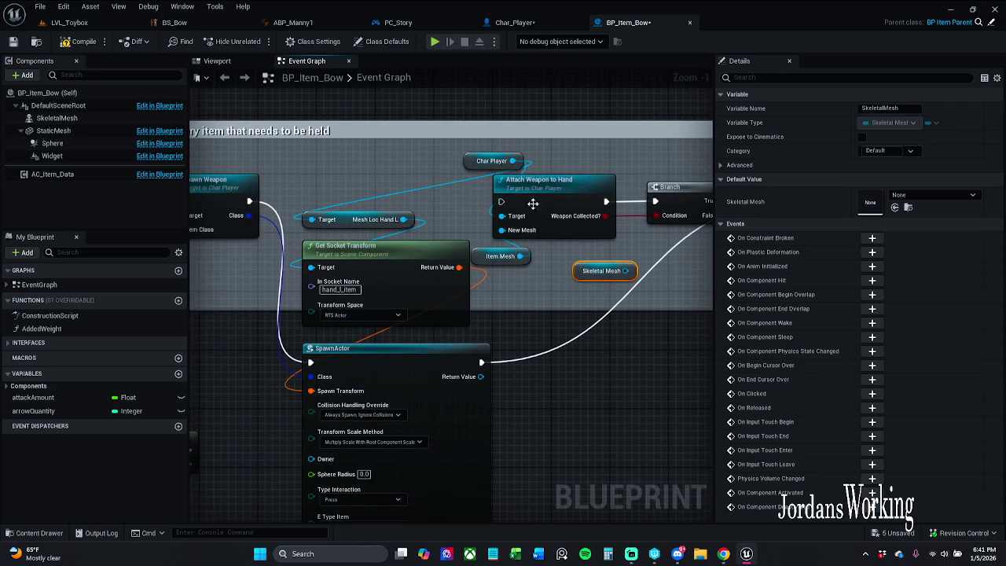
Step: Inspect the Attach Weapon to Hand function, then open Char_Player's Spawn Weapon function
{"action": "double_click", "coordinate": [554, 203]}
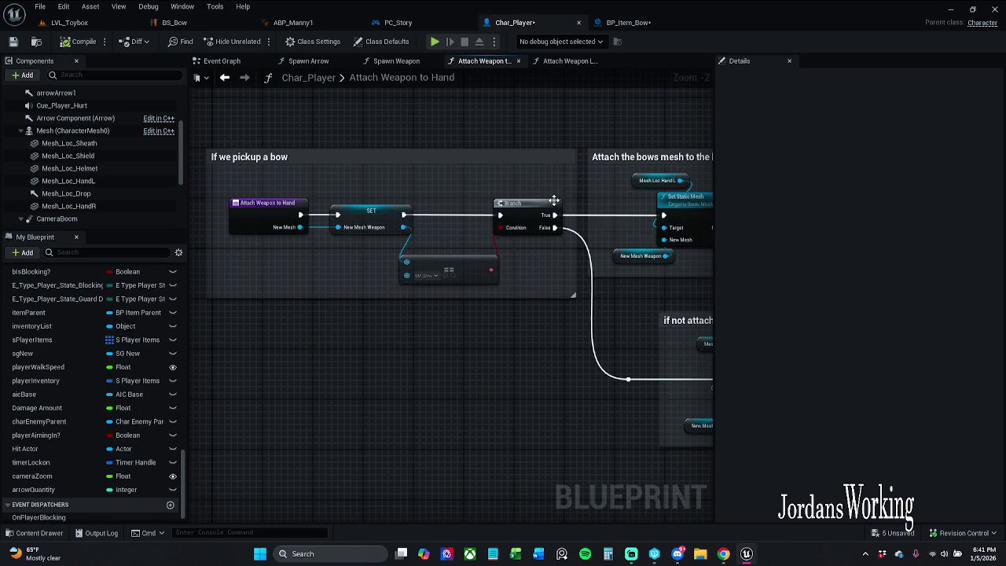
{"action": "left_click", "coordinate": [671, 18]}
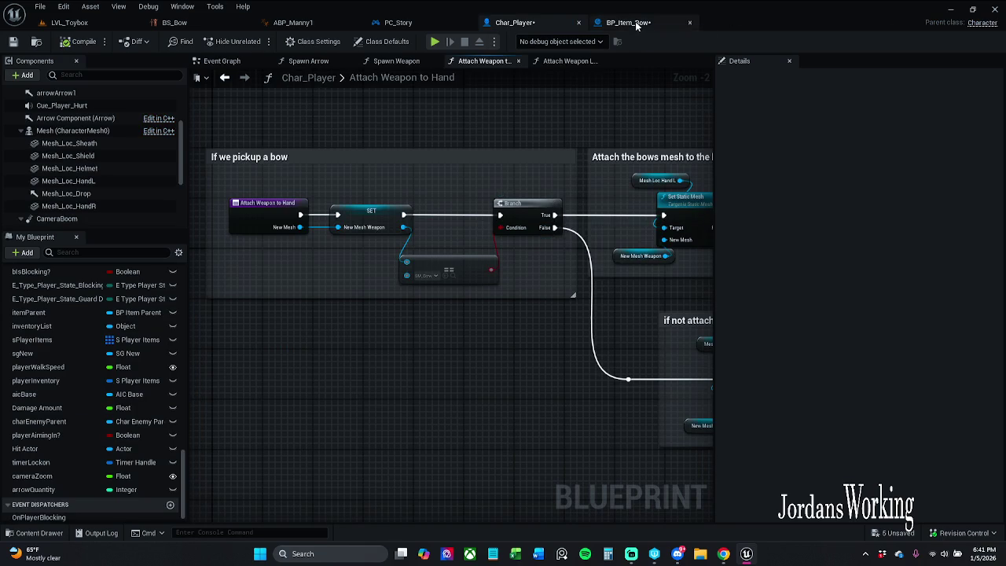
{"action": "left_click", "coordinate": [558, 260]}
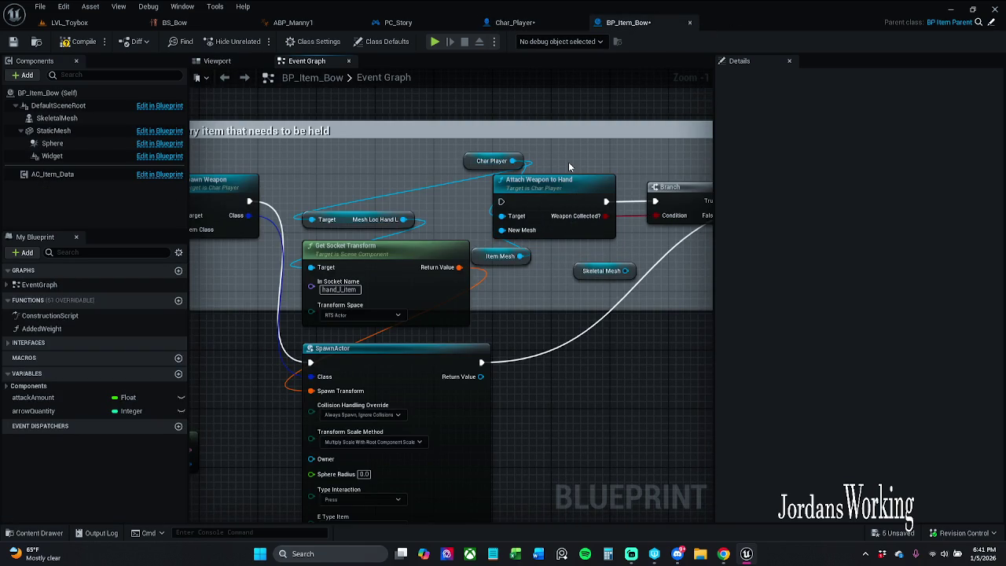
{"action": "scroll", "coordinate": [573, 154], "scroll_direction": "down", "scroll_amount": 2}
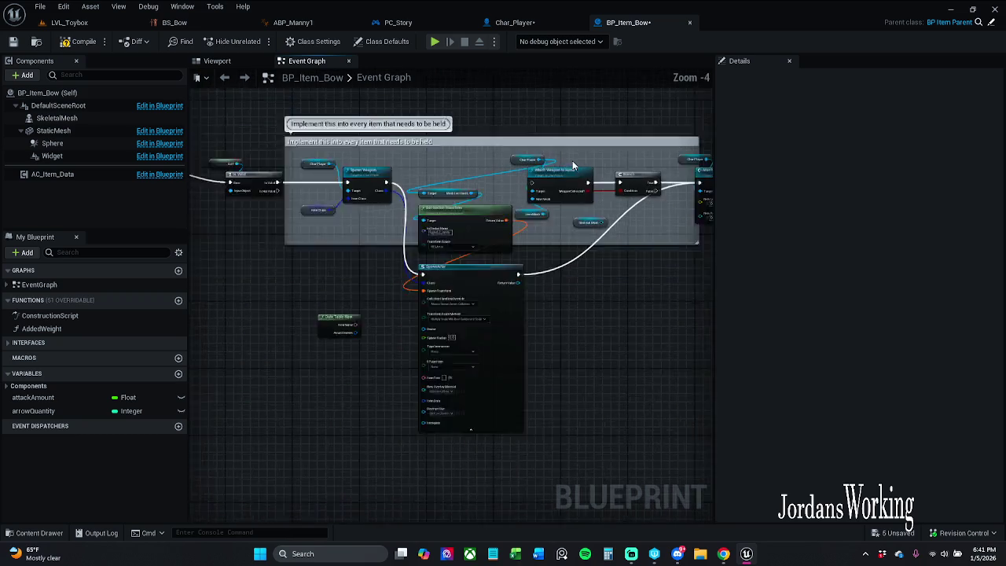
{"action": "scroll", "coordinate": [390, 187], "scroll_direction": "up", "scroll_amount": 2}
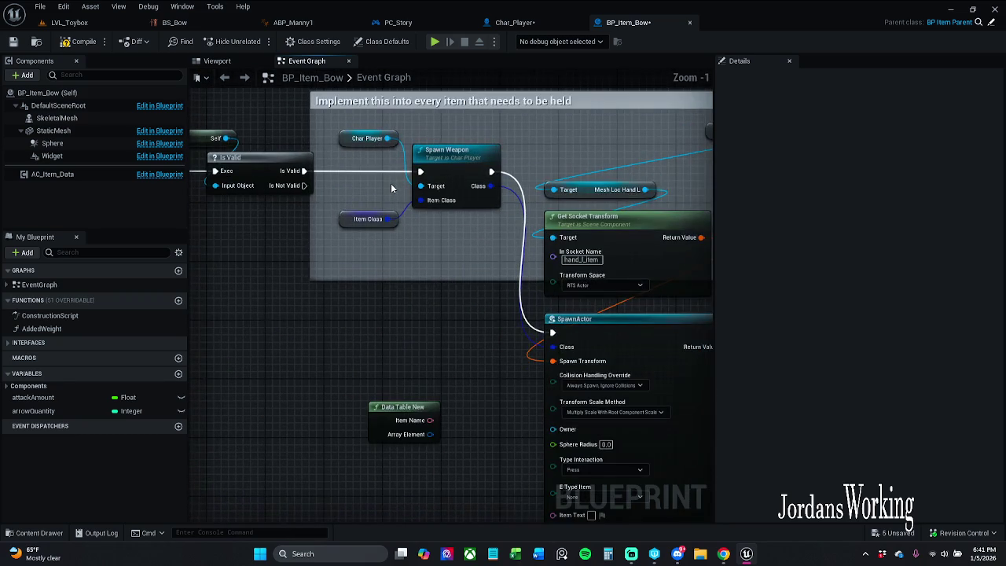
{"action": "double_click", "coordinate": [475, 173]}
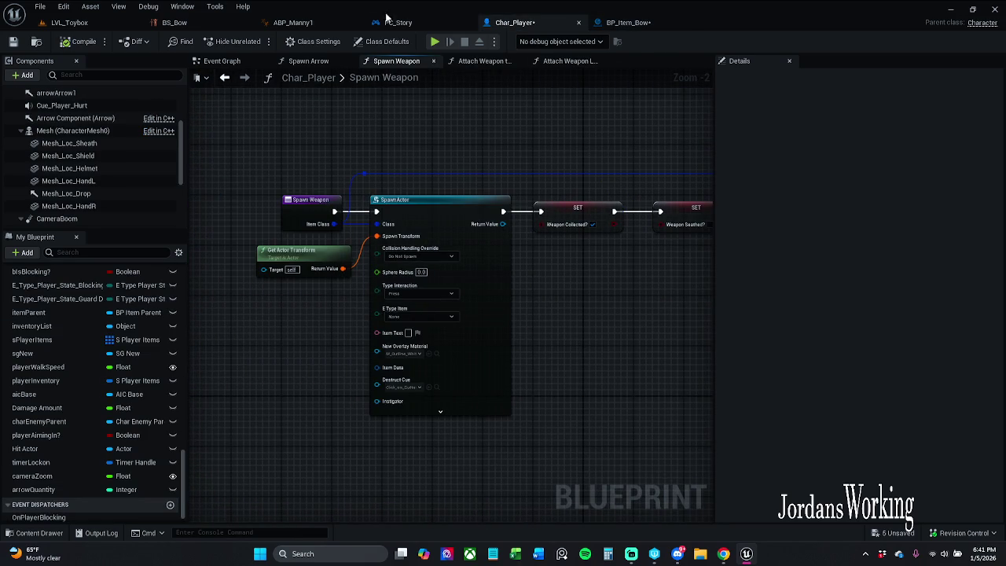
Step: Reopen Char_Player's Spawn Weapon function graph and bring SpawnActor into view
{"action": "left_click", "coordinate": [629, 22]}
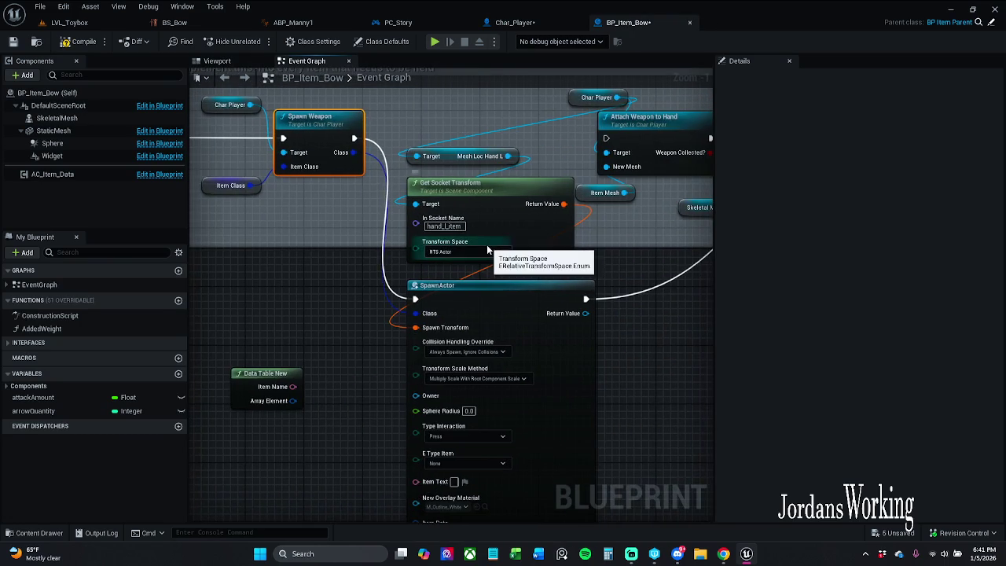
{"action": "scroll", "coordinate": [487, 250], "scroll_direction": "down", "scroll_amount": 1}
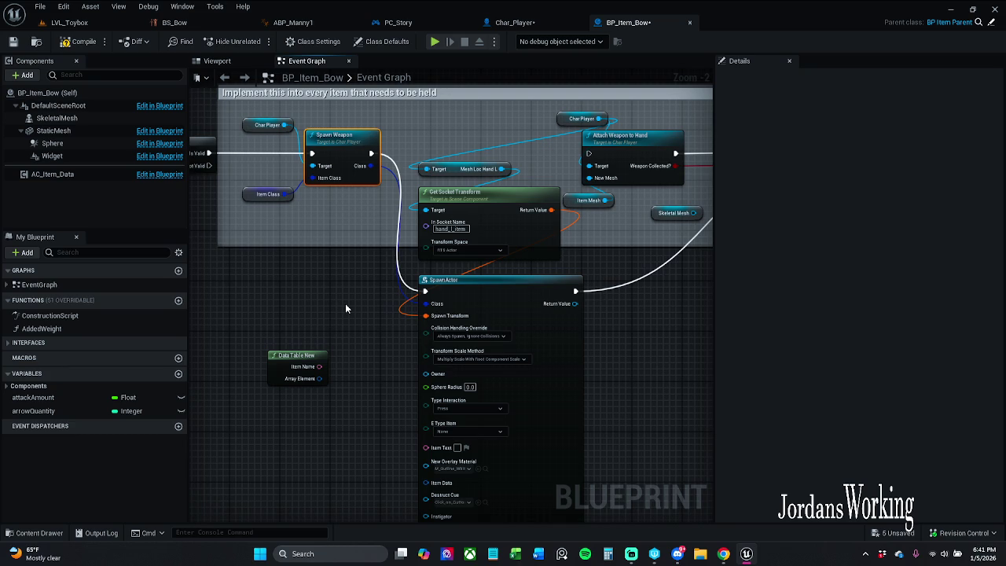
{"action": "double_click", "coordinate": [347, 151]}
{"action": "scroll", "coordinate": [458, 272], "scroll_direction": "down", "scroll_amount": 3}
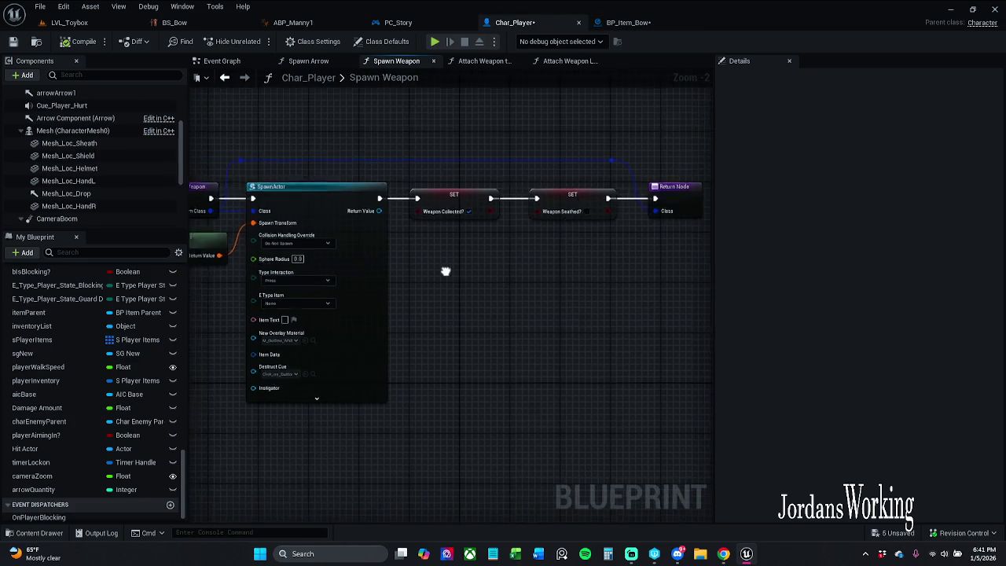
{"action": "scroll", "coordinate": [577, 270], "scroll_direction": "up", "scroll_amount": 3}
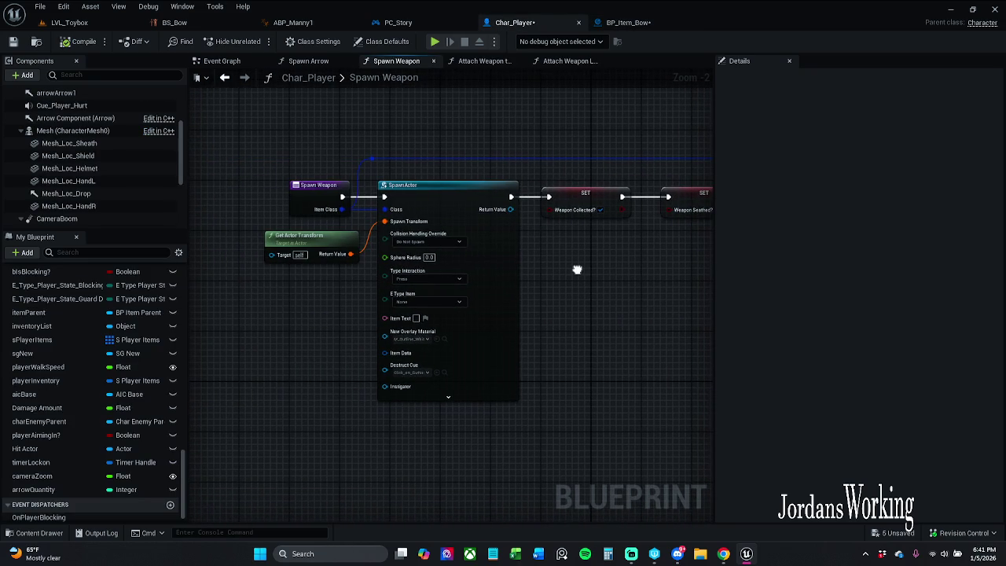
{"action": "scroll", "coordinate": [422, 242], "scroll_direction": "up", "scroll_amount": 2}
Step: Set SpawnActor's collision handling to Always Spawn, Ignore Collisions and compile Char_Player
{"action": "left_click", "coordinate": [433, 239]}
{"action": "left_click", "coordinate": [425, 257]}
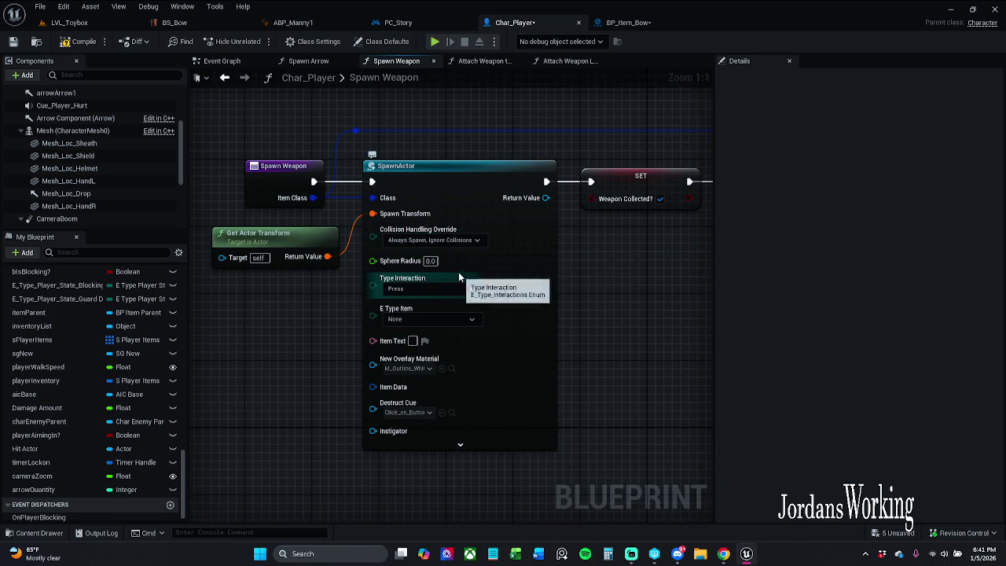
{"action": "left_click", "coordinate": [82, 49]}
{"action": "left_click", "coordinate": [69, 22]}
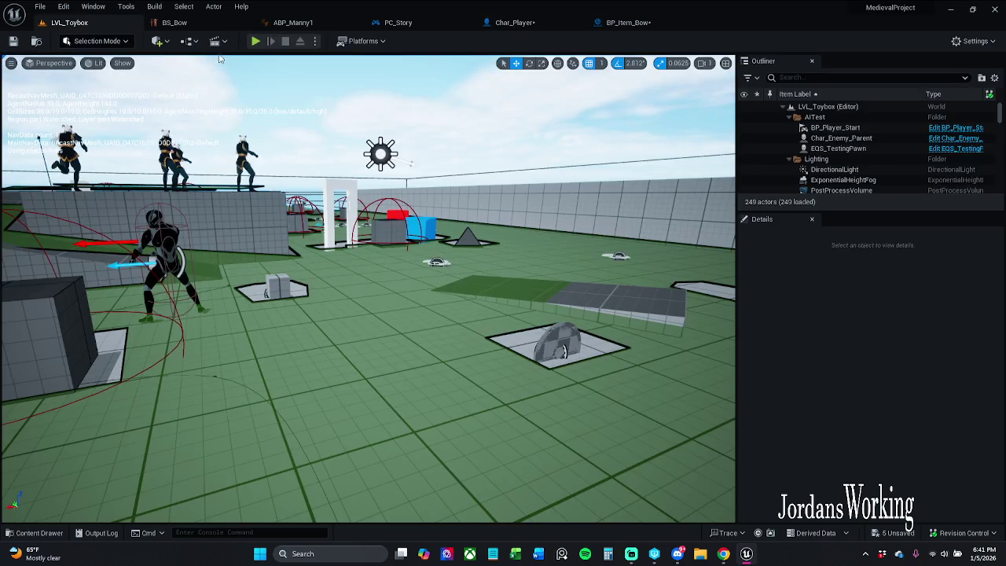
Step: Playtest LVL_Toybox, running and jumping with the bow toward the enemies, then stop
{"action": "left_click", "coordinate": [253, 45]}
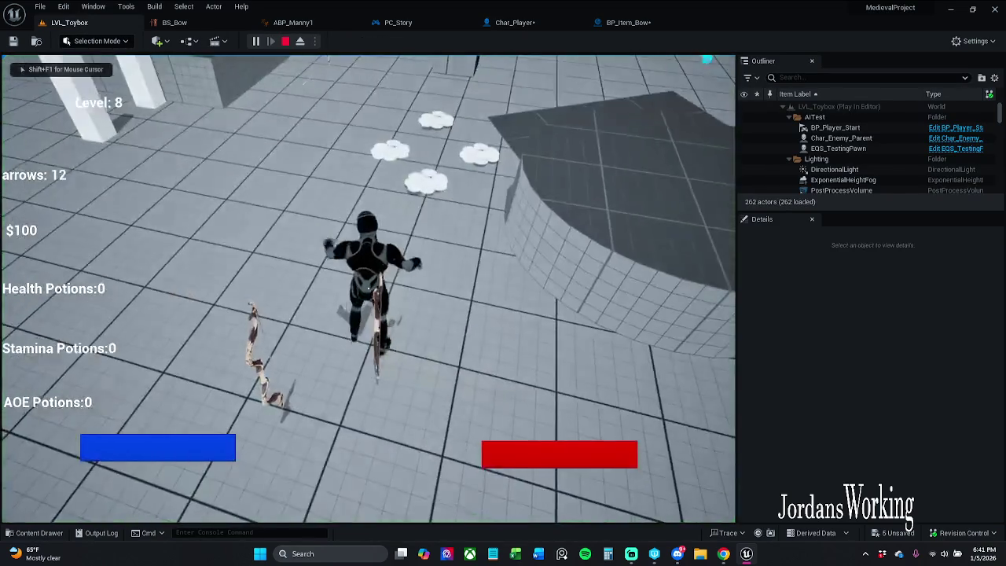
{"action": "key", "text": "w"}
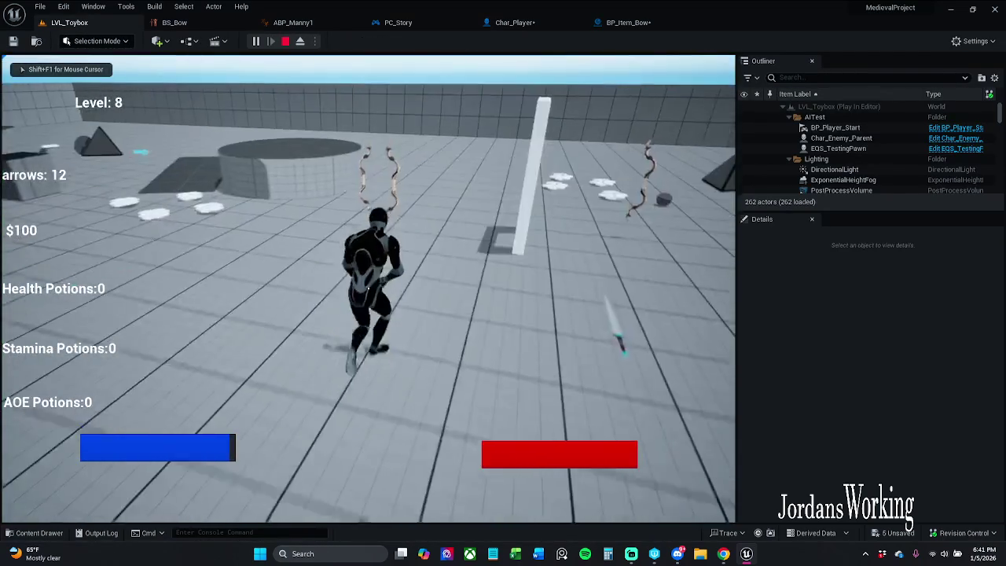
{"action": "key", "text": "w"}
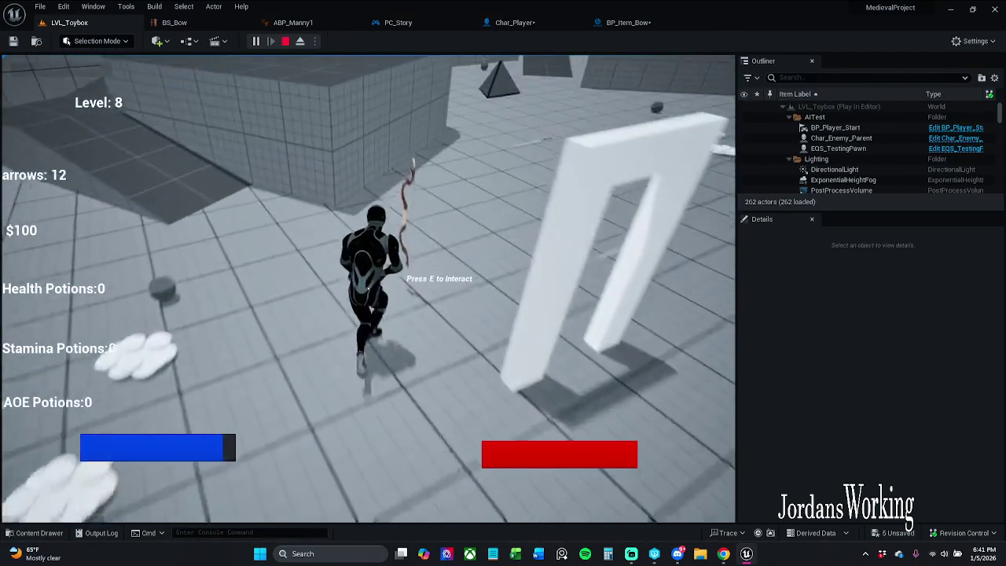
{"action": "key", "text": "w"}
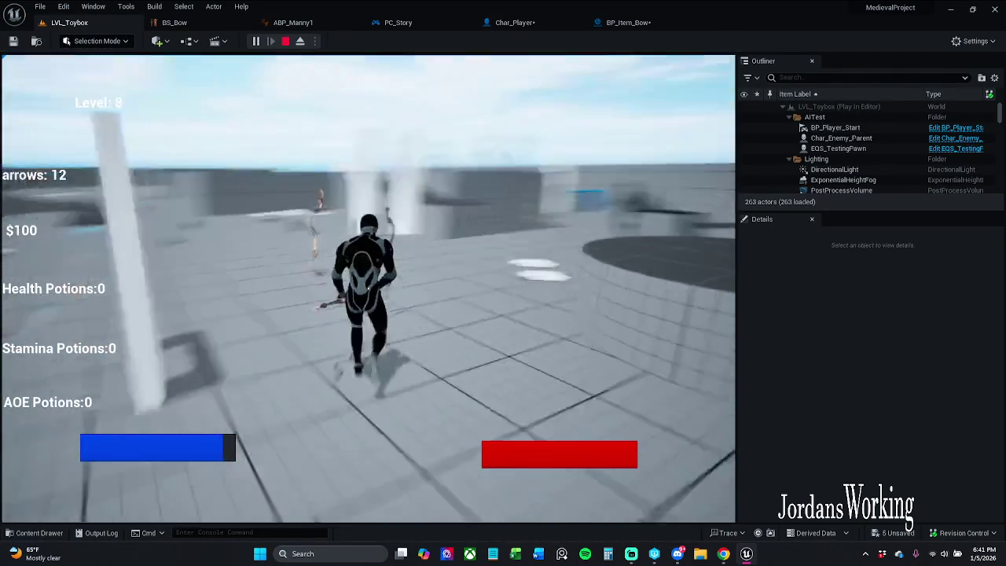
{"action": "key", "text": "w"}
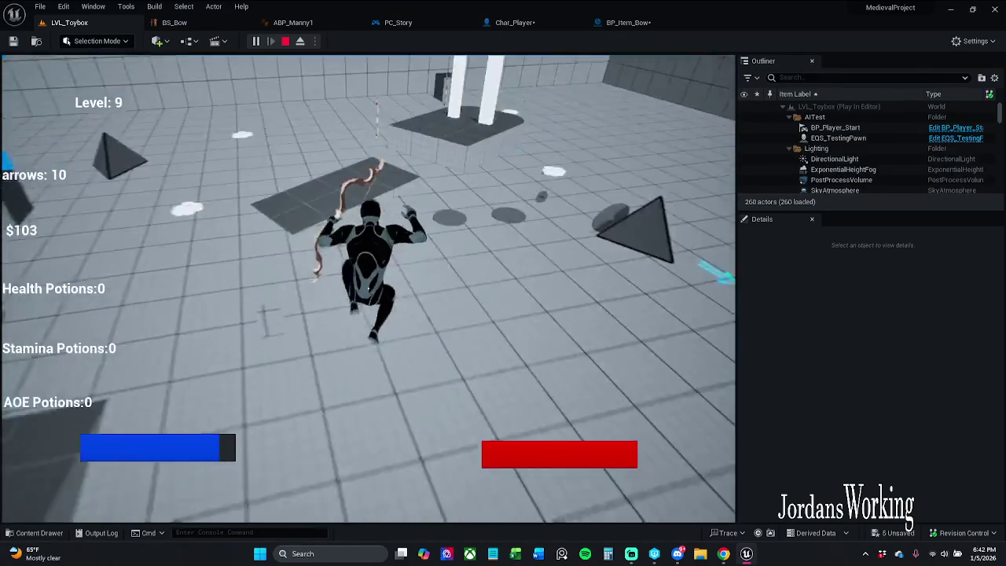
{"action": "key", "text": "w"}
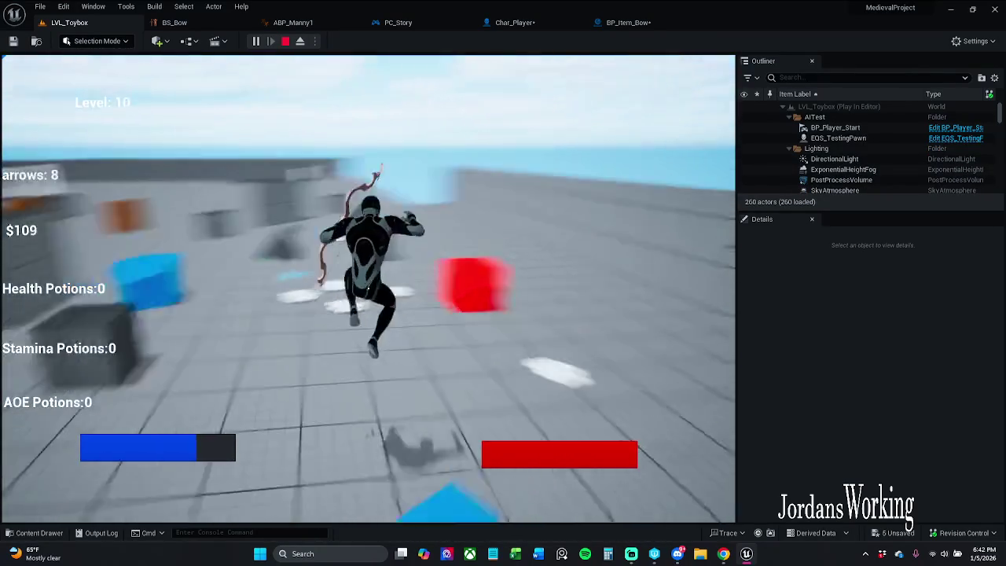
{"action": "key", "text": "w"}
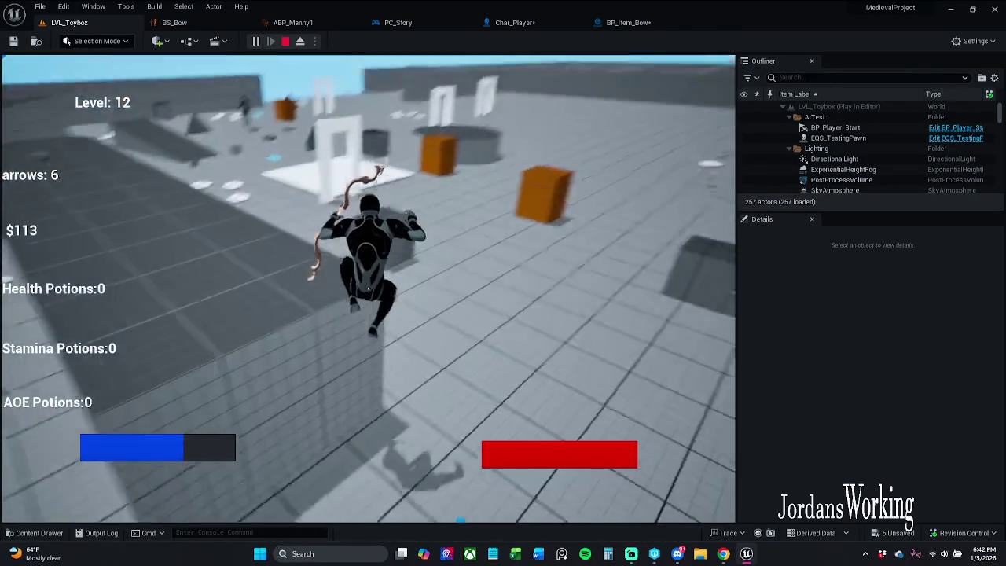
{"action": "key", "text": "w"}
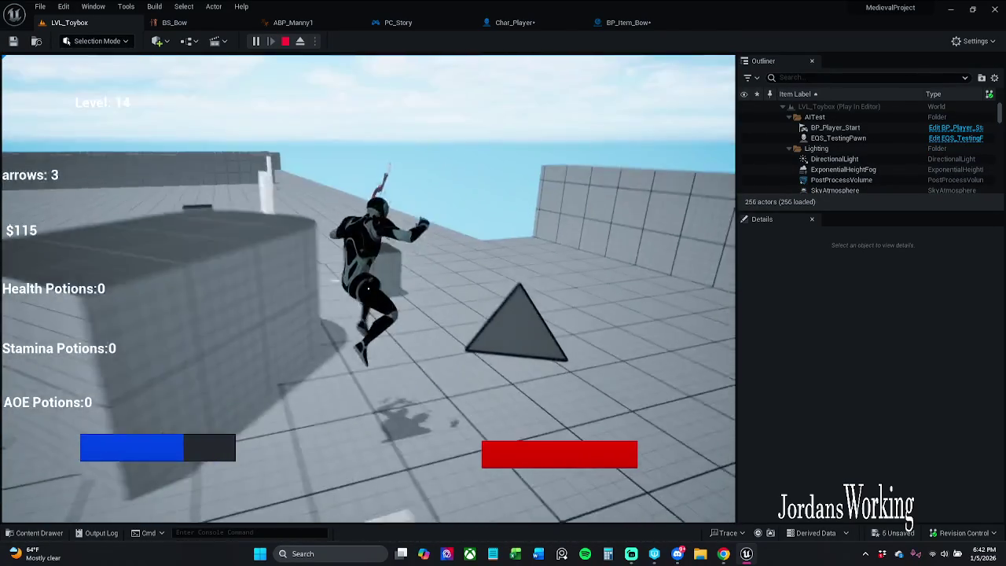
{"action": "key", "text": "w"}
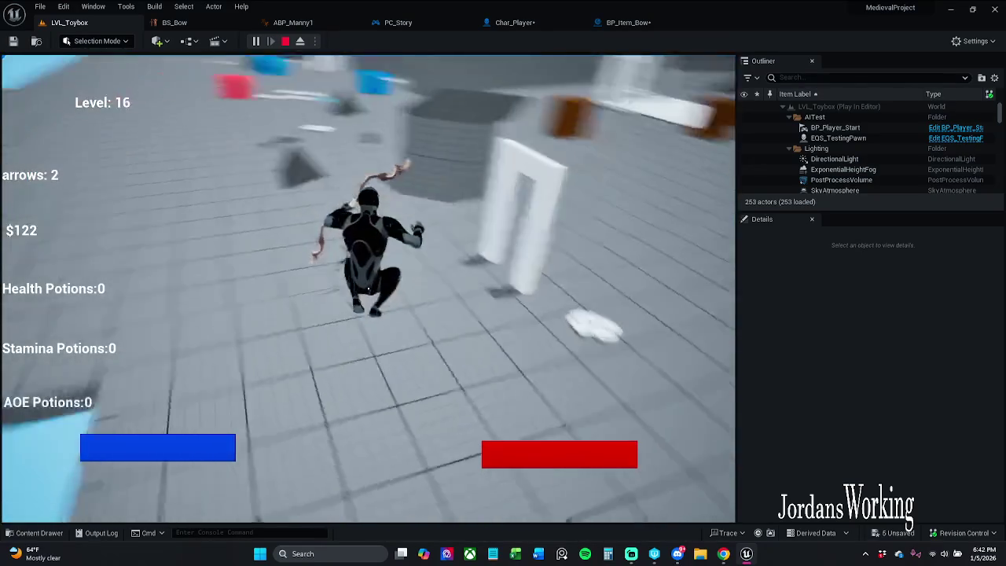
{"action": "key", "text": "Escape"}
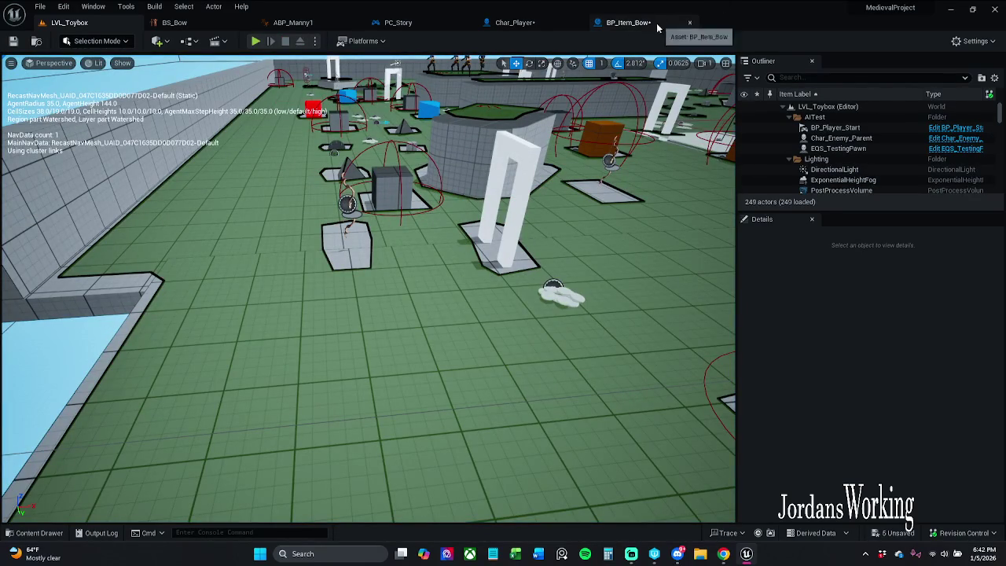
Step: Inspect the nodes after SpawnActor in Char_Player's Spawn Weapon function
{"action": "left_click", "coordinate": [652, 23]}
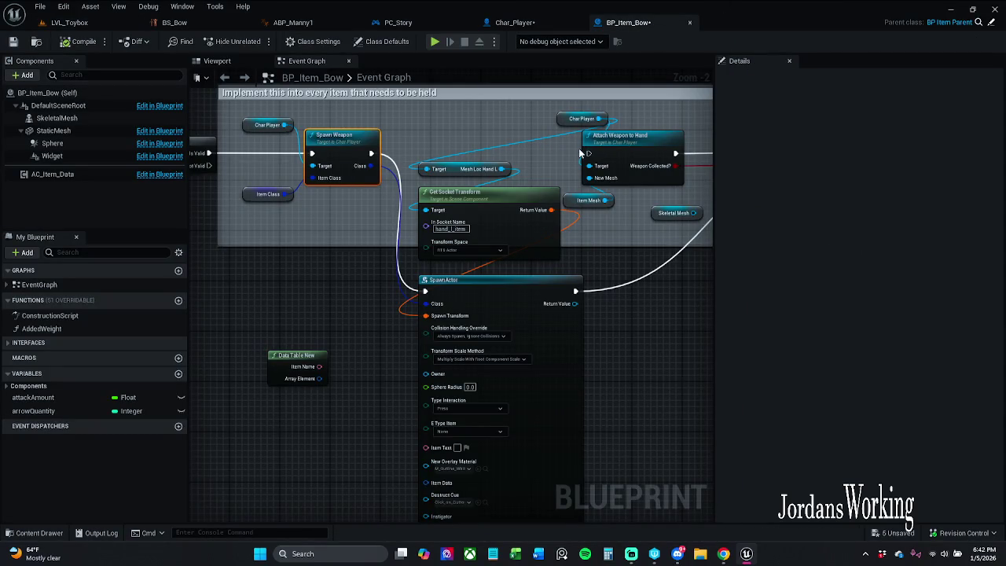
{"action": "left_click", "coordinate": [546, 29]}
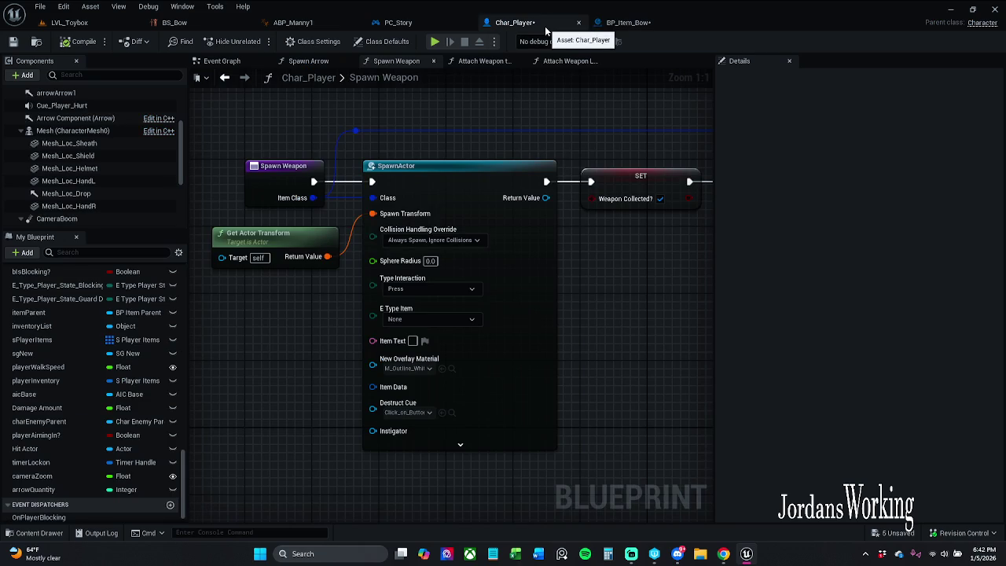
{"action": "scroll", "coordinate": [559, 96], "scroll_direction": "down", "scroll_amount": 1}
{"action": "mouse_move", "coordinate": [559, 96]}
{"action": "left_mouse_down"}
{"action": "mouse_move", "coordinate": [458, 98]}
{"action": "mouse_move", "coordinate": [374, 116]}
{"action": "mouse_move", "coordinate": [523, 117]}
{"action": "left_mouse_up"}
{"action": "scroll", "coordinate": [374, 116], "scroll_direction": "down", "scroll_amount": 1}
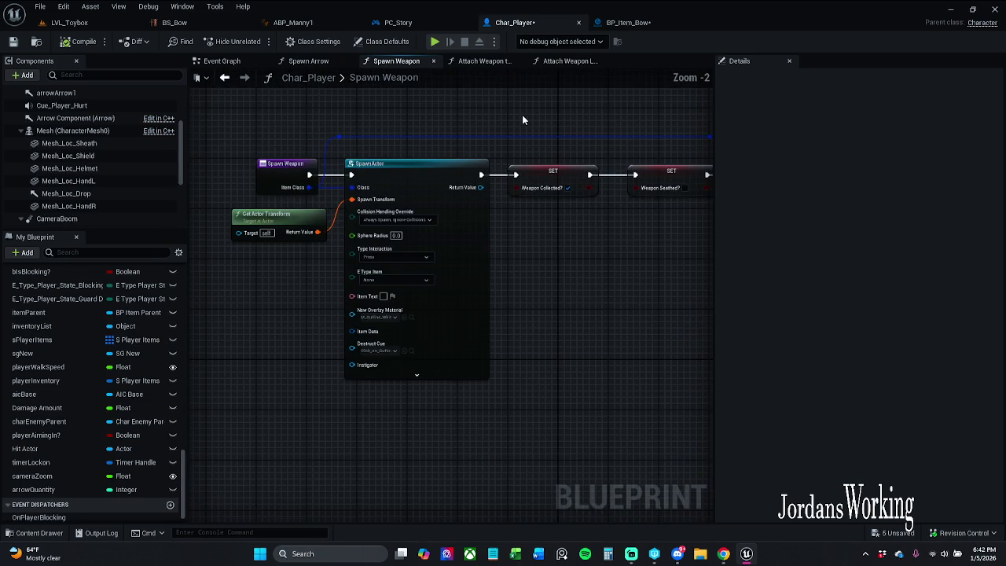
{"action": "left_click", "coordinate": [641, 23]}
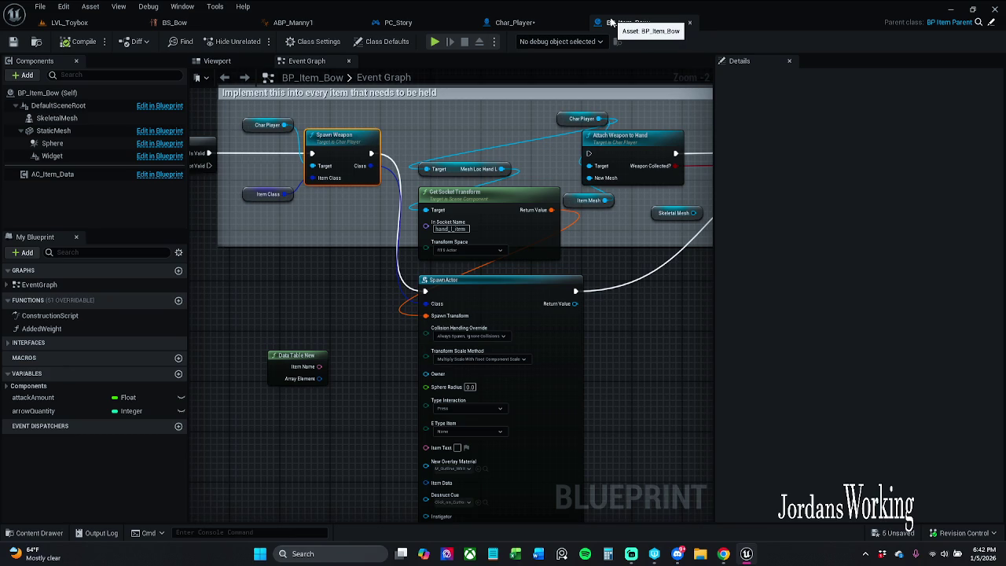
Step: Set Get Socket Transform's transform space in BP_Item_Bow to RTS World
{"action": "left_click", "coordinate": [468, 250]}
{"action": "left_click", "coordinate": [470, 258]}
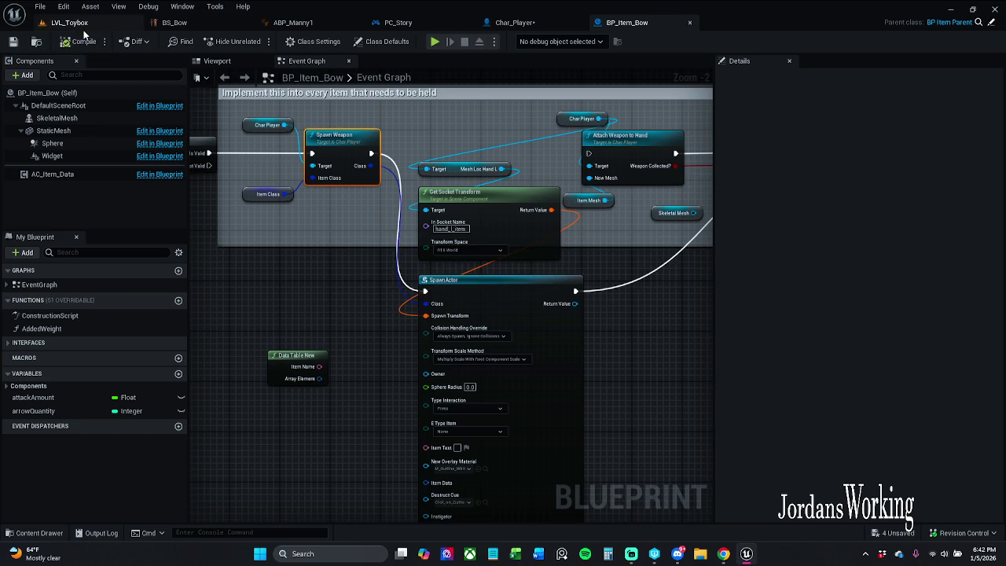
{"action": "left_click", "coordinate": [83, 25]}
Step: Playtest the bow change by walking and firing arrows, then stop and reopen BP_Item_Bow
{"action": "left_click", "coordinate": [256, 42]}
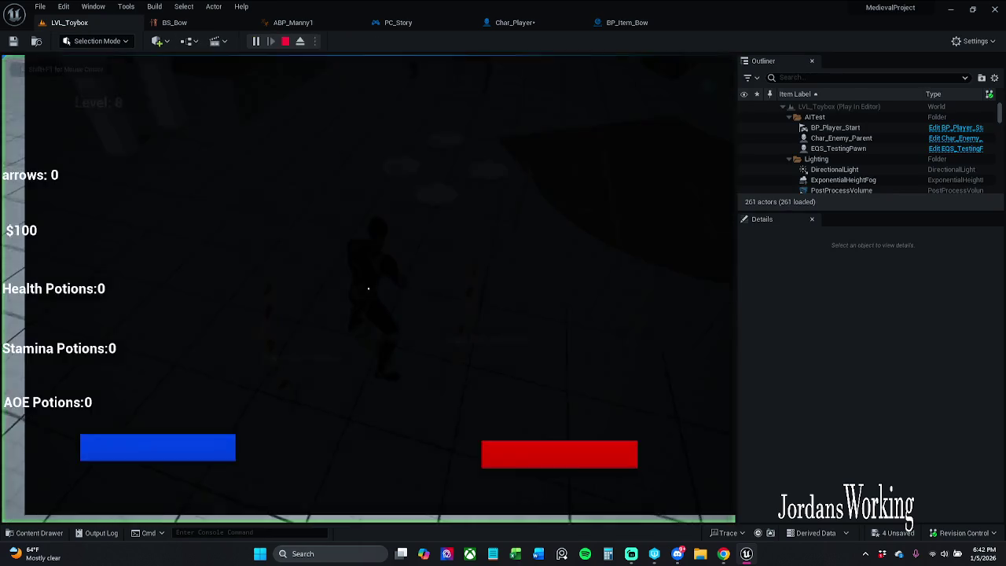
{"action": "key", "text": "w"}
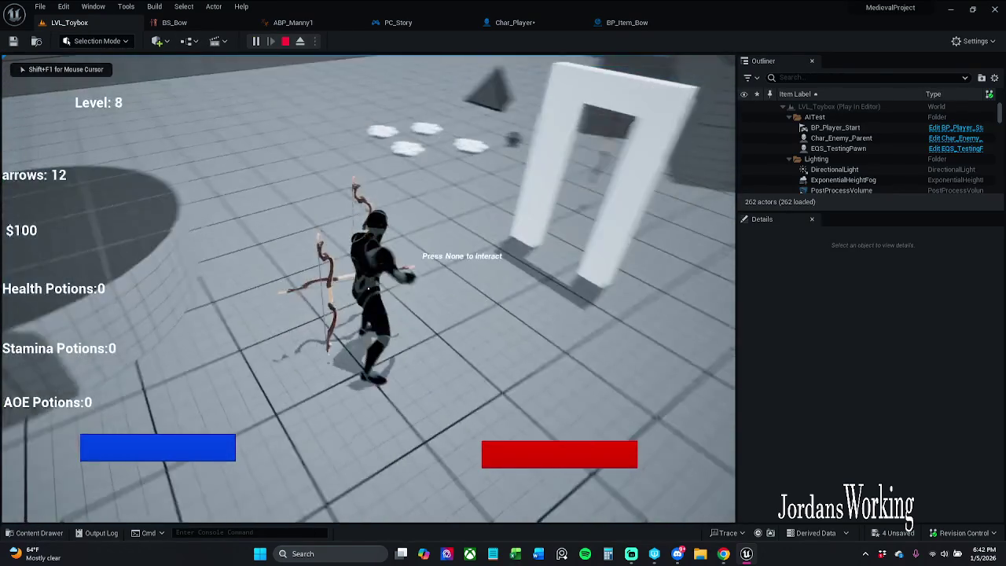
{"action": "key", "text": "1"}
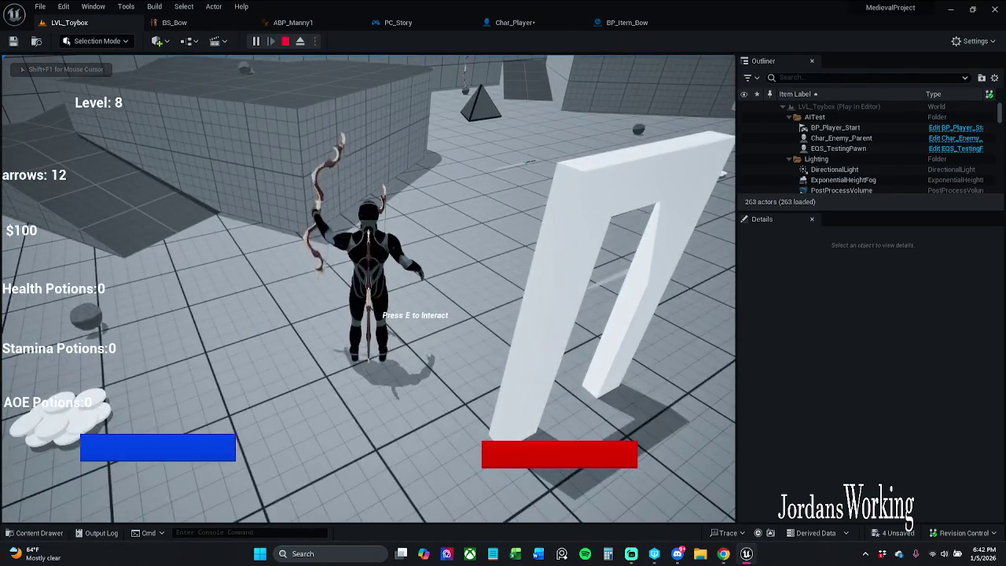
{"action": "key", "text": "Escape"}
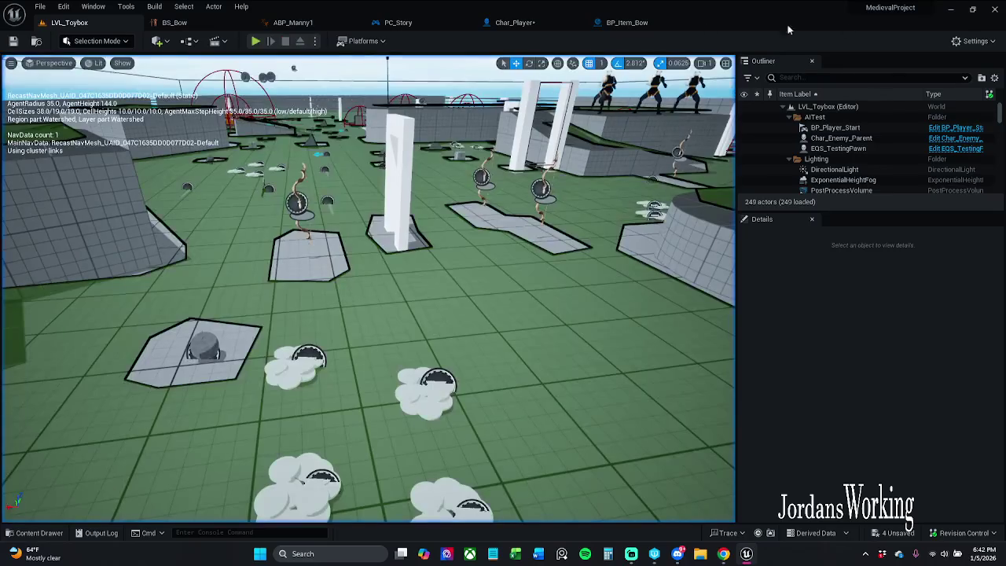
{"action": "left_click", "coordinate": [655, 25]}
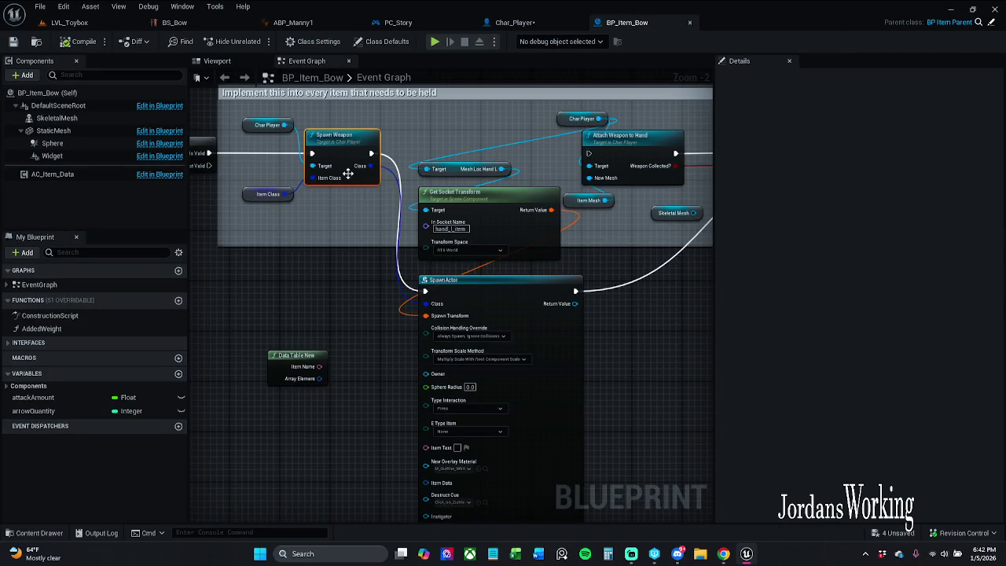
Step: Change Spawn Weapon's SpawnActor collision handling to Do Not Spawn and start a new playtest
{"action": "left_click", "coordinate": [516, 22]}
{"action": "left_click", "coordinate": [393, 219]}
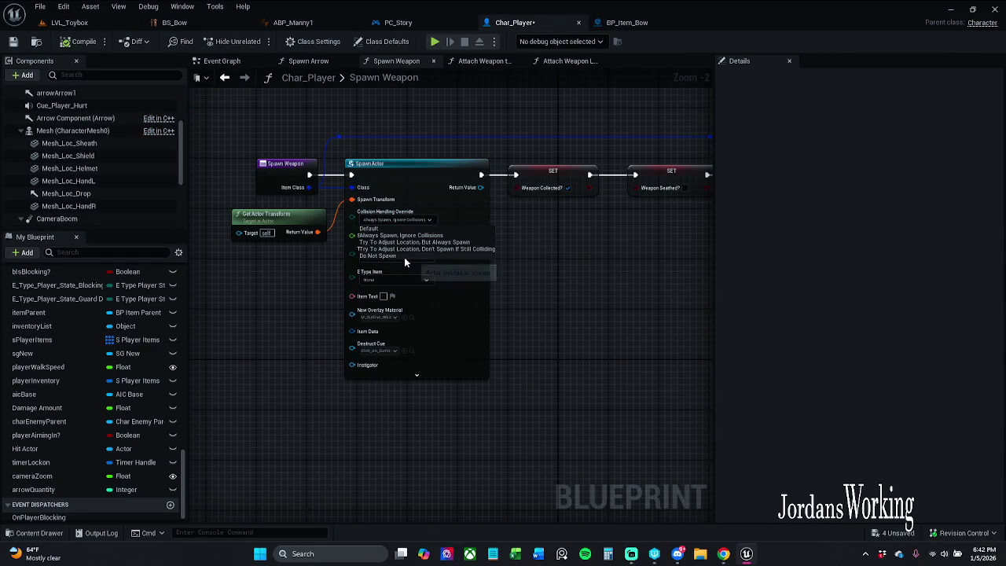
{"action": "left_click", "coordinate": [397, 255]}
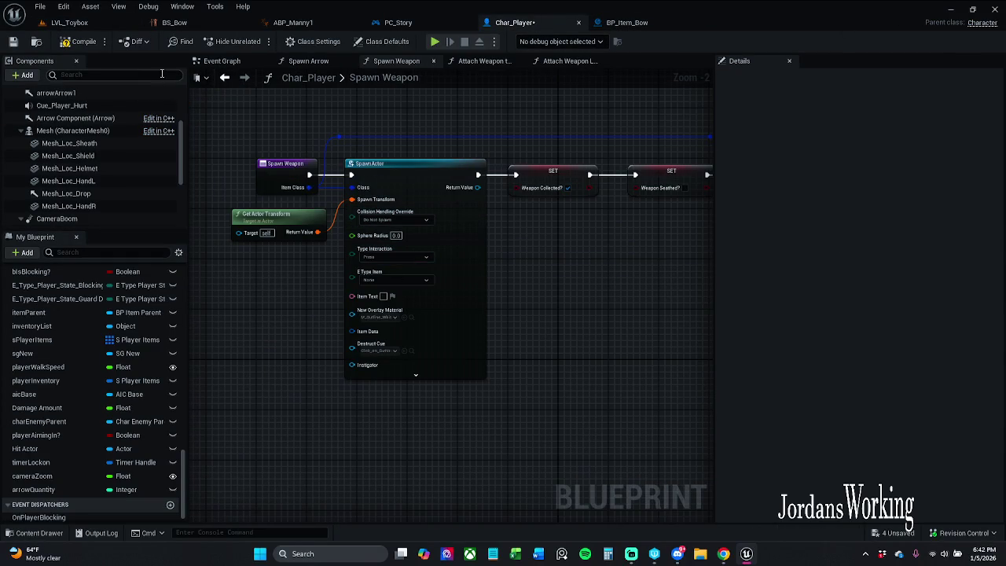
{"action": "left_click", "coordinate": [69, 22]}
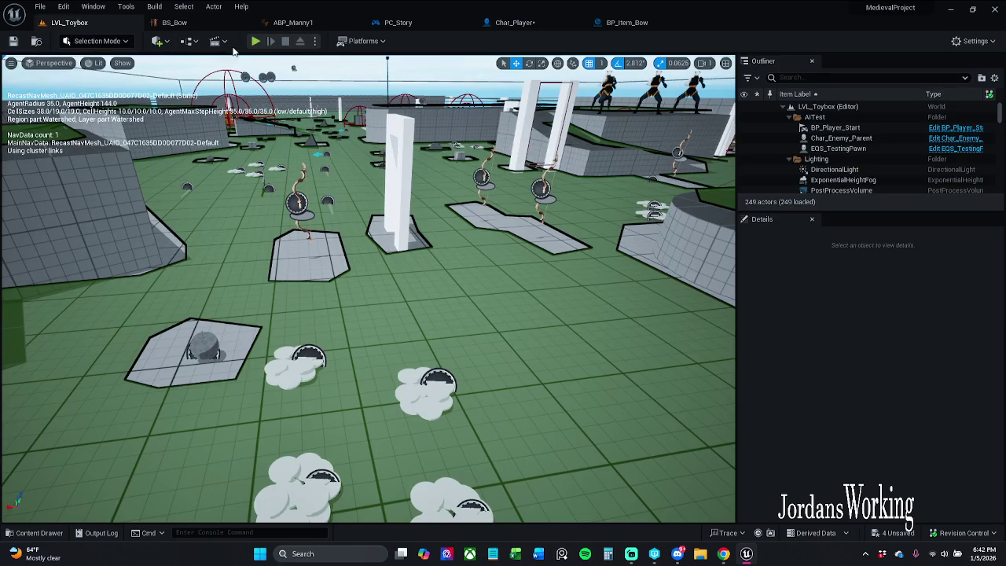
{"action": "left_click", "coordinate": [256, 41]}
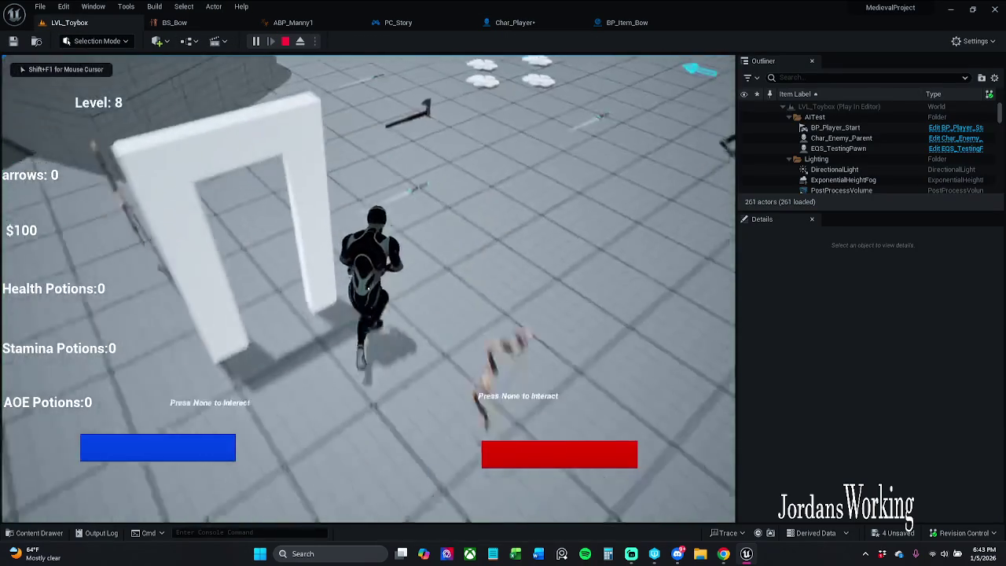
Step: Run the arena collecting arrows, potions and money while firing the bow, then stop and reopen Char_Player
{"action": "key", "text": "w"}
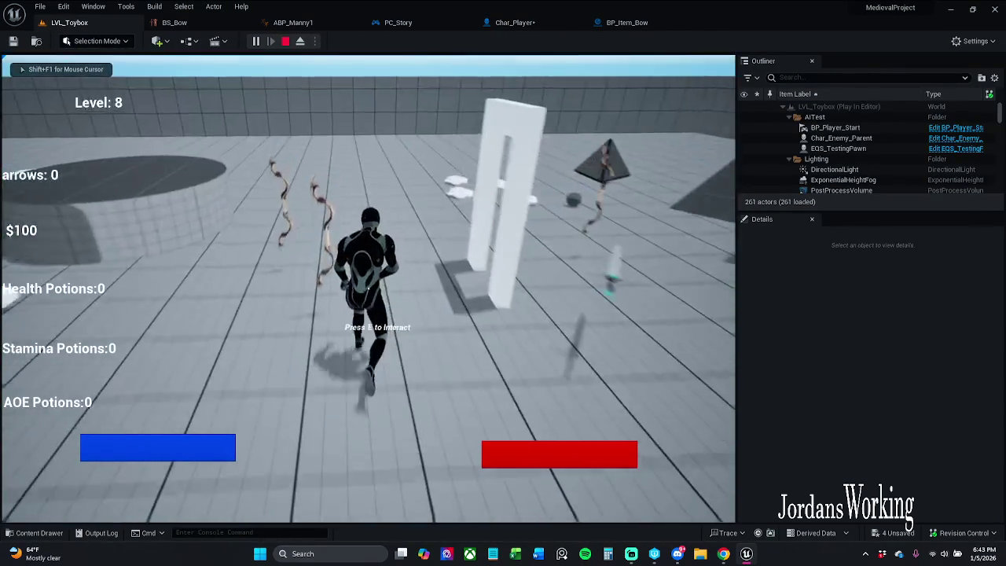
{"action": "key", "text": "w"}
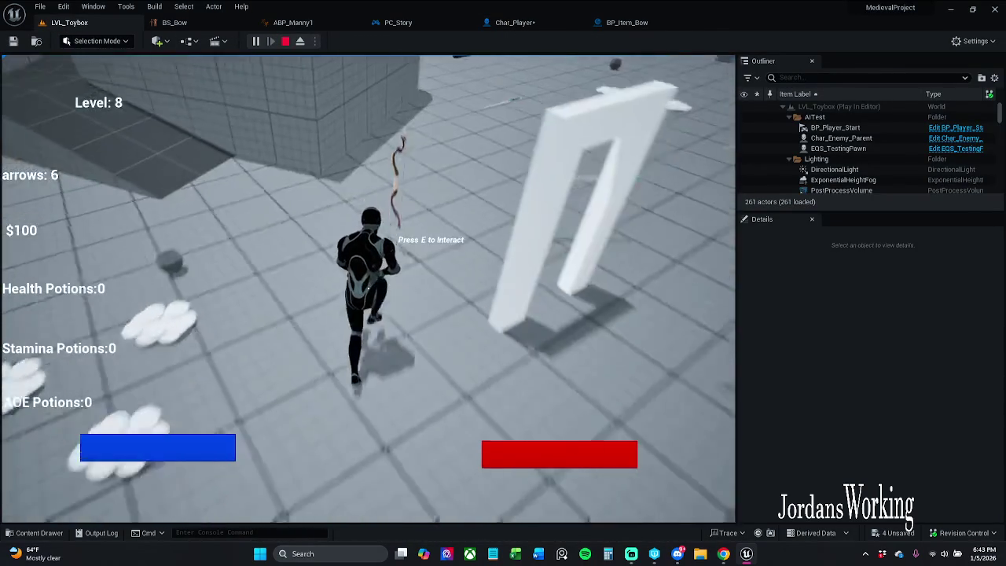
{"action": "key", "text": "space"}
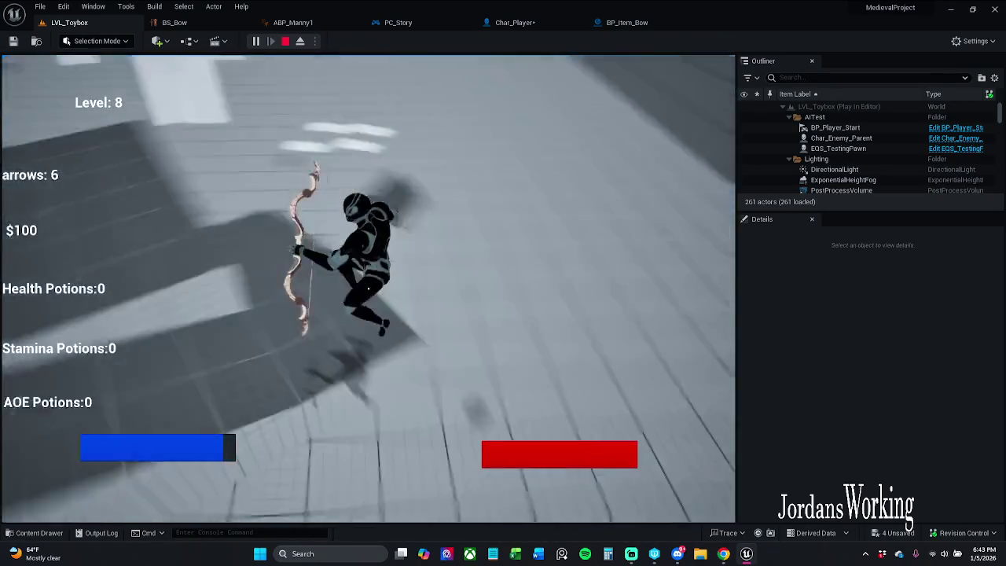
{"action": "key", "text": "w"}
{"action": "key", "text": "e"}
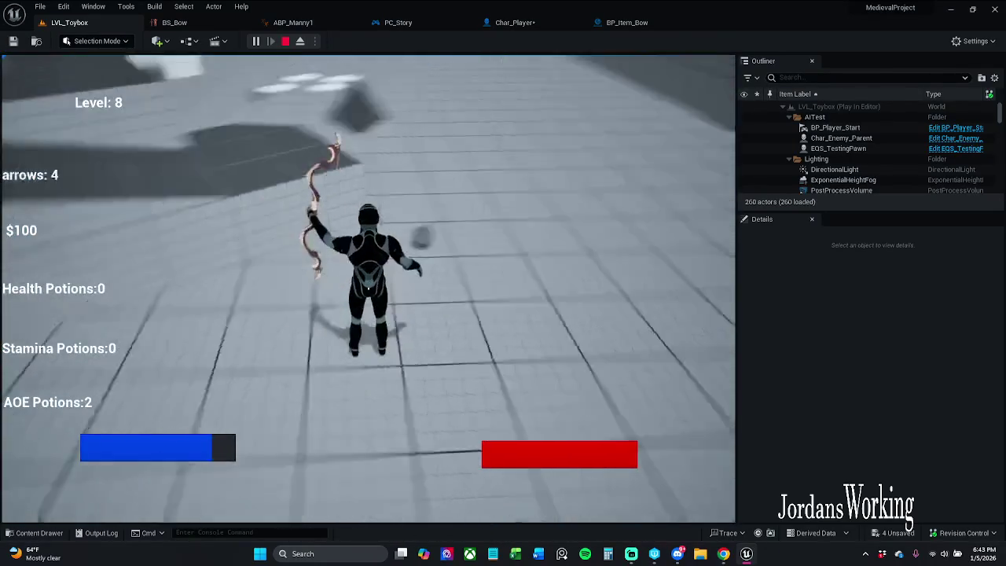
{"action": "key", "text": "w"}
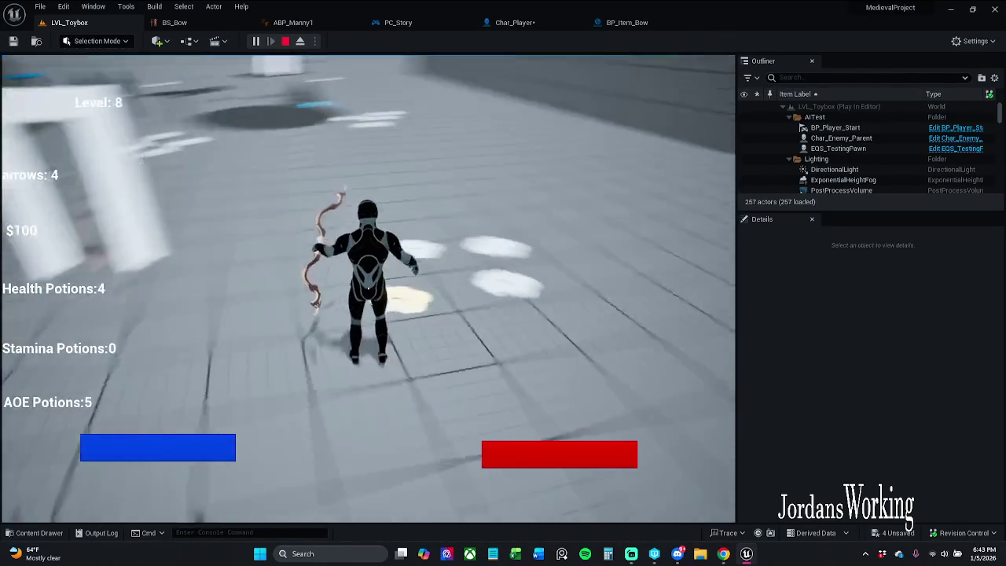
{"action": "key", "text": "w"}
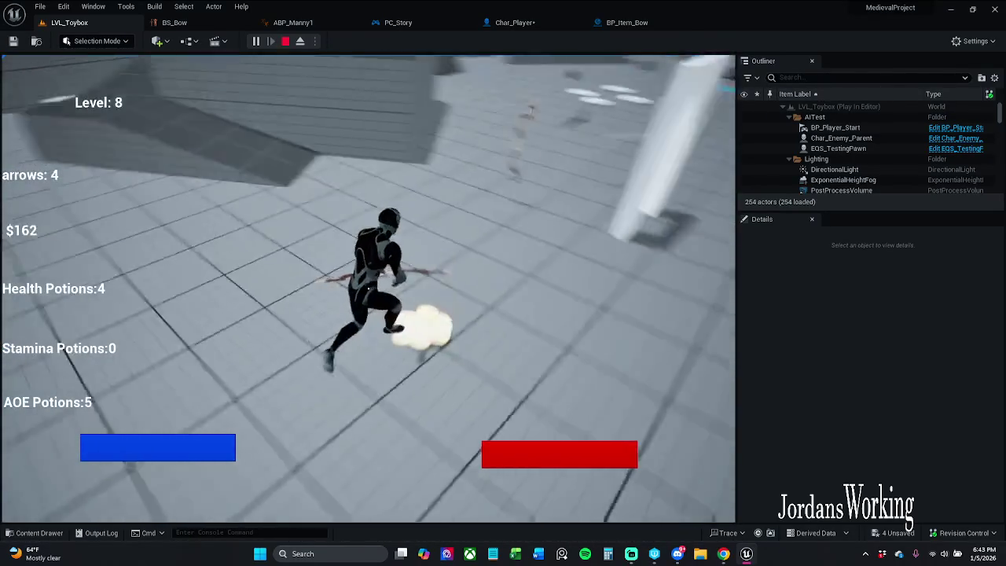
{"action": "key", "text": "Escape"}
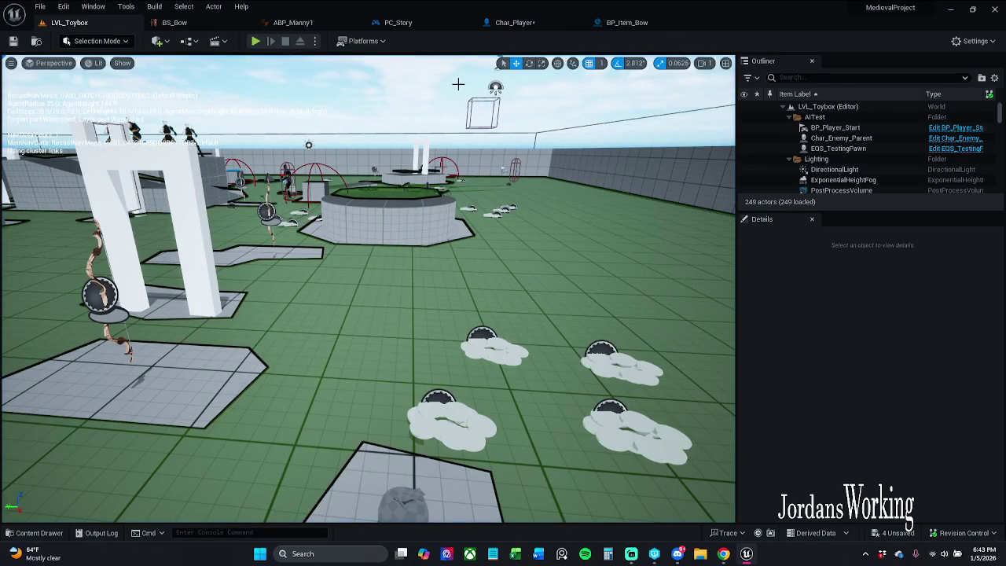
{"action": "left_click", "coordinate": [528, 21]}
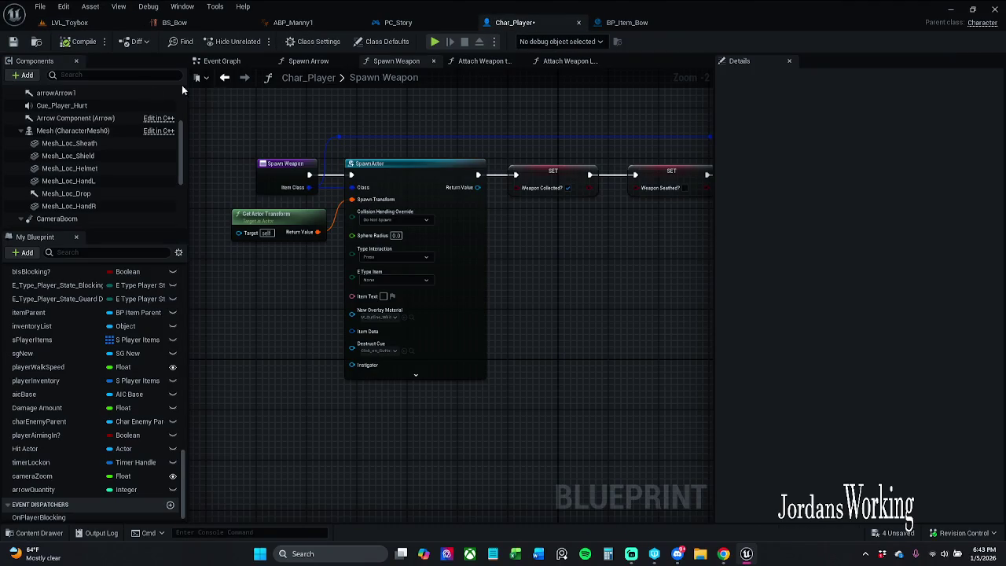
Step: Save Char_Player, check BP_Item_Bow's SpawnActor collision options unchanged, and nudge the Data Table node
{"action": "left_click", "coordinate": [13, 44]}
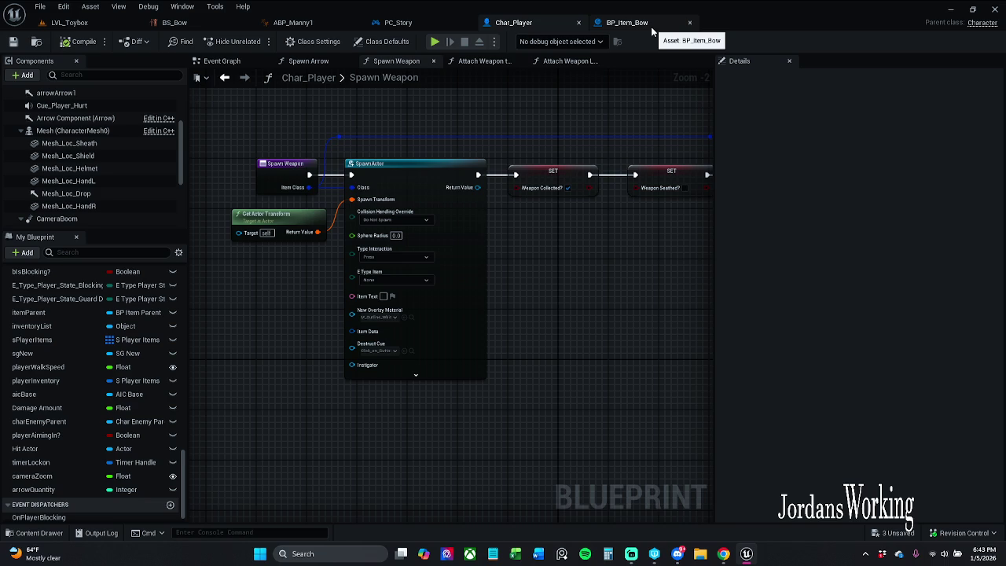
{"action": "left_click", "coordinate": [628, 22]}
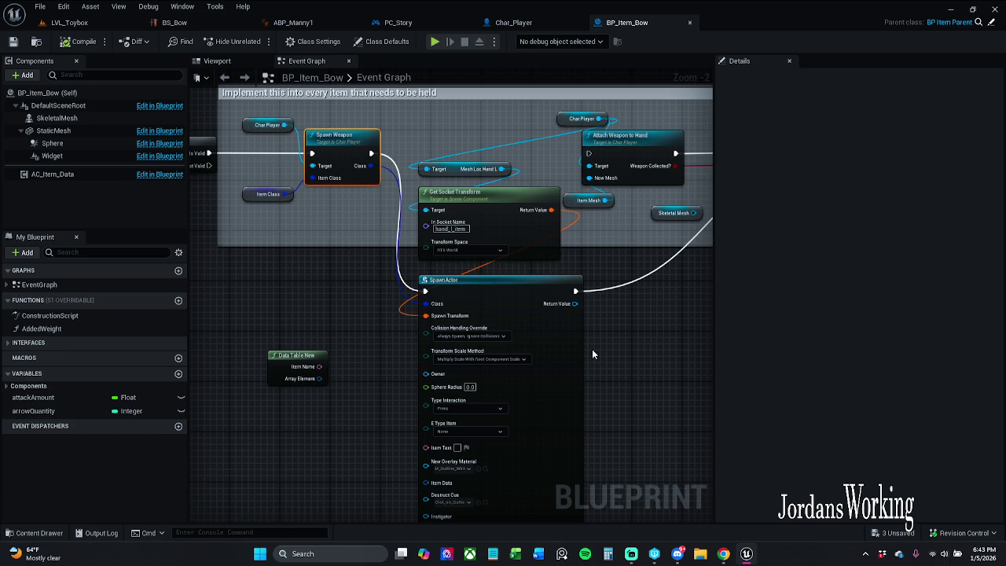
{"action": "left_click", "coordinate": [493, 336]}
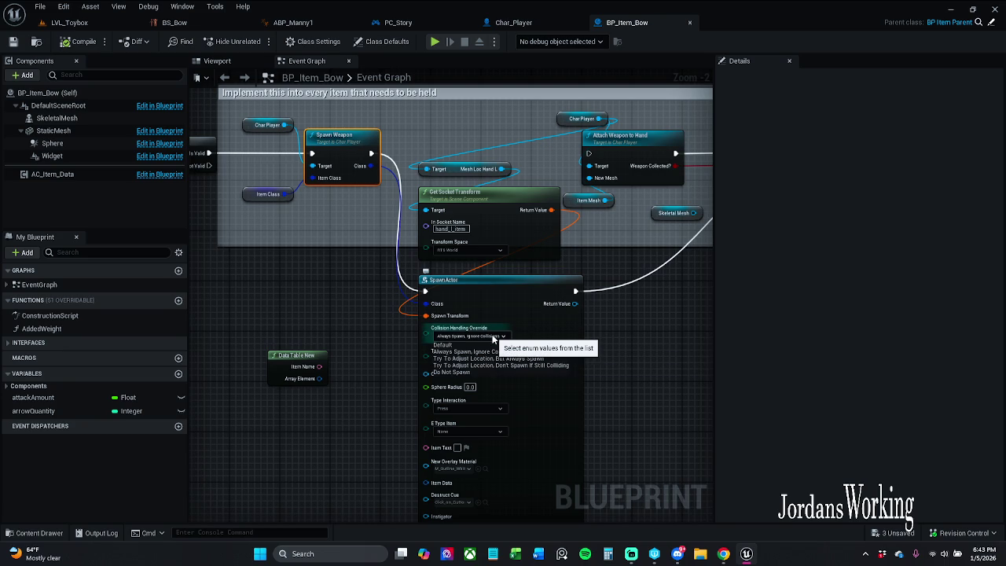
{"action": "left_click", "coordinate": [464, 351]}
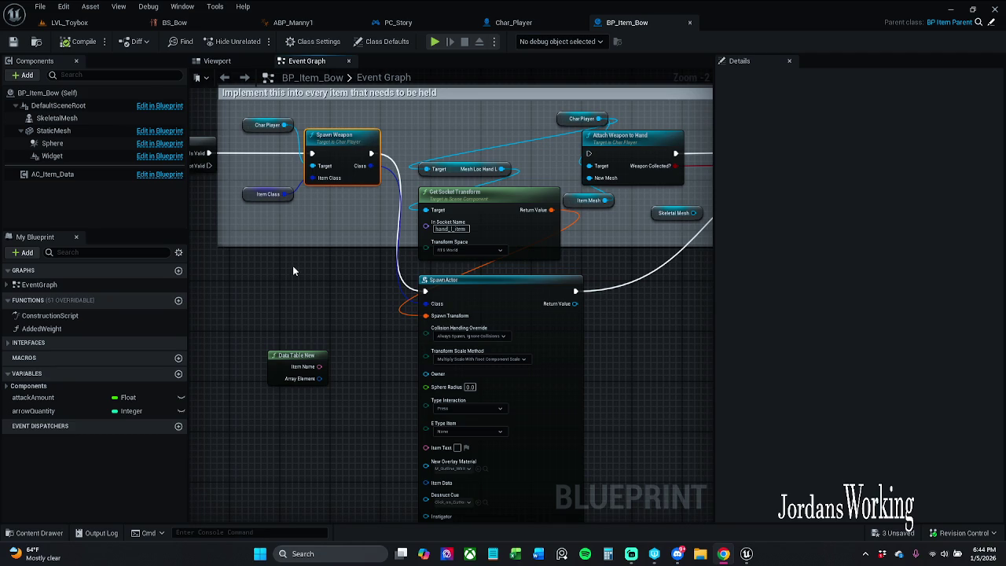
{"action": "left_click_drag", "start_coordinate": [287, 352], "coordinate": [299, 333]}
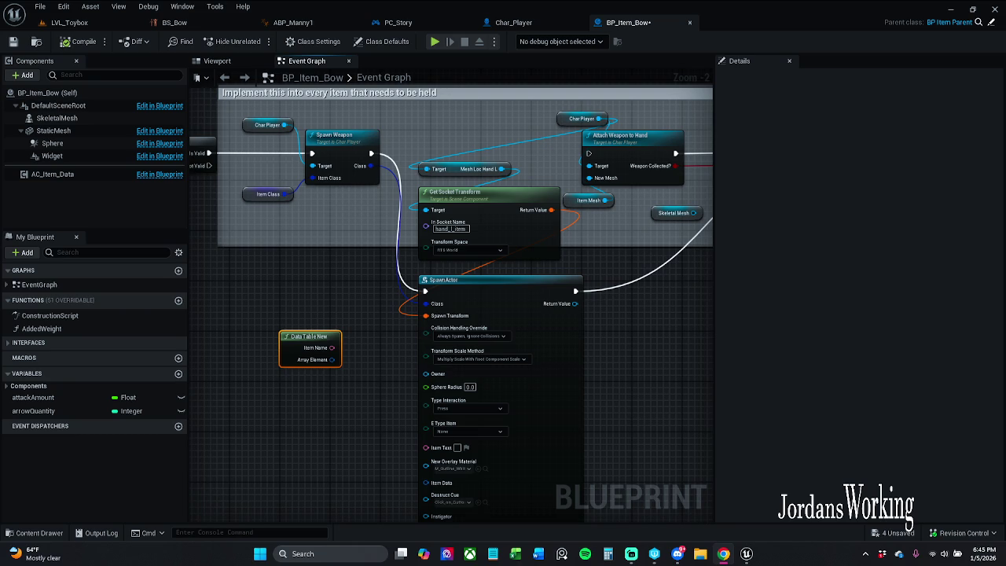
Step: Move the Data Table New node up and left in the BP_Item_Bow graph
{"action": "left_click_drag", "start_coordinate": [378, 292], "coordinate": [358, 309]}
{"action": "mouse_move", "coordinate": [315, 357]}
{"action": "left_mouse_down"}
{"action": "mouse_move", "coordinate": [284, 314]}
{"action": "mouse_move", "coordinate": [264, 308]}
{"action": "left_mouse_up"}
{"action": "key", "text": "alt+Tab"}
{"action": "key", "text": "alt+Tab"}
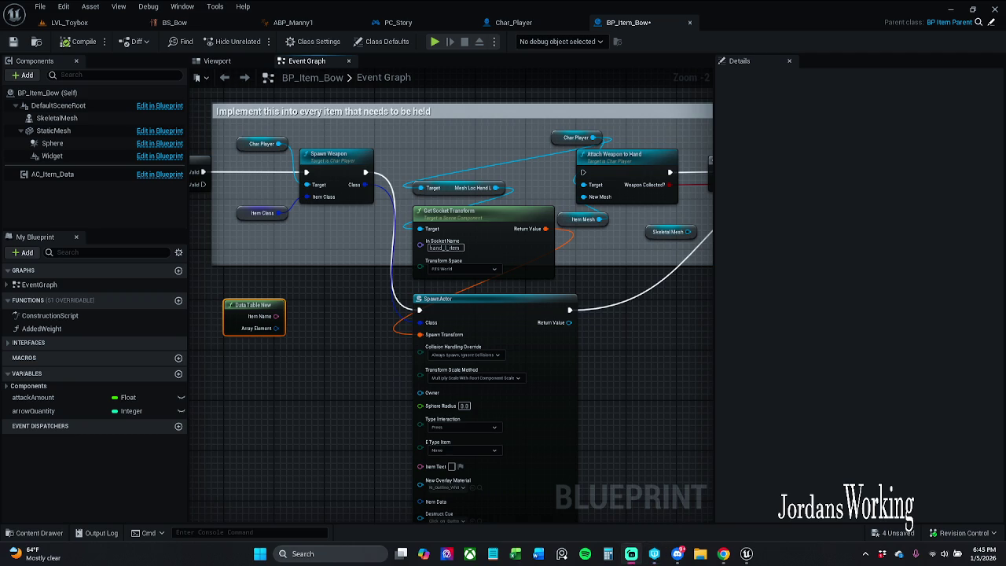
{"action": "key", "text": "alt+Tab"}
{"action": "key", "text": "alt+Tab"}
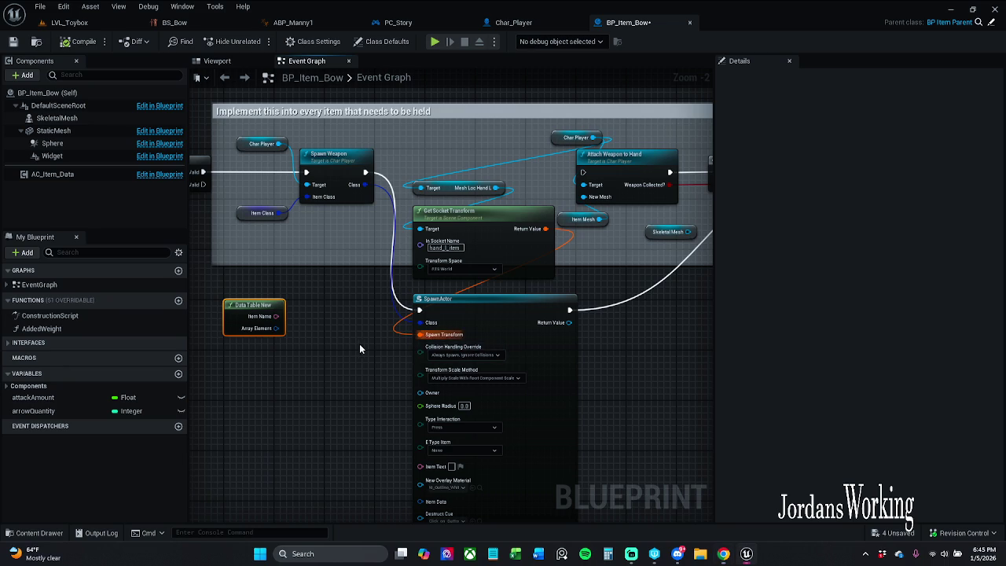
Step: Save BP_Item_Bow and return to Char_Player's Spawn Weapon graph
{"action": "left_click_drag", "start_coordinate": [357, 344], "coordinate": [374, 346]}
{"action": "left_click", "coordinate": [12, 41]}
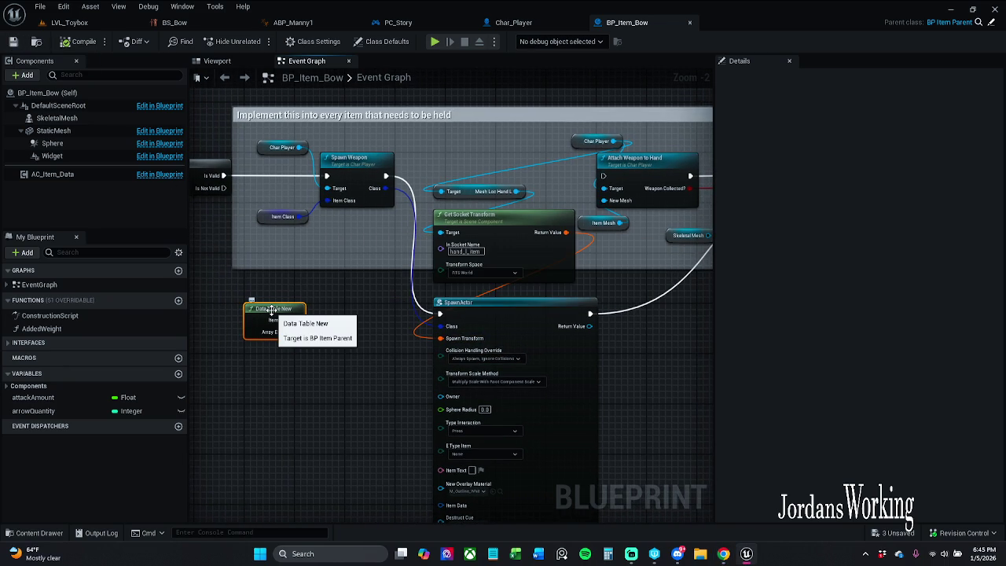
{"action": "left_click", "coordinate": [514, 23]}
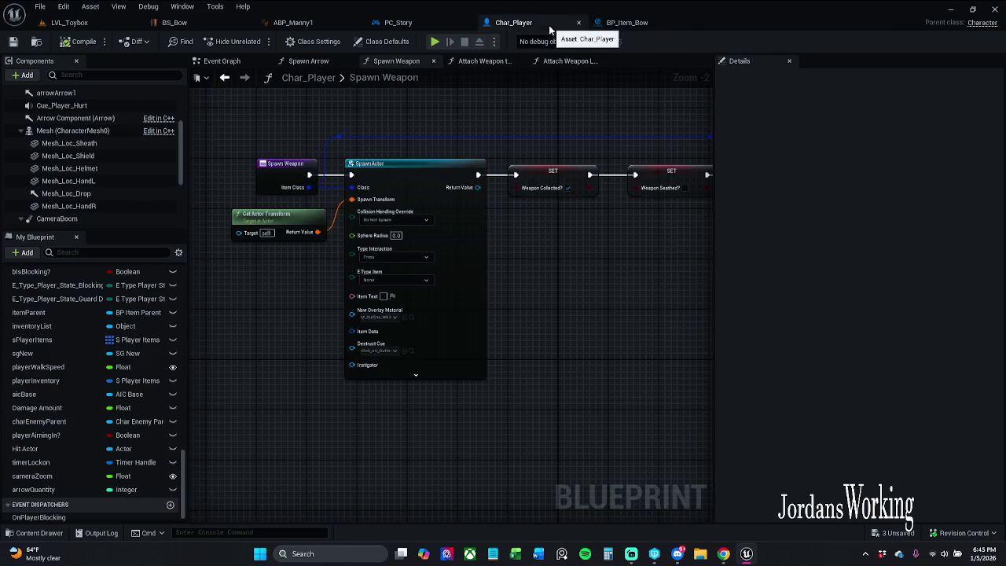
Step: Move the Char_Player tab after BP_Item_Bow and show PC_Story's Combat Functionality graph with the AimIn logic
{"action": "left_click_drag", "start_coordinate": [511, 23], "coordinate": [629, 23]}
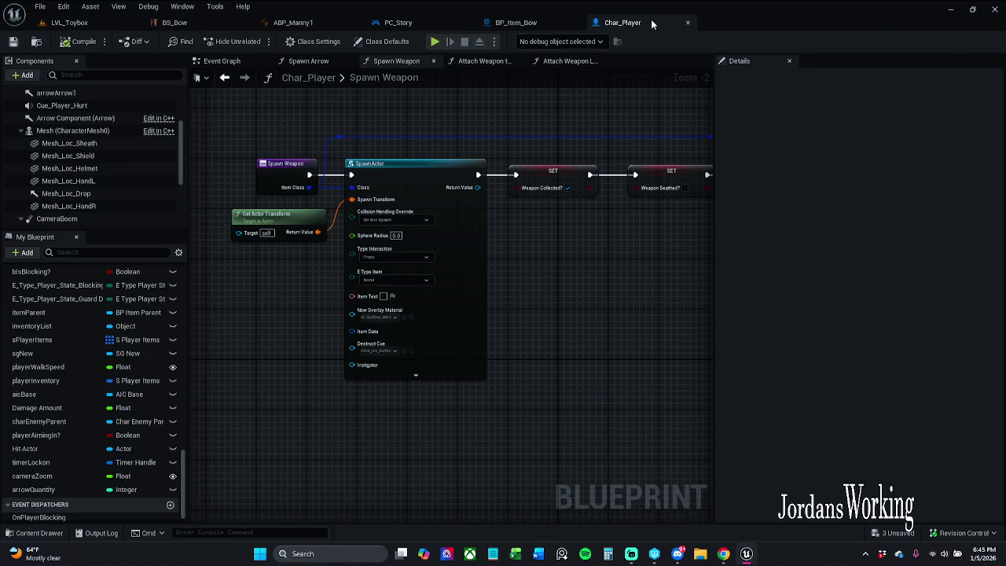
{"action": "left_click", "coordinate": [506, 24]}
{"action": "left_click", "coordinate": [402, 24]}
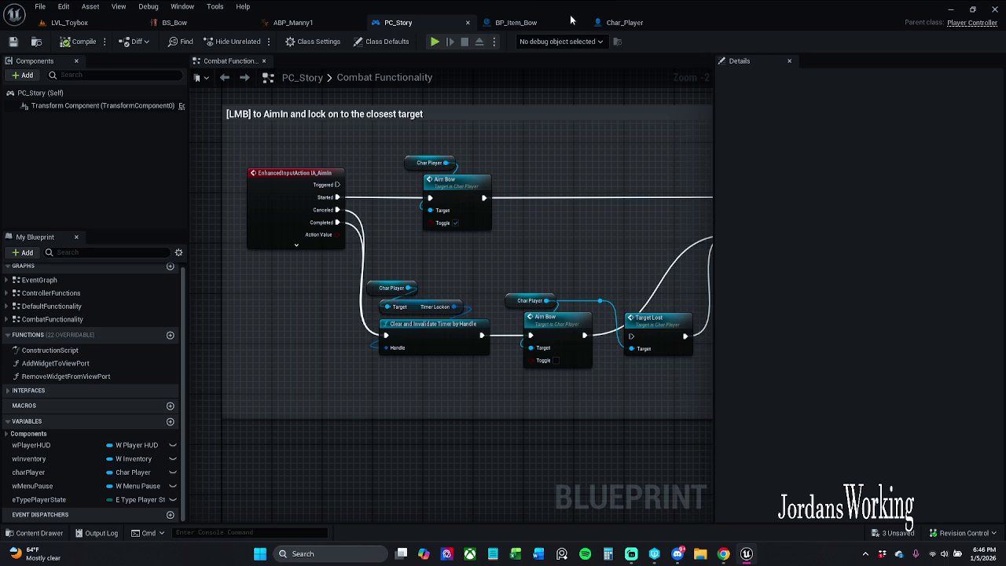
Step: Pan to the TL_Aiming timeline and open the Aim Bow function graph from its call node
{"action": "left_click_drag", "start_coordinate": [599, 192], "coordinate": [527, 168]}
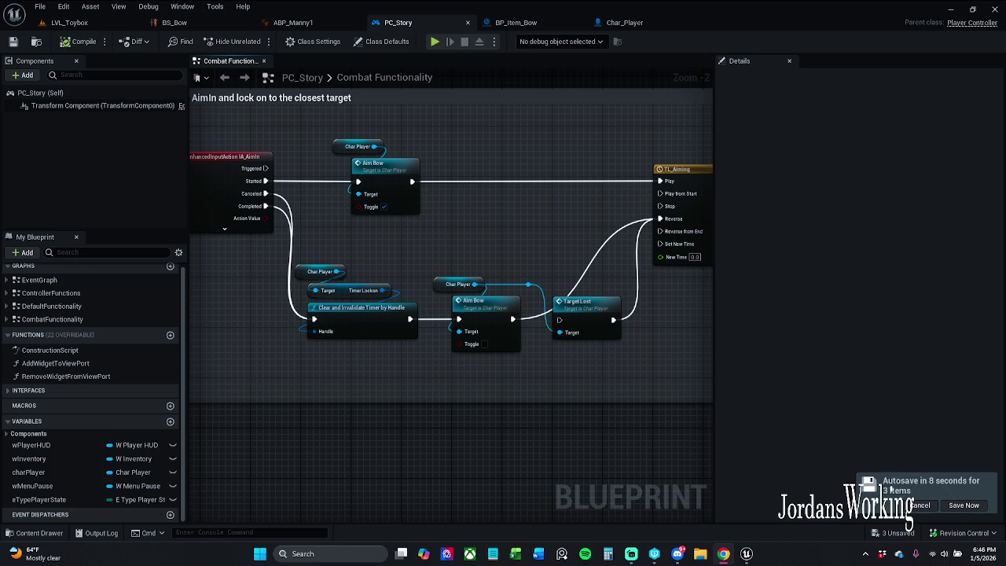
{"action": "double_click", "coordinate": [355, 192]}
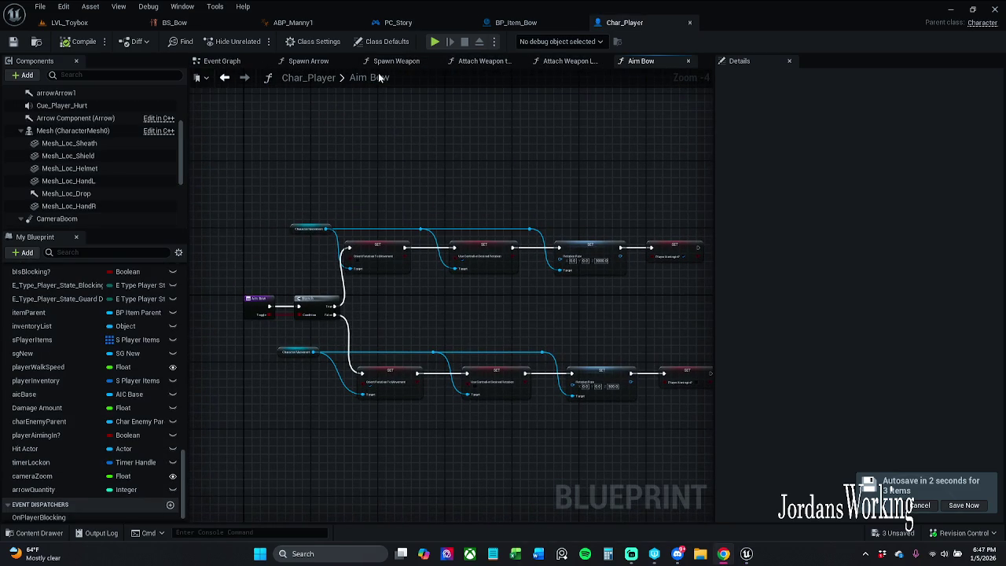
{"action": "left_click", "coordinate": [408, 62]}
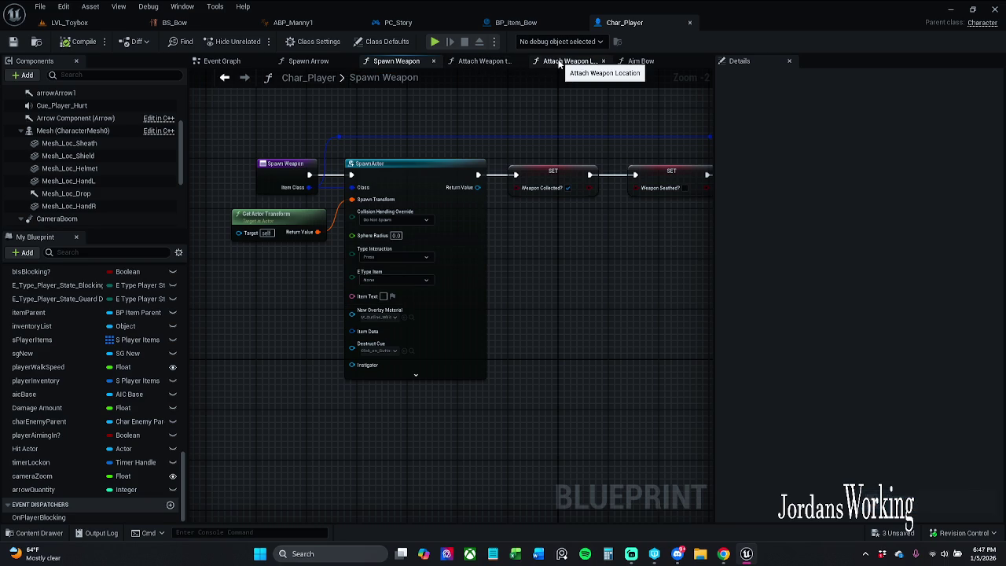
{"action": "left_click", "coordinate": [564, 61]}
{"action": "left_click", "coordinate": [483, 61]}
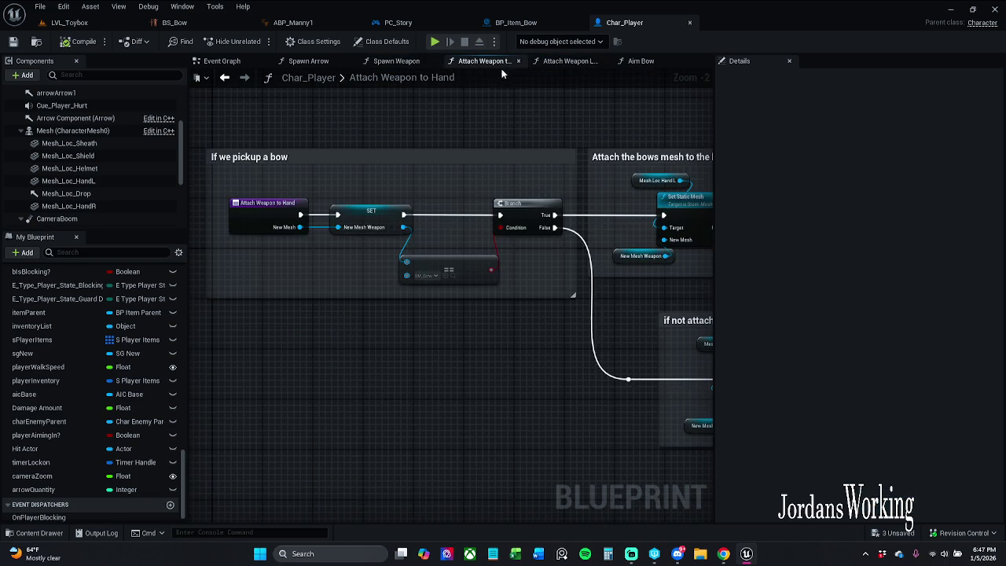
{"action": "left_click", "coordinate": [571, 62]}
{"action": "right_click", "coordinate": [424, 173]}
{"action": "type", "text": "attach"}
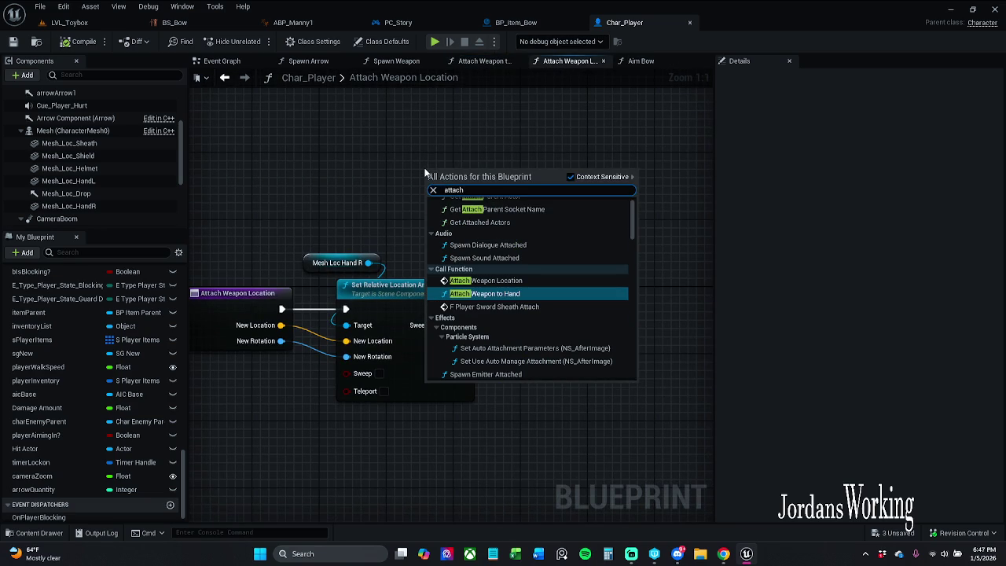
{"action": "type", "text": " ske"}
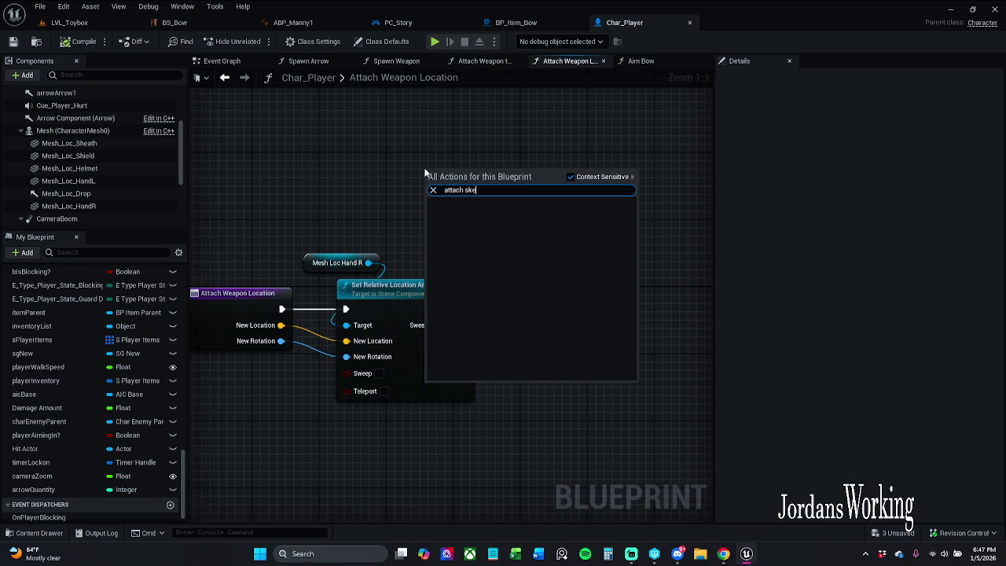
{"action": "left_click", "coordinate": [365, 138]}
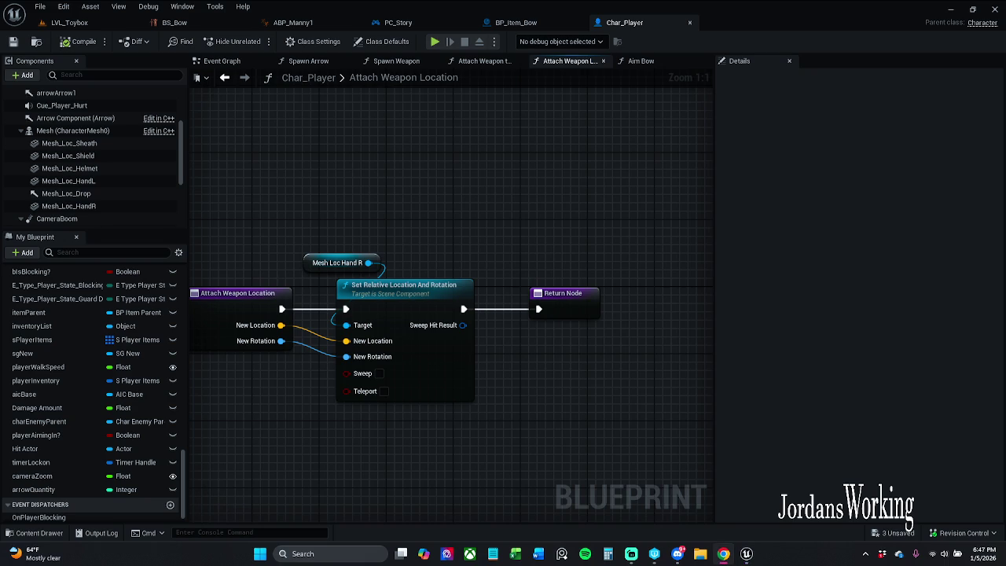
{"action": "left_click", "coordinate": [643, 64]}
{"action": "mouse_move", "coordinate": [621, 166]}
{"action": "left_mouse_down"}
{"action": "mouse_move", "coordinate": [397, 135]}
{"action": "mouse_move", "coordinate": [607, 124]}
{"action": "left_mouse_up"}
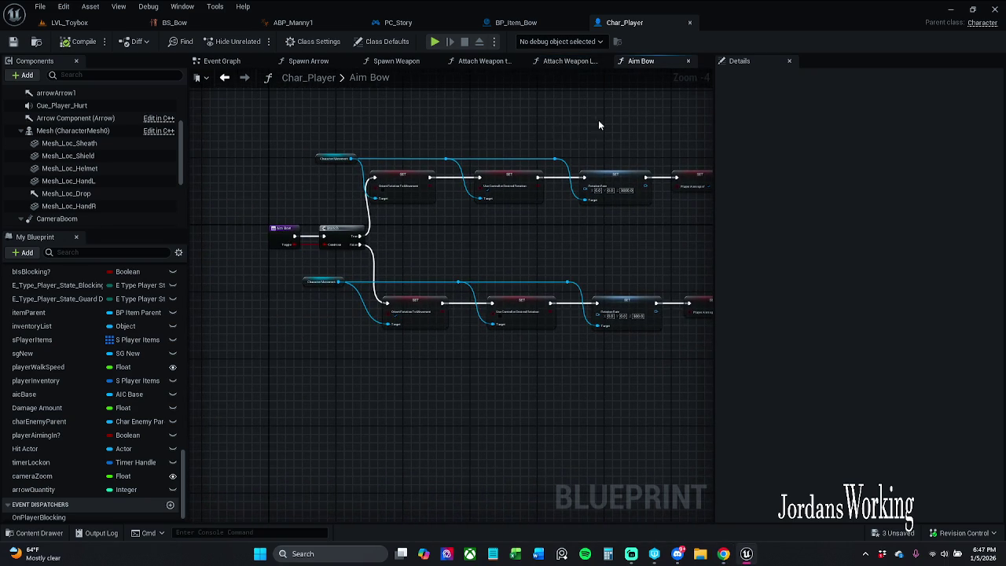
{"action": "left_click", "coordinate": [423, 23]}
Step: Pan the Combat Functionality graph to the Aim Bow nodes and TL_Aiming's outputs
{"action": "mouse_move", "coordinate": [425, 154]}
{"action": "left_mouse_down"}
{"action": "mouse_move", "coordinate": [406, 140]}
{"action": "mouse_move", "coordinate": [415, 168]}
{"action": "left_mouse_up"}
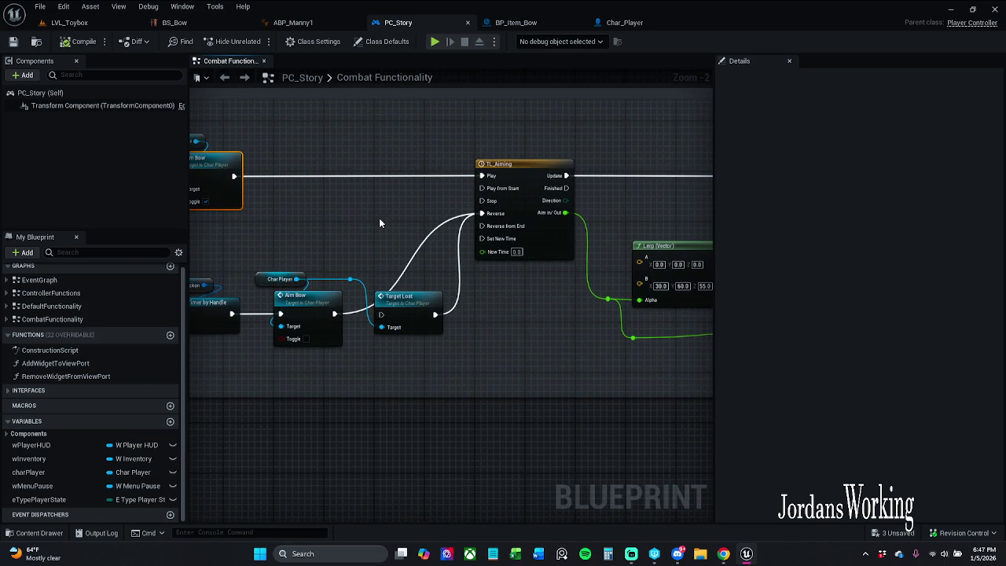
{"action": "left_click_drag", "start_coordinate": [378, 221], "coordinate": [448, 203]}
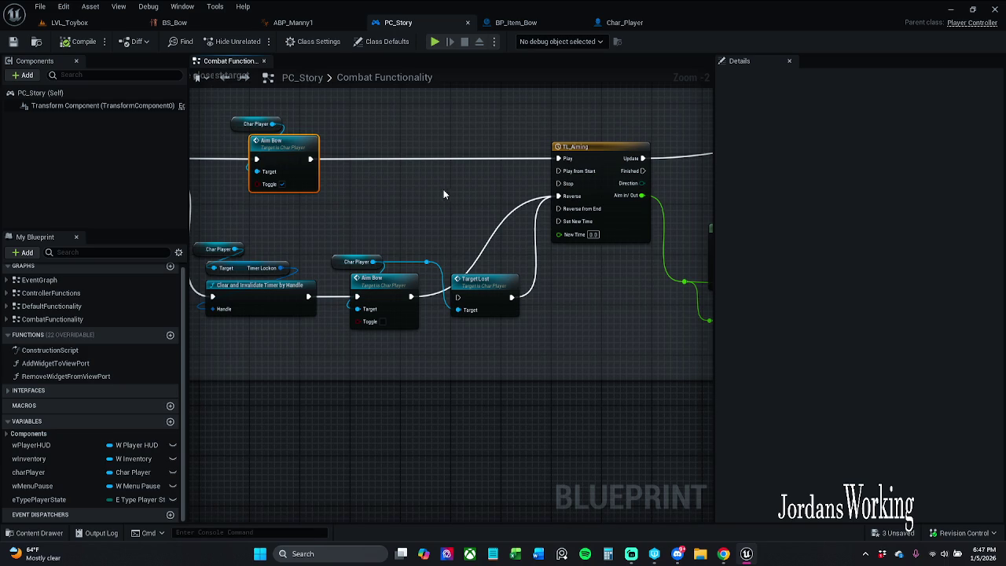
{"action": "left_click", "coordinate": [442, 189]}
{"action": "mouse_move", "coordinate": [356, 193]}
{"action": "left_mouse_down"}
{"action": "mouse_move", "coordinate": [419, 223]}
{"action": "mouse_move", "coordinate": [375, 140]}
{"action": "left_mouse_up"}
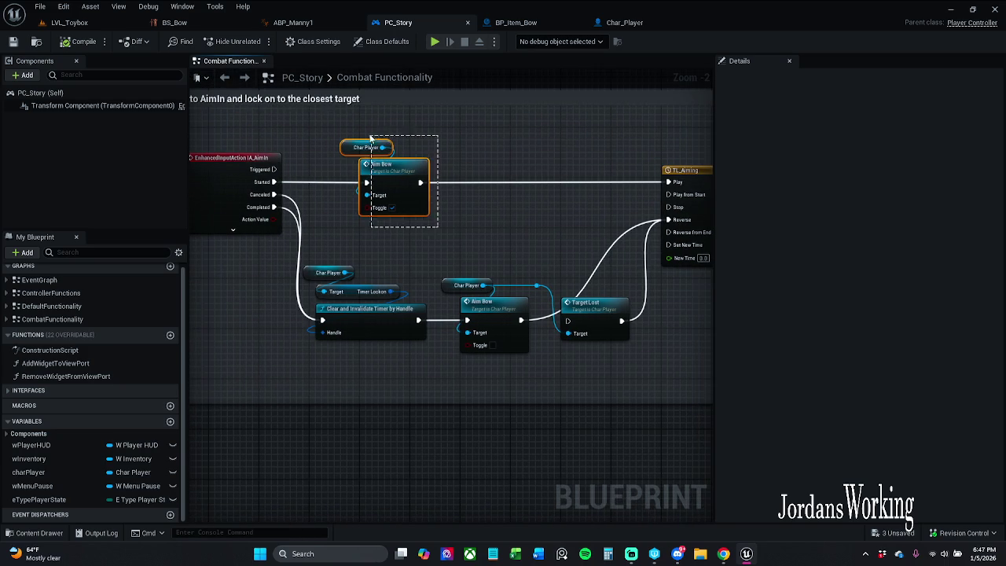
{"action": "left_click", "coordinate": [451, 161]}
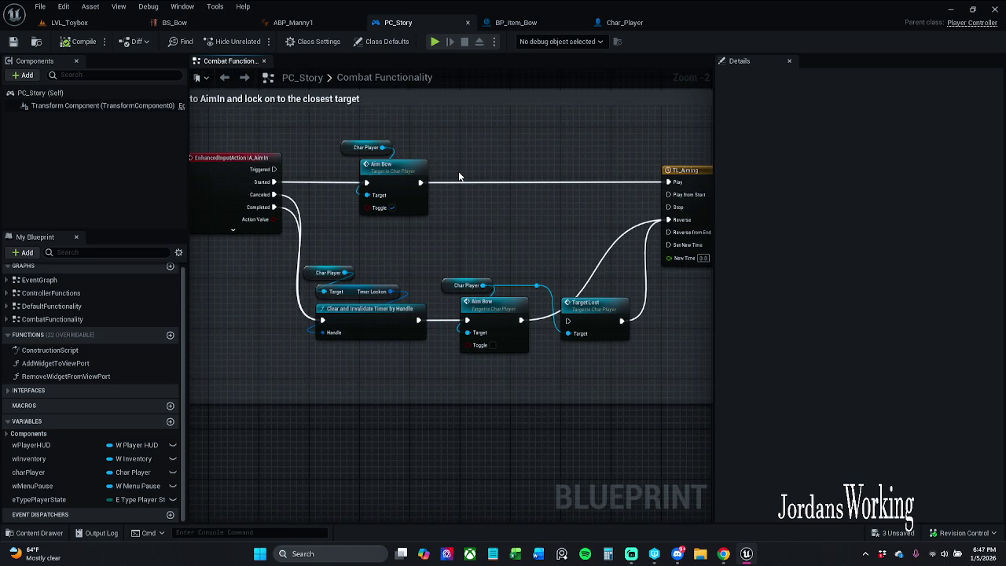
{"action": "left_click_drag", "start_coordinate": [459, 176], "coordinate": [344, 164]}
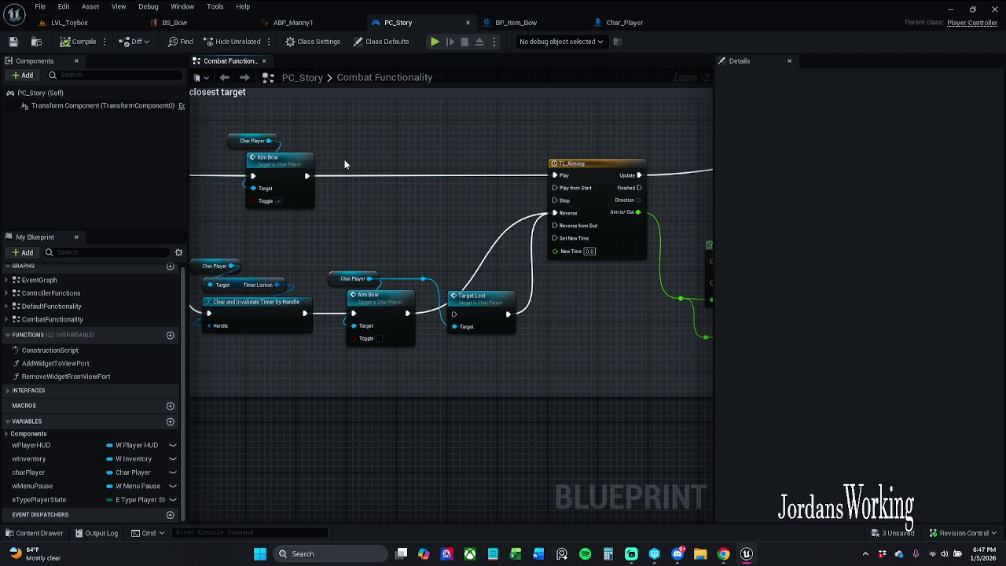
Step: Move Target Lost next to the look-away comment and break its wire connections
{"action": "left_click", "coordinate": [503, 302]}
{"action": "mouse_move", "coordinate": [328, 245]}
{"action": "left_mouse_down"}
{"action": "mouse_move", "coordinate": [456, 227]}
{"action": "mouse_move", "coordinate": [689, 263]}
{"action": "mouse_move", "coordinate": [411, 265]}
{"action": "mouse_move", "coordinate": [786, 259]}
{"action": "mouse_move", "coordinate": [477, 254]}
{"action": "left_mouse_up"}
{"action": "mouse_move", "coordinate": [633, 324]}
{"action": "left_mouse_down"}
{"action": "mouse_move", "coordinate": [228, 323]}
{"action": "mouse_move", "coordinate": [363, 325]}
{"action": "left_mouse_up"}
{"action": "mouse_move", "coordinate": [440, 319]}
{"action": "left_mouse_down"}
{"action": "mouse_move", "coordinate": [86, 319]}
{"action": "mouse_move", "coordinate": [8, 330]}
{"action": "mouse_move", "coordinate": [439, 299]}
{"action": "left_mouse_up"}
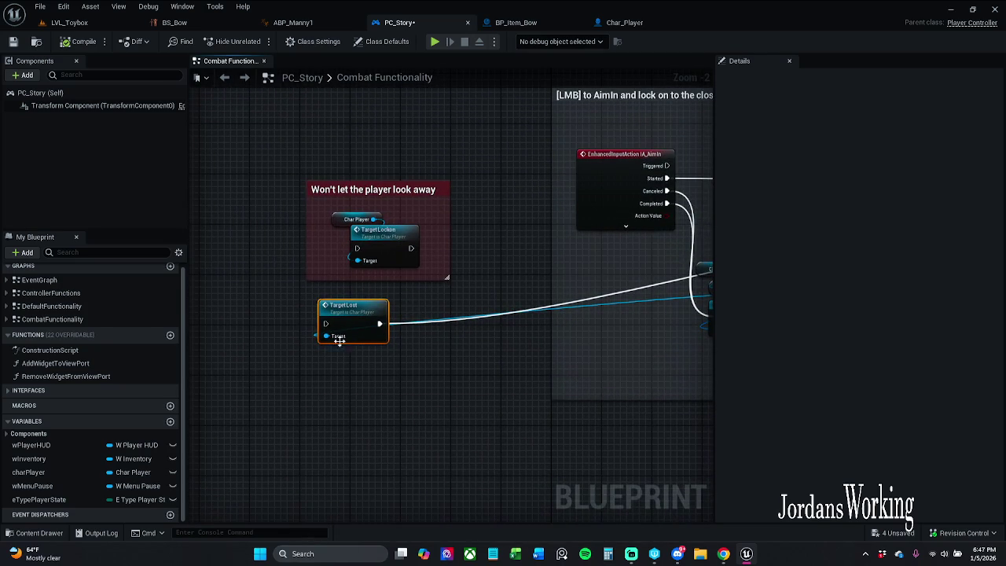
{"action": "left_click", "coordinate": [329, 336], "text": "alt"}
{"action": "left_click", "coordinate": [380, 323], "text": "alt"}
Step: Place Target Lost inside the enlarged 'Won't let the player look away' comment and save PC_Story
{"action": "left_click_drag", "start_coordinate": [370, 315], "coordinate": [388, 302]}
{"action": "left_click_drag", "start_coordinate": [446, 277], "coordinate": [454, 348]}
{"action": "left_click_drag", "start_coordinate": [386, 305], "coordinate": [403, 303]}
{"action": "left_click", "coordinate": [491, 277]}
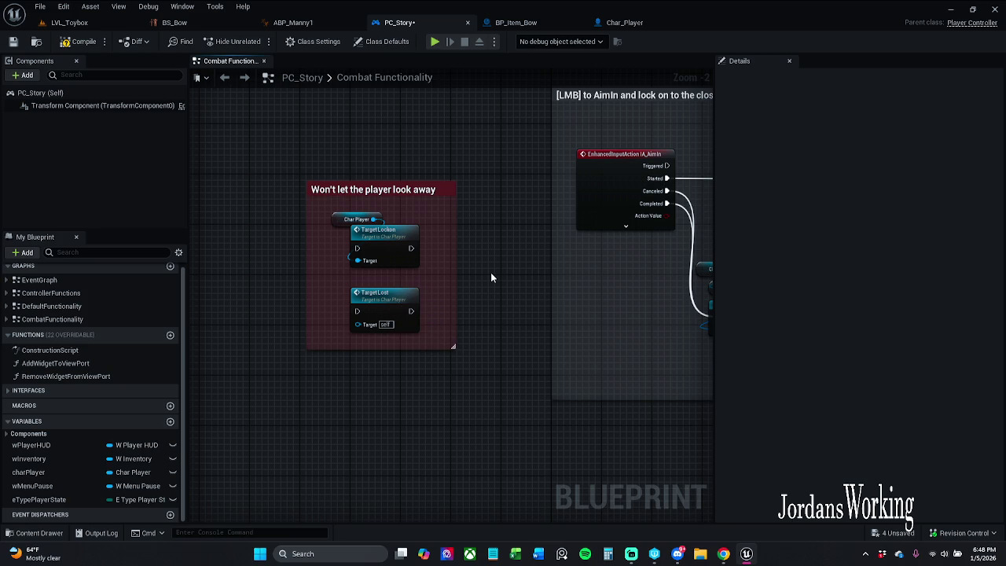
{"action": "left_click", "coordinate": [13, 44]}
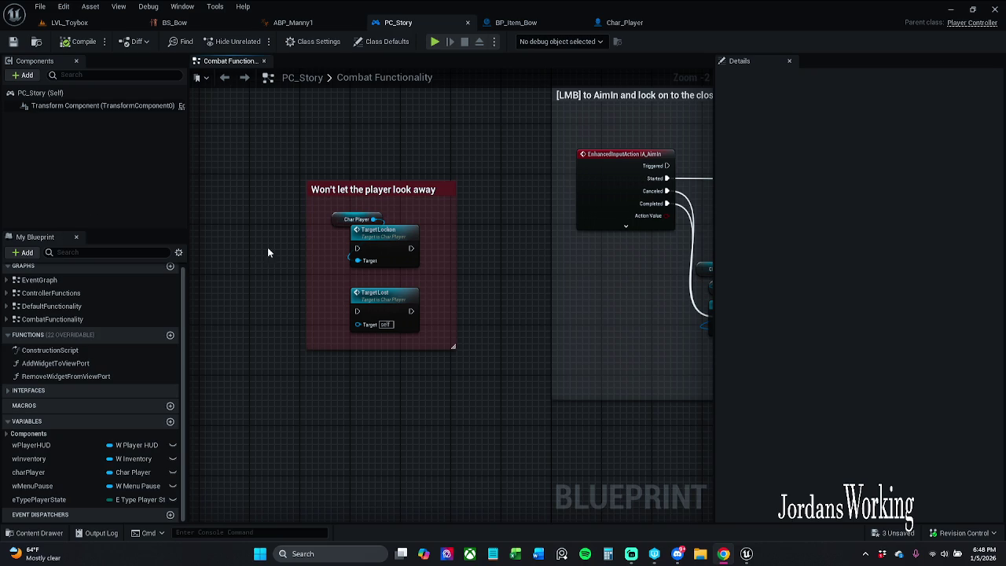
{"action": "left_click_drag", "start_coordinate": [626, 285], "coordinate": [435, 254]}
{"action": "mouse_move", "coordinate": [596, 231]}
{"action": "left_mouse_down"}
{"action": "mouse_move", "coordinate": [463, 226]}
{"action": "mouse_move", "coordinate": [442, 238]}
{"action": "mouse_move", "coordinate": [446, 244]}
{"action": "left_mouse_up"}
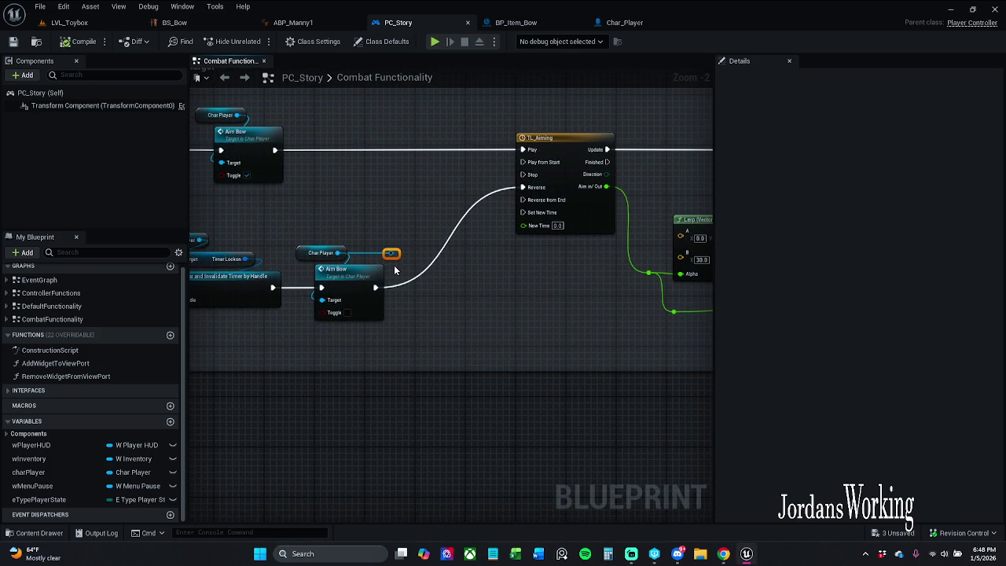
Step: Delete the stray reroute node, shift the timeline and Lerp group left, and save
{"action": "key", "text": "Delete"}
{"action": "scroll", "coordinate": [463, 277], "scroll_direction": "down", "scroll_amount": 2}
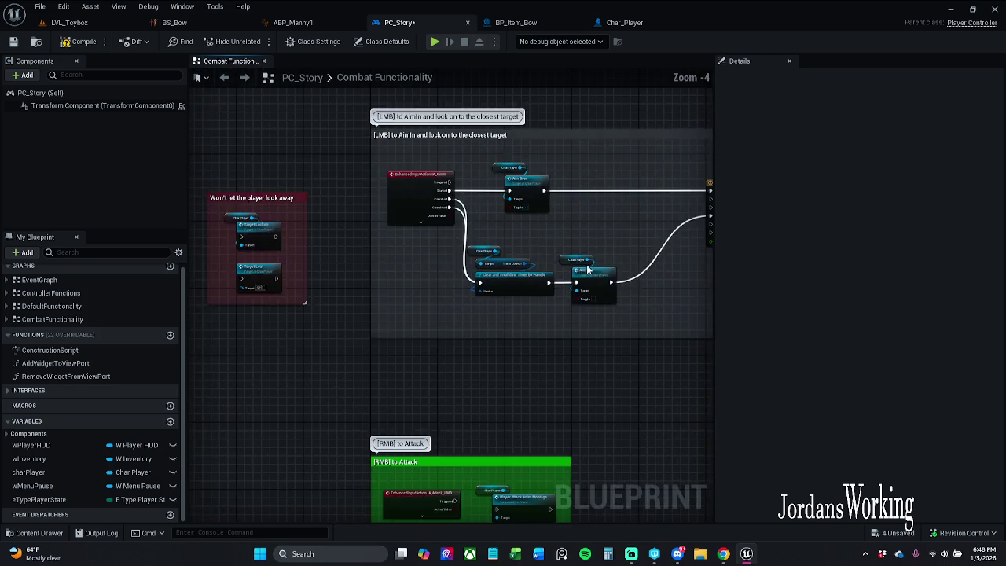
{"action": "left_click_drag", "start_coordinate": [462, 278], "coordinate": [275, 283]}
{"action": "mouse_move", "coordinate": [359, 170]}
{"action": "left_mouse_down"}
{"action": "mouse_move", "coordinate": [591, 327]}
{"action": "mouse_move", "coordinate": [681, 353]}
{"action": "left_mouse_up"}
{"action": "mouse_move", "coordinate": [754, 353]}
{"action": "left_mouse_down"}
{"action": "mouse_move", "coordinate": [529, 358]}
{"action": "mouse_move", "coordinate": [480, 212]}
{"action": "left_mouse_up"}
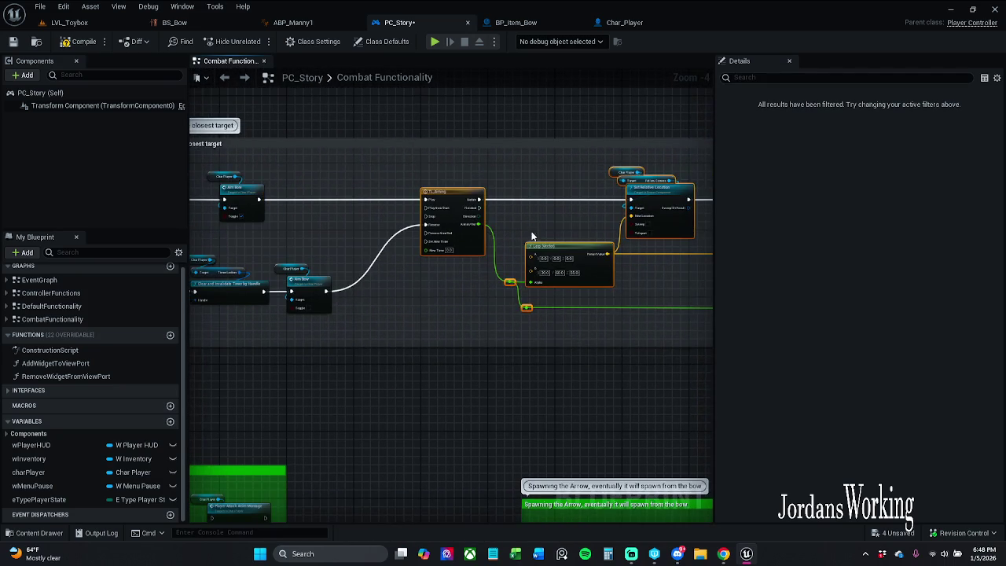
{"action": "scroll", "coordinate": [444, 203], "scroll_direction": "up", "scroll_amount": 3}
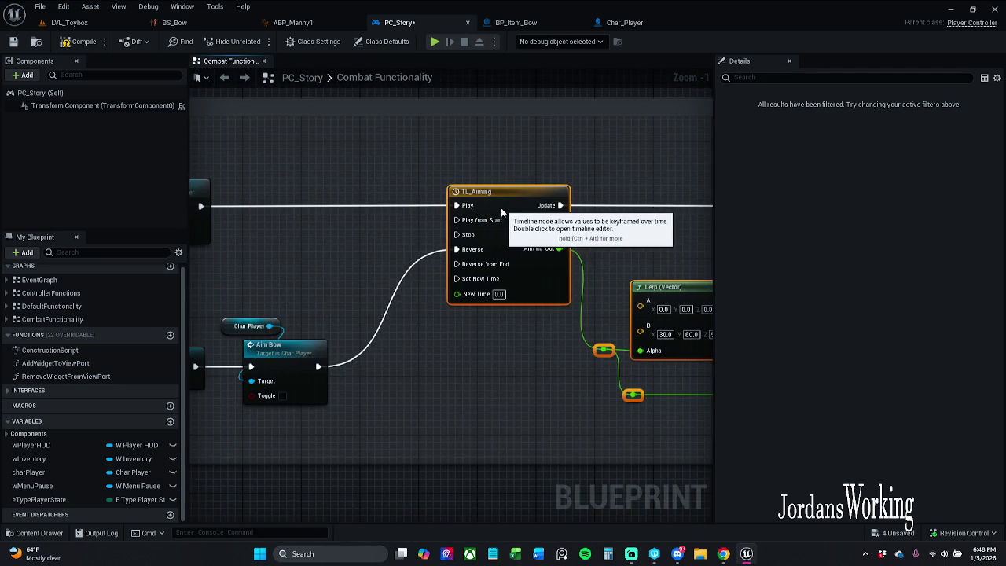
{"action": "left_click_drag", "start_coordinate": [456, 210], "coordinate": [426, 210]}
{"action": "left_click", "coordinate": [493, 161]}
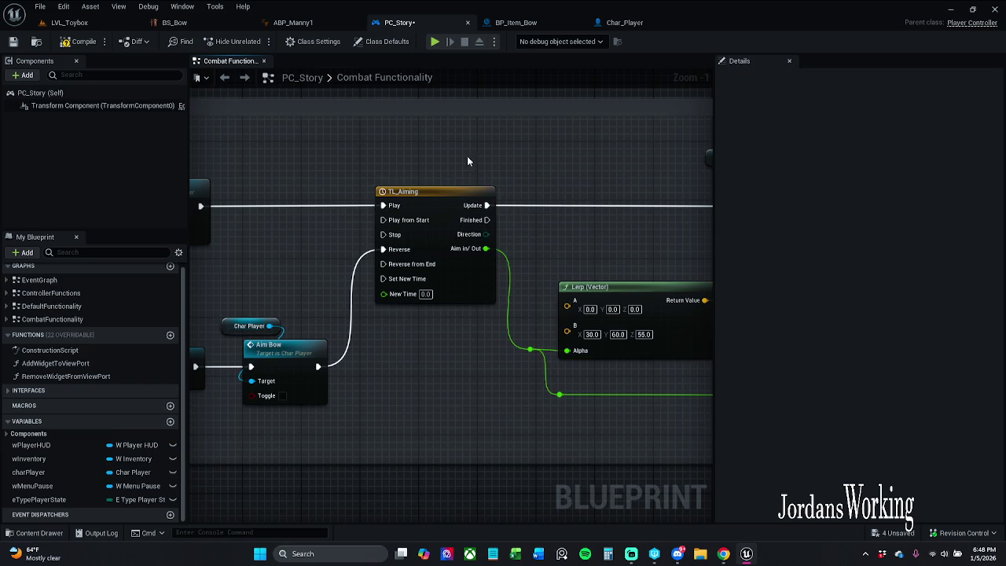
{"action": "left_click", "coordinate": [14, 46]}
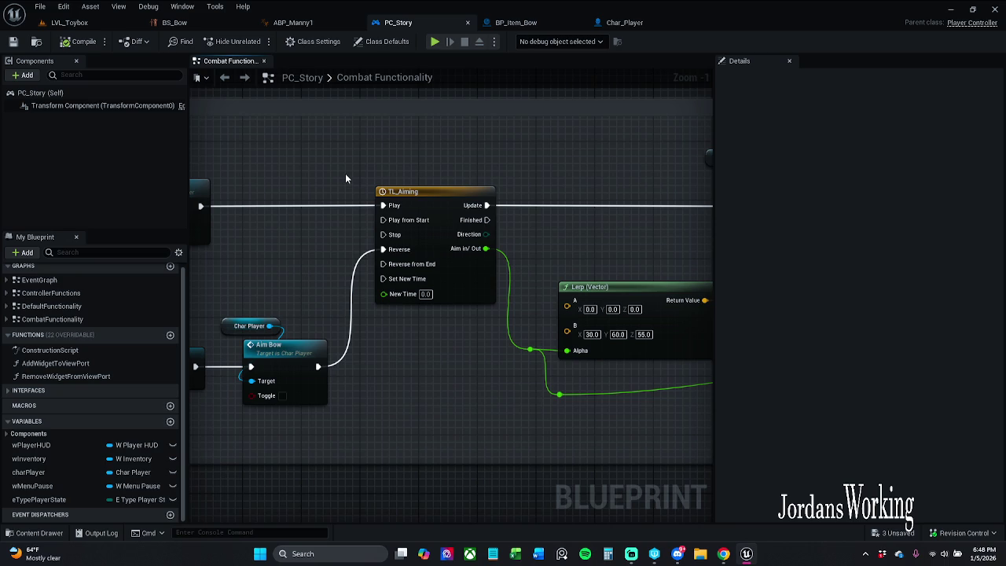
Step: Align the Lerp (Vector) node and its reroute knot beside Set Relative Location, then save
{"action": "left_click_drag", "start_coordinate": [523, 349], "coordinate": [361, 299]}
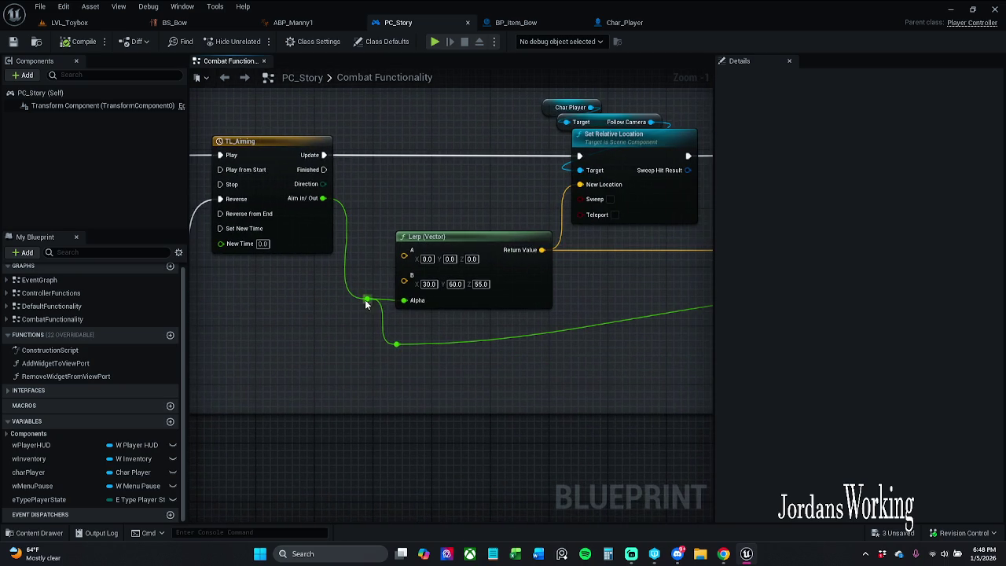
{"action": "mouse_move", "coordinate": [415, 238]}
{"action": "left_mouse_down"}
{"action": "mouse_move", "coordinate": [217, 186]}
{"action": "mouse_move", "coordinate": [418, 225]}
{"action": "mouse_move", "coordinate": [296, 218]}
{"action": "mouse_move", "coordinate": [635, 234]}
{"action": "mouse_move", "coordinate": [344, 217]}
{"action": "mouse_move", "coordinate": [395, 249]}
{"action": "mouse_move", "coordinate": [638, 249]}
{"action": "left_mouse_up"}
{"action": "mouse_move", "coordinate": [481, 312]}
{"action": "left_mouse_down"}
{"action": "mouse_move", "coordinate": [306, 263]}
{"action": "mouse_move", "coordinate": [255, 302]}
{"action": "left_mouse_up"}
{"action": "left_click_drag", "start_coordinate": [440, 295], "coordinate": [440, 294]}
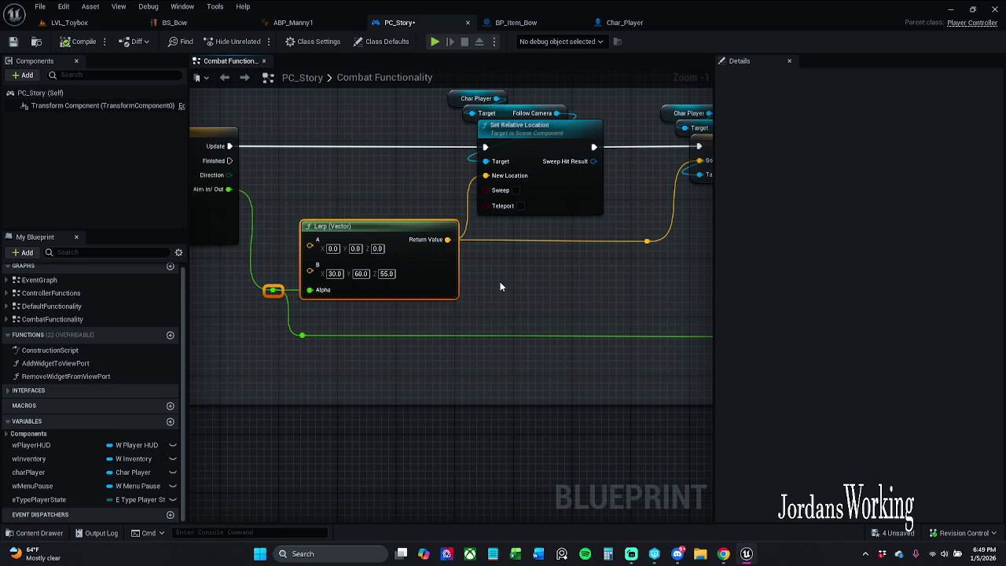
{"action": "mouse_move", "coordinate": [612, 275]}
{"action": "left_mouse_down"}
{"action": "mouse_move", "coordinate": [510, 287]}
{"action": "mouse_move", "coordinate": [570, 252]}
{"action": "mouse_move", "coordinate": [610, 287]}
{"action": "left_mouse_up"}
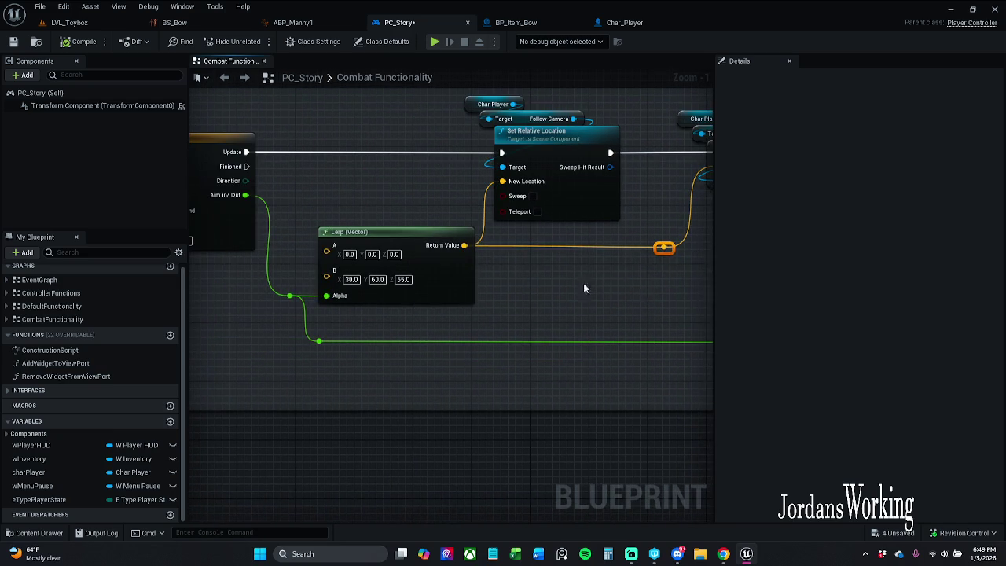
{"action": "left_click_drag", "start_coordinate": [412, 242], "coordinate": [411, 244]}
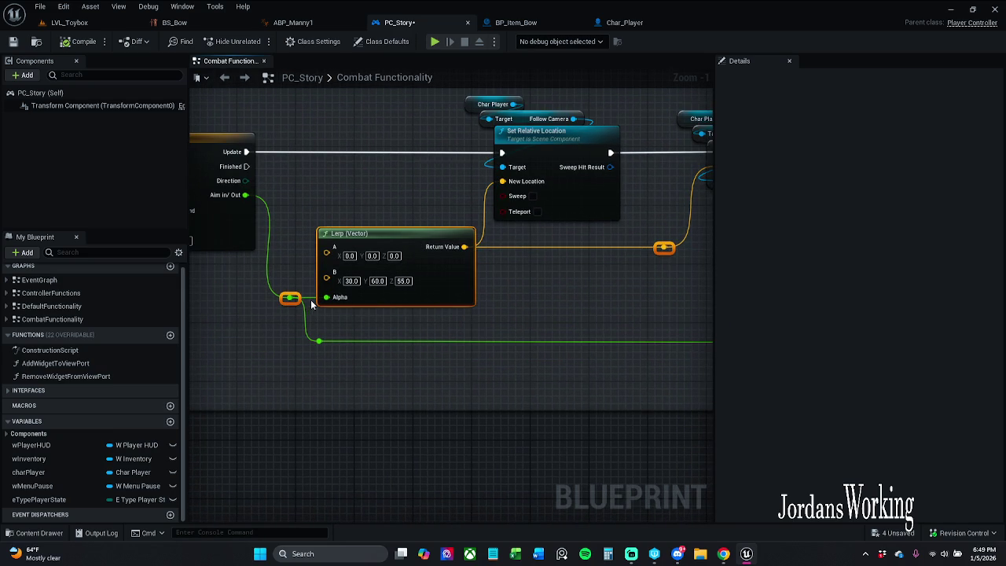
{"action": "left_click", "coordinate": [575, 316]}
{"action": "mouse_move", "coordinate": [576, 316]}
{"action": "left_mouse_down"}
{"action": "mouse_move", "coordinate": [523, 291]}
{"action": "mouse_move", "coordinate": [581, 285]}
{"action": "mouse_move", "coordinate": [301, 283]}
{"action": "mouse_move", "coordinate": [549, 269]}
{"action": "mouse_move", "coordinate": [297, 290]}
{"action": "left_mouse_up"}
{"action": "left_click_drag", "start_coordinate": [508, 335], "coordinate": [585, 330]}
{"action": "left_click", "coordinate": [550, 336]}
{"action": "left_click", "coordinate": [14, 42]}
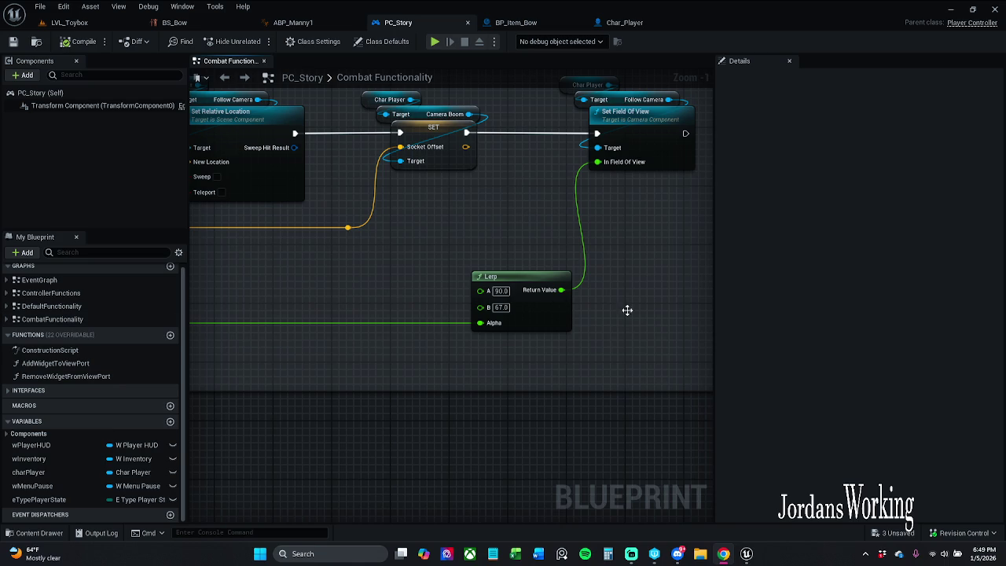
Step: Straighten the Lerp-to-Socket Offset wire by aligning its reroute knot with Q, then save PC_Story
{"action": "mouse_move", "coordinate": [389, 259]}
{"action": "left_mouse_down"}
{"action": "mouse_move", "coordinate": [559, 246]}
{"action": "mouse_move", "coordinate": [563, 265]}
{"action": "mouse_move", "coordinate": [574, 198]}
{"action": "left_mouse_up"}
{"action": "mouse_move", "coordinate": [507, 260]}
{"action": "left_mouse_down"}
{"action": "mouse_move", "coordinate": [550, 253]}
{"action": "mouse_move", "coordinate": [616, 219]}
{"action": "left_mouse_up"}
{"action": "left_click_drag", "start_coordinate": [618, 260], "coordinate": [545, 213]}
{"action": "left_click_drag", "start_coordinate": [421, 272], "coordinate": [376, 271]}
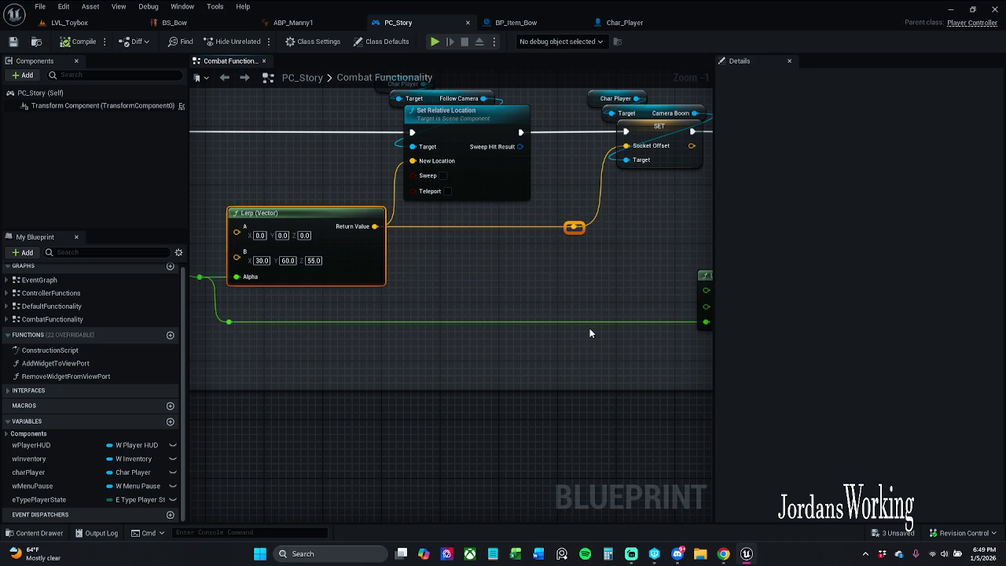
{"action": "left_click", "coordinate": [528, 280]}
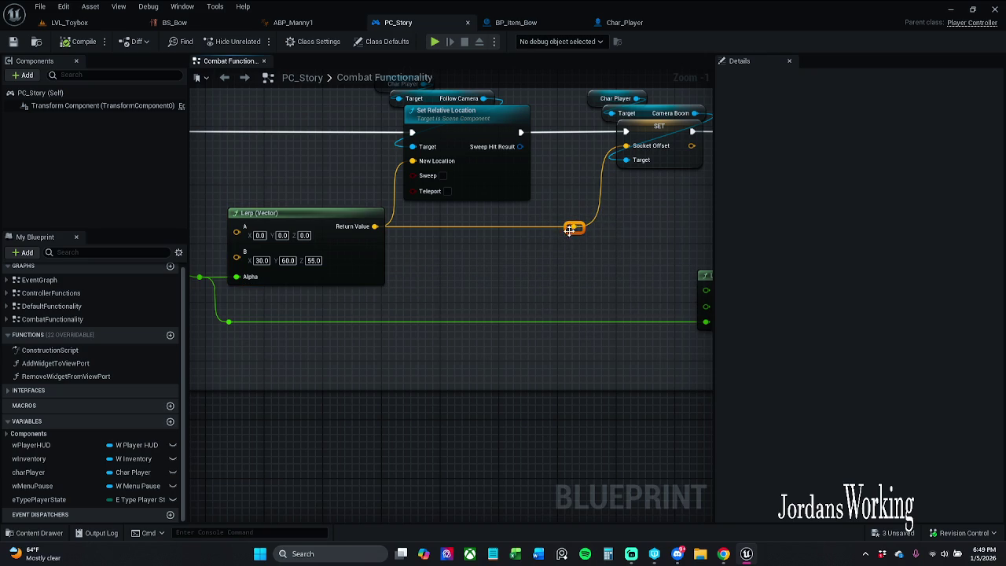
{"action": "left_click_drag", "start_coordinate": [581, 233], "coordinate": [595, 268]}
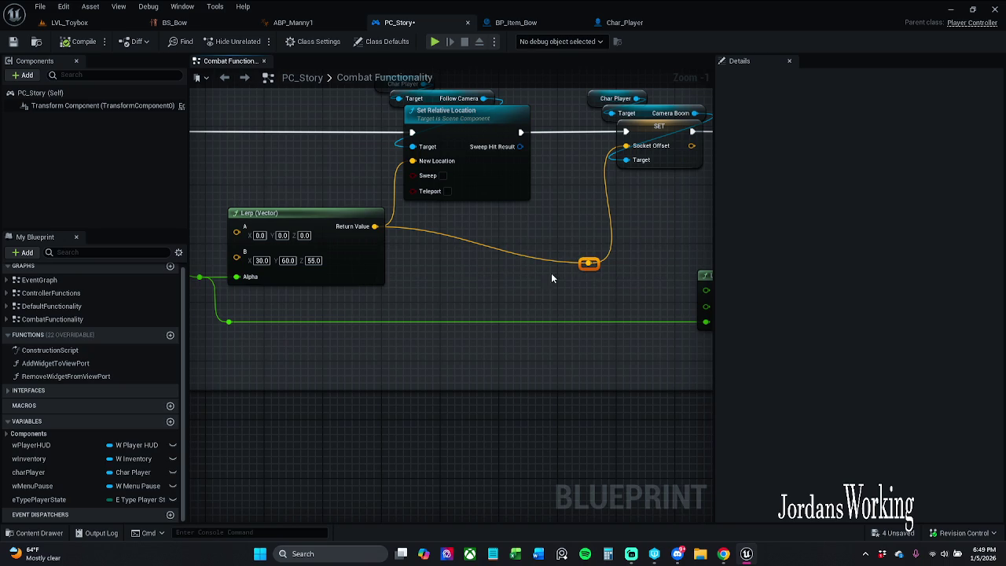
{"action": "left_click", "coordinate": [353, 258]}
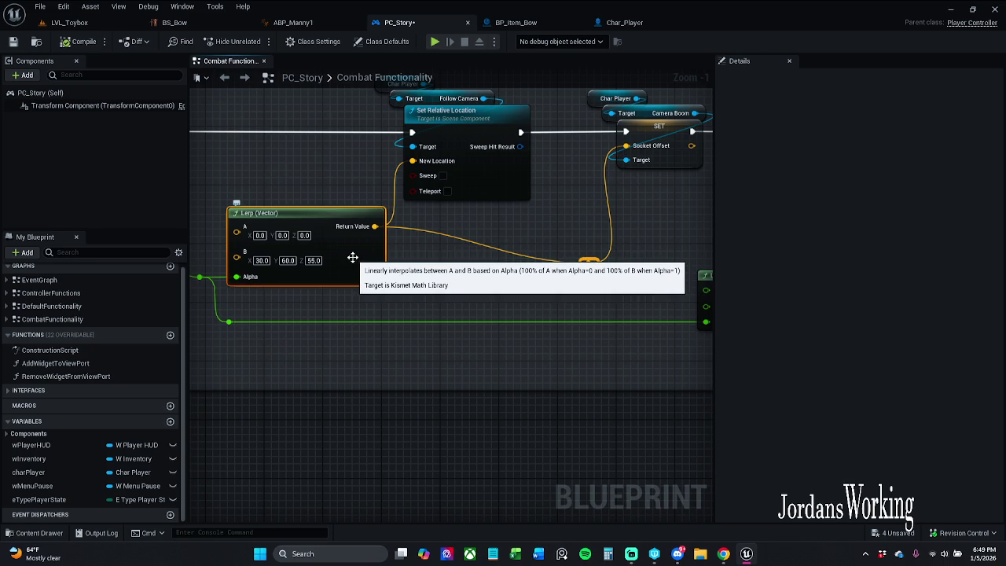
{"action": "key", "text": "q"}
{"action": "left_click", "coordinate": [484, 300]}
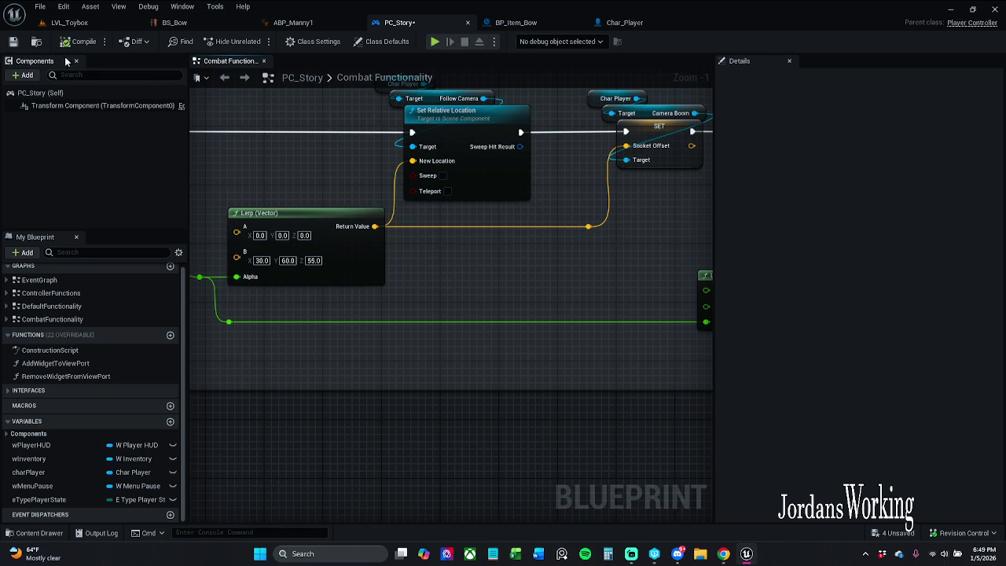
{"action": "left_click", "coordinate": [12, 47]}
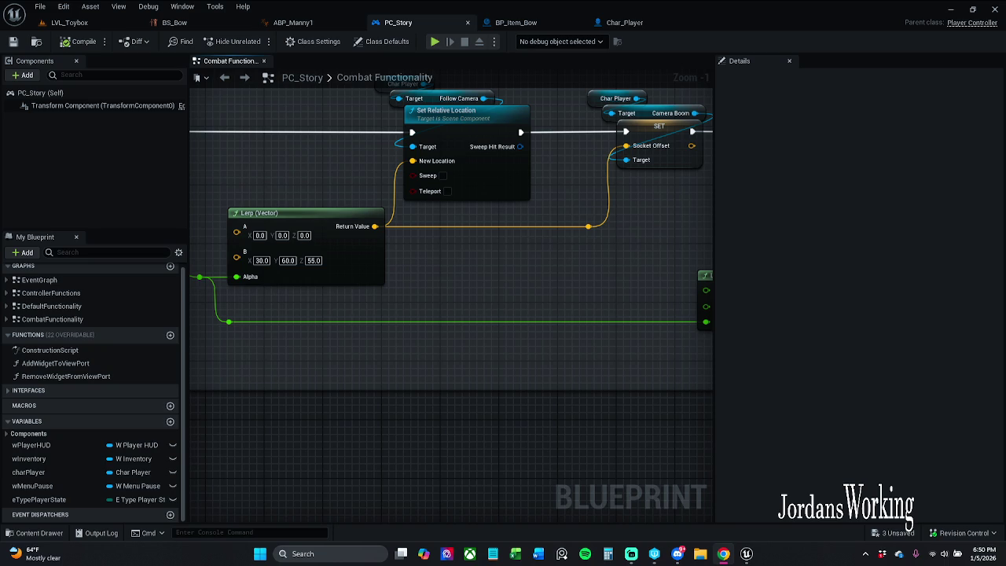
{"action": "mouse_move", "coordinate": [298, 199]}
{"action": "left_mouse_down"}
{"action": "mouse_move", "coordinate": [430, 254]}
{"action": "mouse_move", "coordinate": [509, 235]}
{"action": "left_mouse_up"}
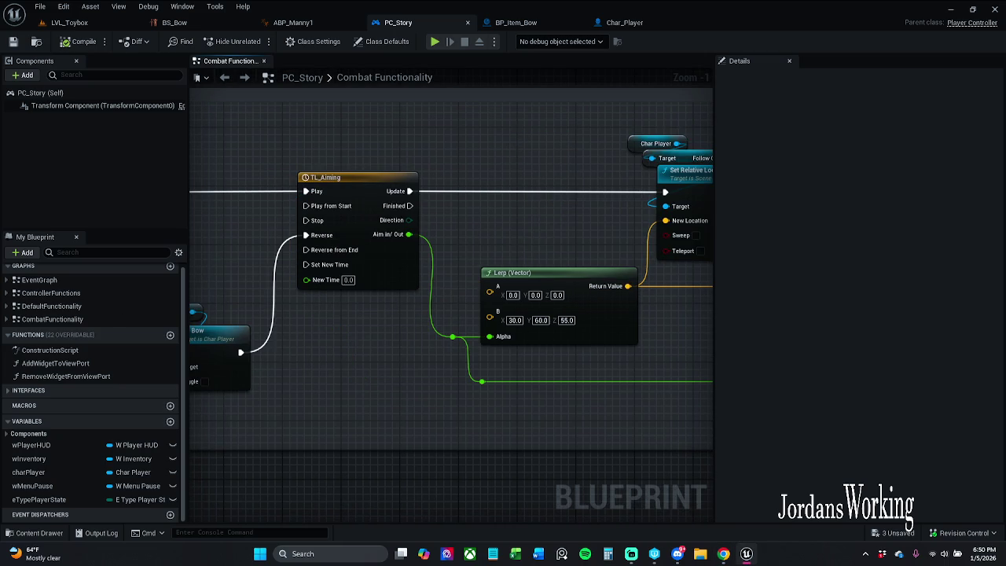
{"action": "scroll", "coordinate": [289, 216], "scroll_direction": "down", "scroll_amount": 1}
{"action": "left_click_drag", "start_coordinate": [289, 215], "coordinate": [429, 221]}
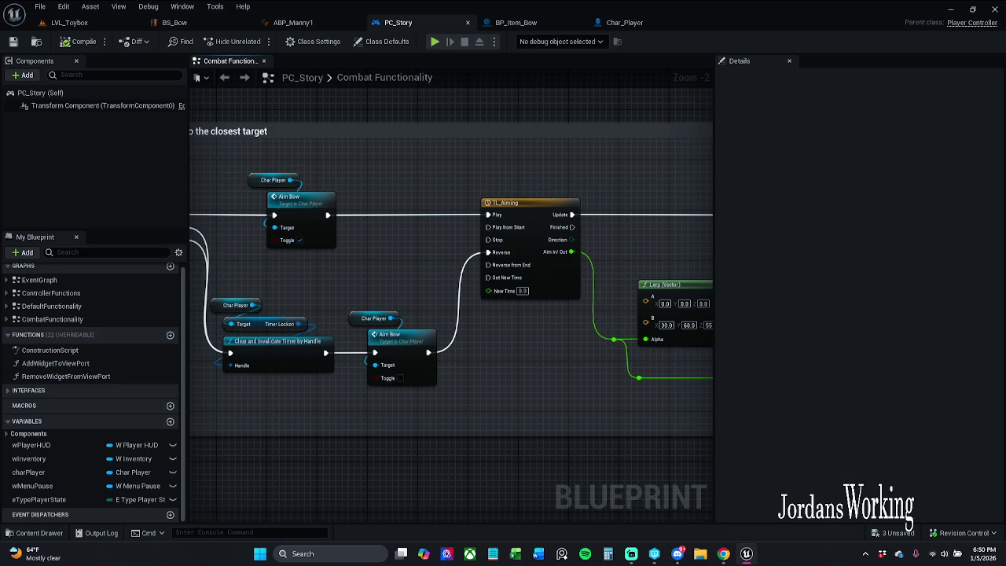
{"action": "left_click_drag", "start_coordinate": [491, 408], "coordinate": [369, 389]}
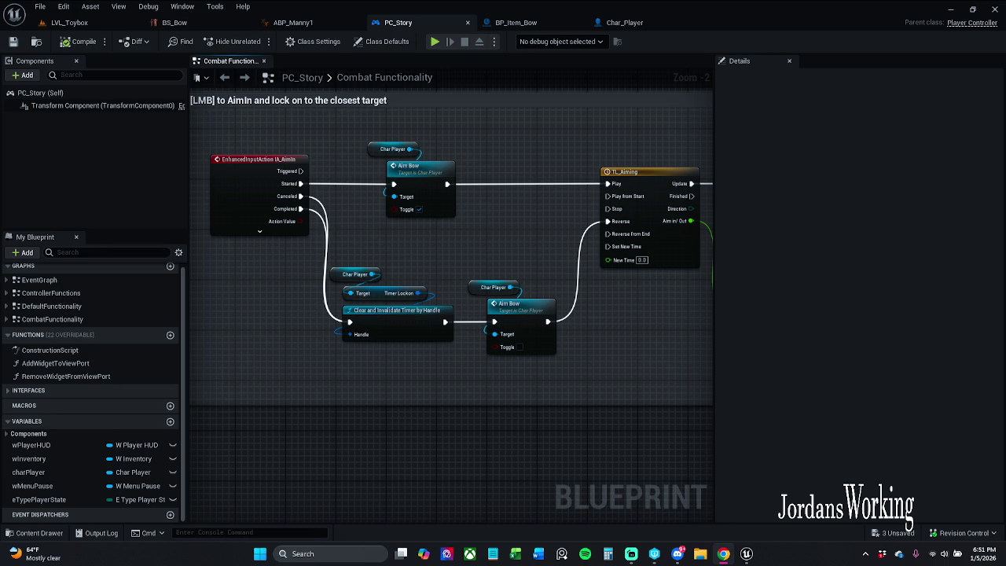
{"action": "scroll", "coordinate": [519, 297], "scroll_direction": "down", "scroll_amount": 2}
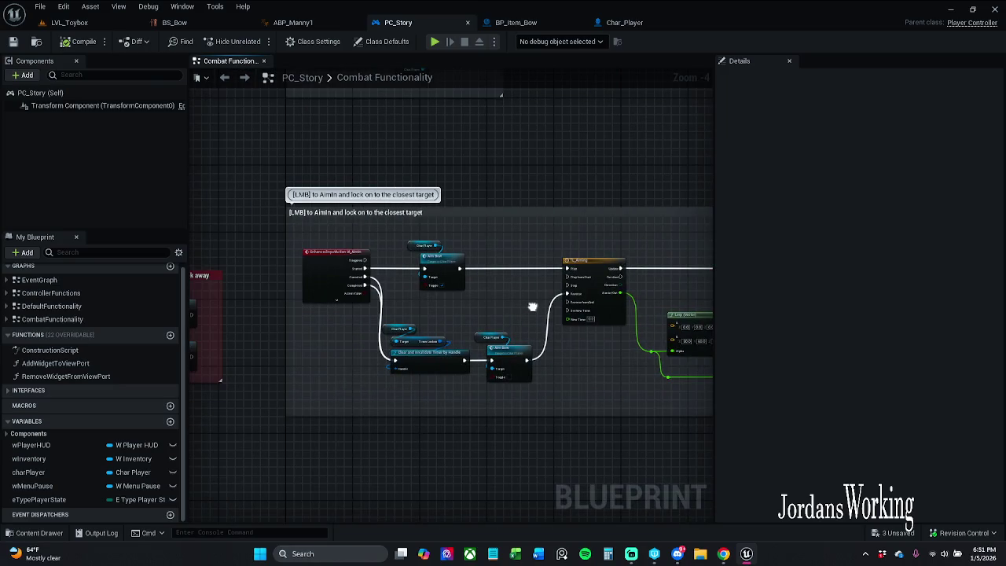
{"action": "scroll", "coordinate": [514, 293], "scroll_direction": "up", "scroll_amount": 2}
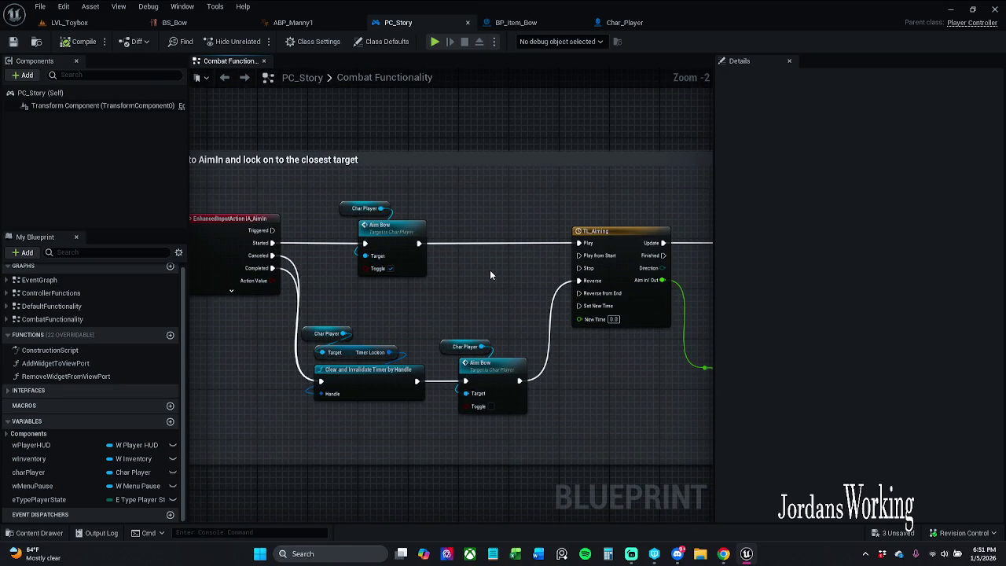
{"action": "mouse_move", "coordinate": [524, 236]}
{"action": "left_mouse_down"}
{"action": "mouse_move", "coordinate": [454, 265]}
{"action": "mouse_move", "coordinate": [490, 367]}
{"action": "mouse_move", "coordinate": [446, 335]}
{"action": "left_mouse_up"}
Step: Add a Custom Event named AimBowStart to the Combat Functionality graph
{"action": "right_click", "coordinate": [513, 204]}
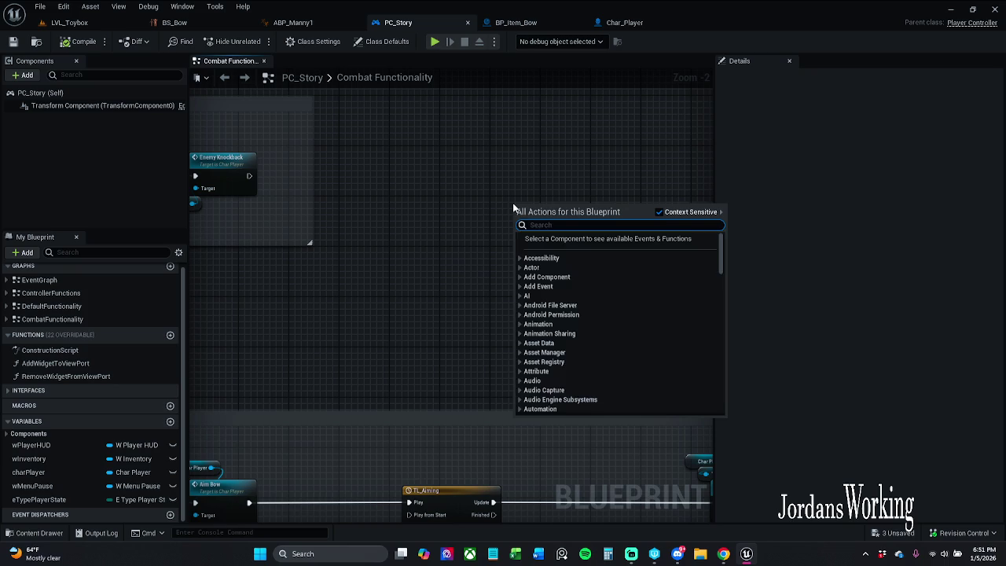
{"action": "type", "text": "custom"}
{"action": "key", "text": "Escape"}
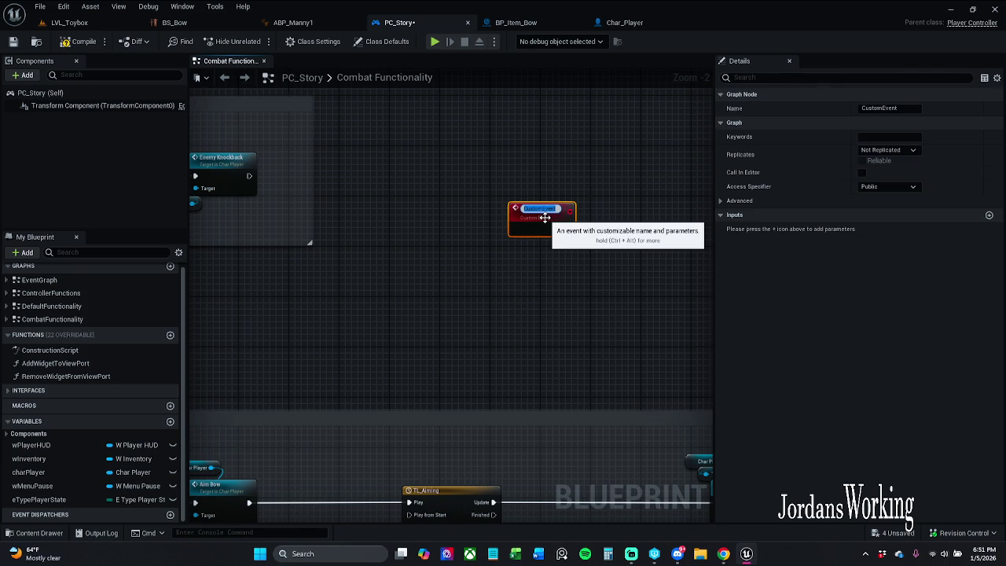
{"action": "type", "text": "AimB"}
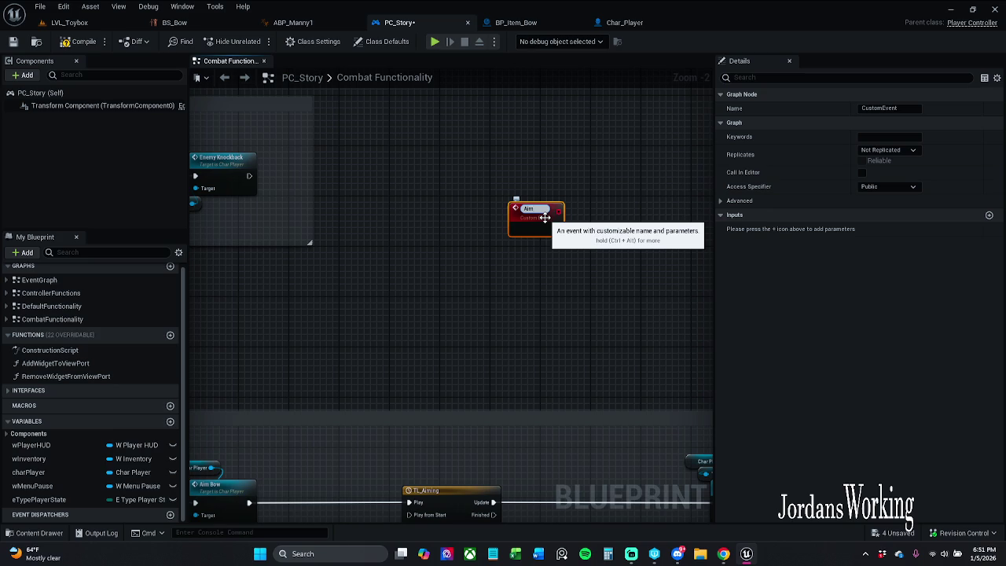
{"action": "type", "text": "ow"}
{"action": "type", "text": "_"}
{"action": "type", "text": "S"}
{"action": "type", "text": "tart"}
{"action": "key", "text": "Return"}
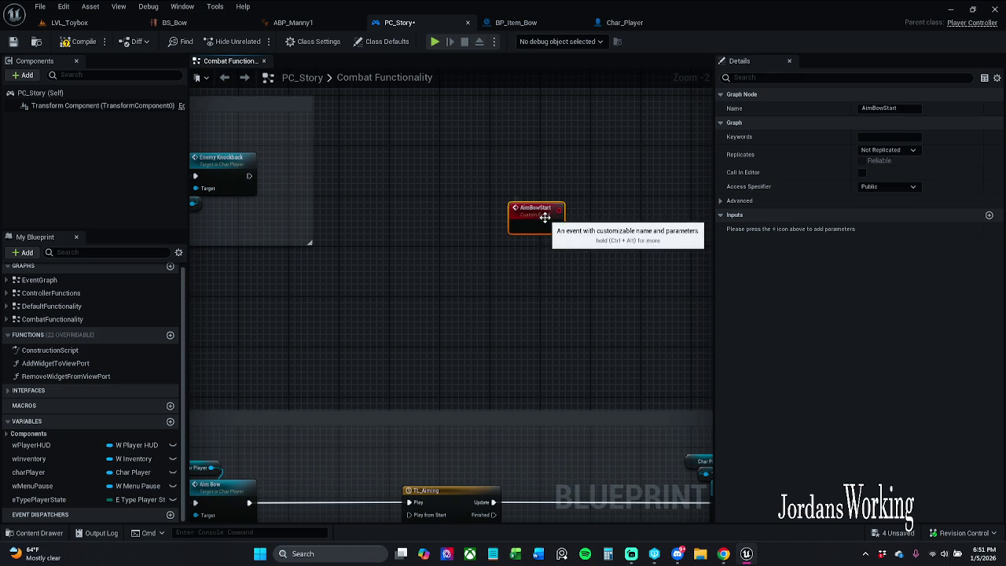
{"action": "mouse_move", "coordinate": [526, 341]}
{"action": "left_mouse_down"}
{"action": "mouse_move", "coordinate": [482, 240]}
{"action": "mouse_move", "coordinate": [414, 250]}
{"action": "left_mouse_up"}
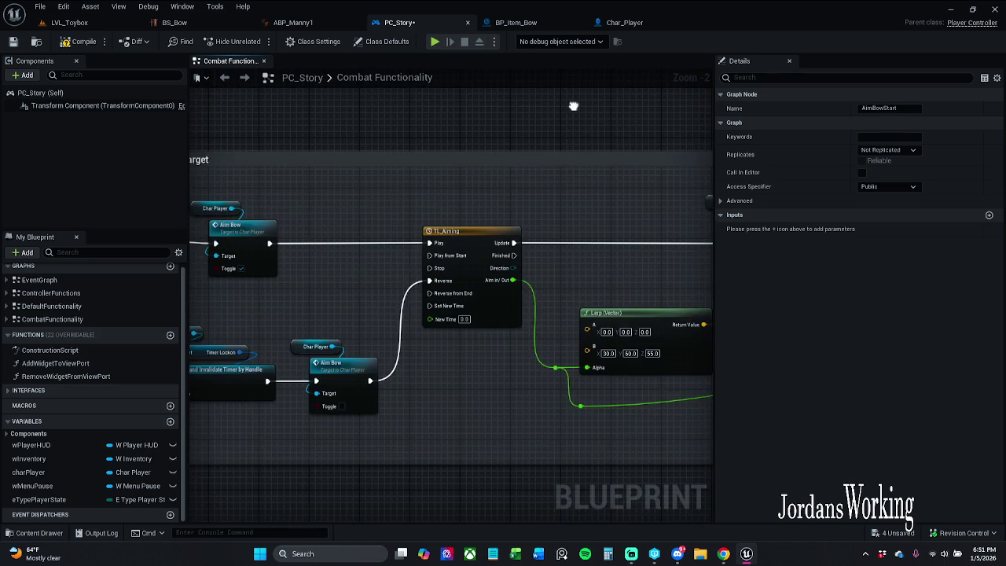
{"action": "left_click_drag", "start_coordinate": [396, 385], "coordinate": [328, 439]}
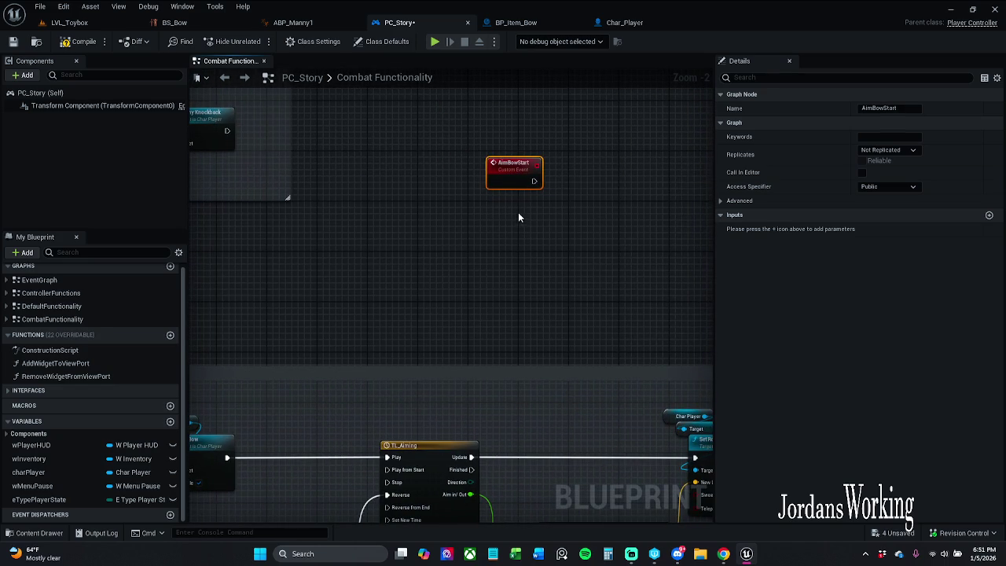
Step: Duplicate AimBowStart, rename the copy AimBowStop, and place it beneath AimBowStart
{"action": "key", "text": "ctrl+c"}
{"action": "key", "text": "ctrl+v"}
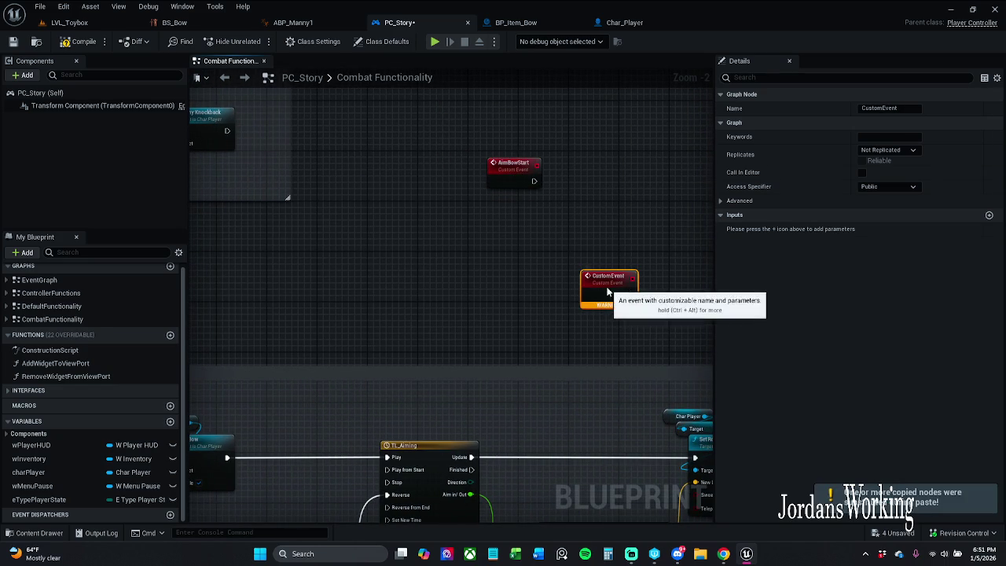
{"action": "left_click", "coordinate": [886, 108]}
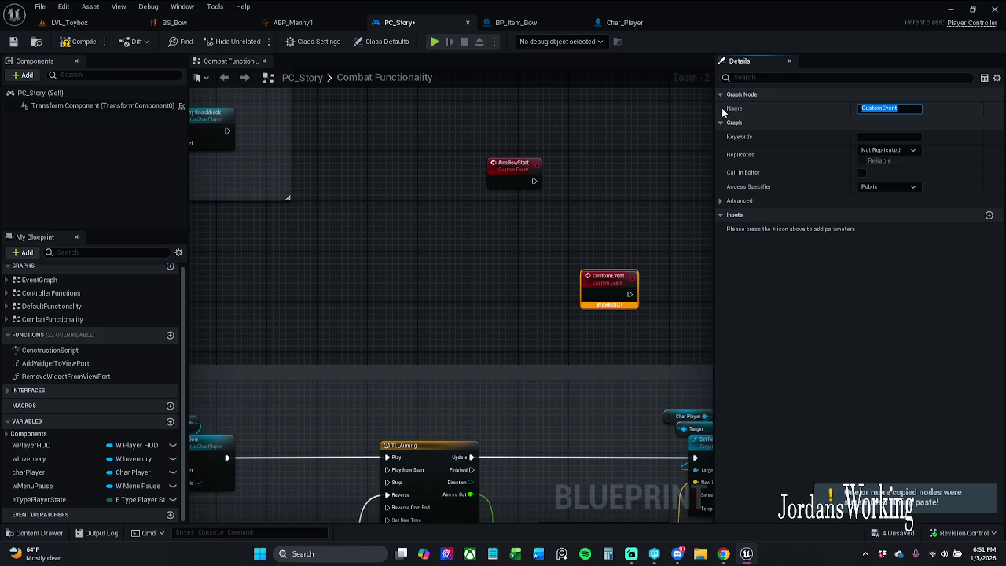
{"action": "type", "text": "A"}
{"action": "type", "text": "imBowStop"}
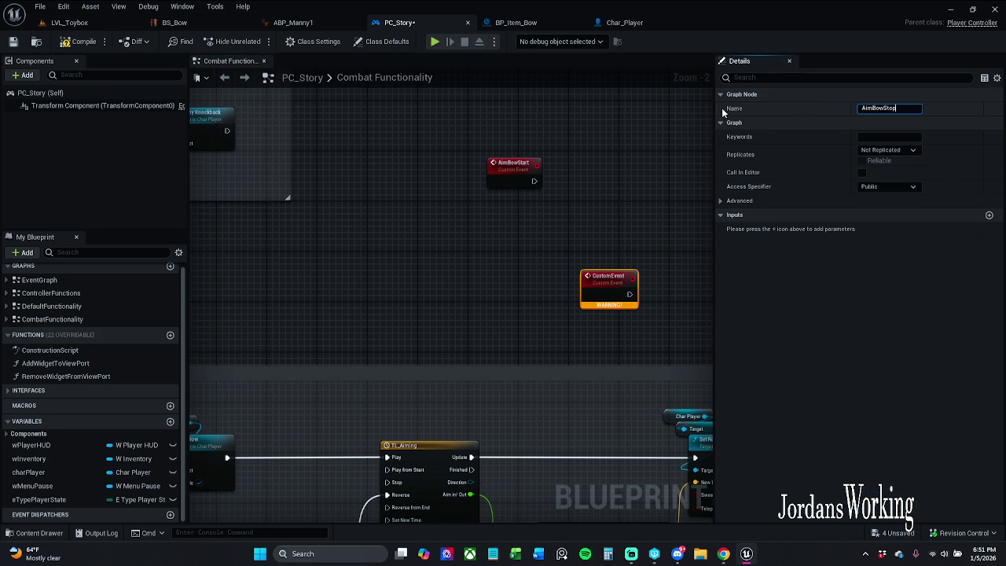
{"action": "key", "text": "Return"}
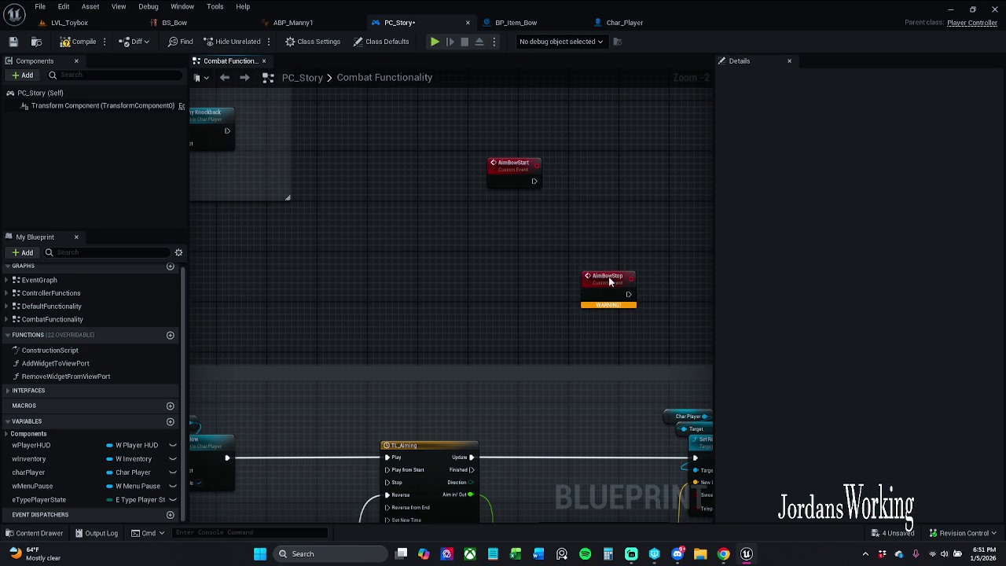
{"action": "left_click_drag", "start_coordinate": [610, 276], "coordinate": [496, 258]}
{"action": "left_click_drag", "start_coordinate": [523, 174], "coordinate": [504, 167]}
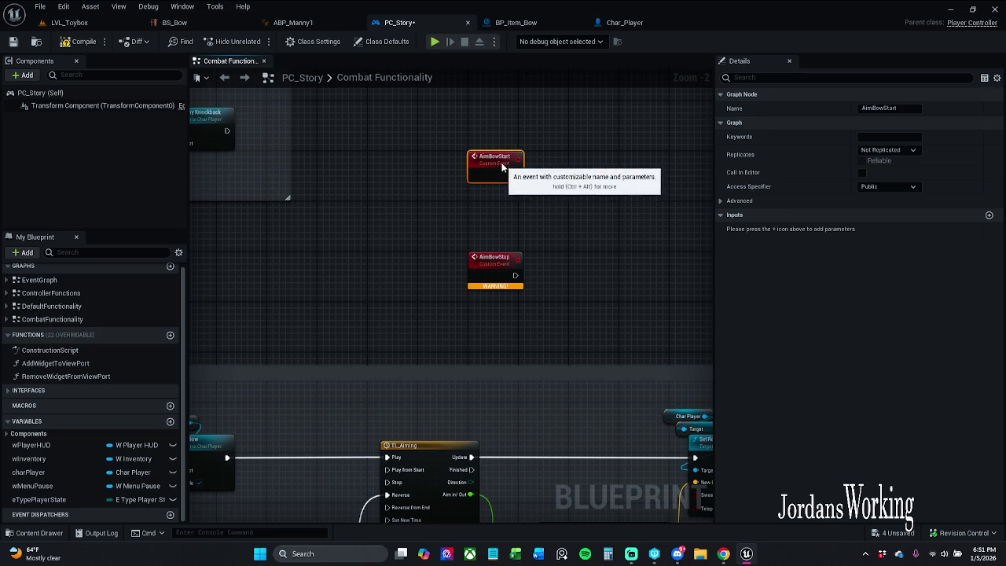
{"action": "scroll", "coordinate": [394, 169], "scroll_direction": "down", "scroll_amount": 3}
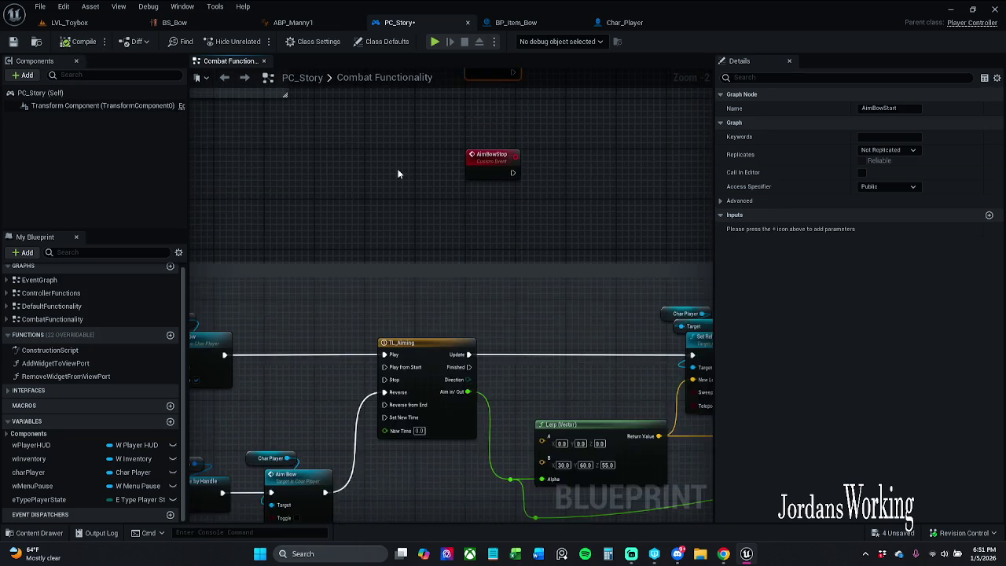
{"action": "scroll", "coordinate": [393, 169], "scroll_direction": "down", "scroll_amount": 1}
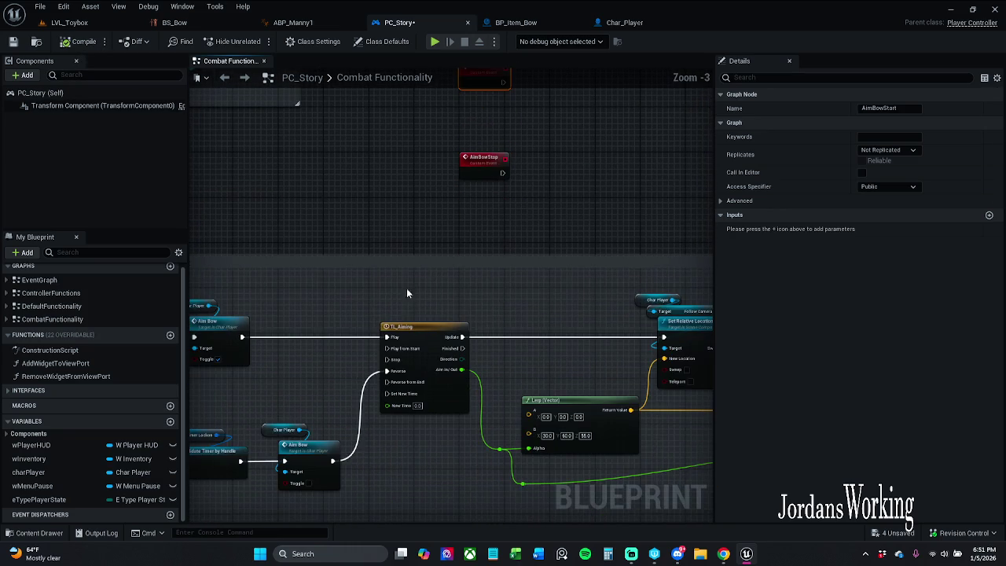
Step: Move the TL_Aiming and Lerp node chain out of the comment box
{"action": "left_click", "coordinate": [368, 340]}
{"action": "mouse_move", "coordinate": [538, 373]}
{"action": "left_mouse_down"}
{"action": "mouse_move", "coordinate": [218, 335]}
{"action": "mouse_move", "coordinate": [442, 264]}
{"action": "left_mouse_up"}
{"action": "scroll", "coordinate": [442, 265], "scroll_direction": "down", "scroll_amount": 2}
{"action": "mouse_move", "coordinate": [356, 234]}
{"action": "left_mouse_down"}
{"action": "mouse_move", "coordinate": [422, 269]}
{"action": "mouse_move", "coordinate": [685, 358]}
{"action": "mouse_move", "coordinate": [588, 338]}
{"action": "left_mouse_up"}
{"action": "mouse_move", "coordinate": [484, 258]}
{"action": "left_mouse_down"}
{"action": "mouse_move", "coordinate": [496, 223]}
{"action": "mouse_move", "coordinate": [592, 112]}
{"action": "left_mouse_up"}
{"action": "scroll", "coordinate": [494, 117], "scroll_direction": "up", "scroll_amount": 1}
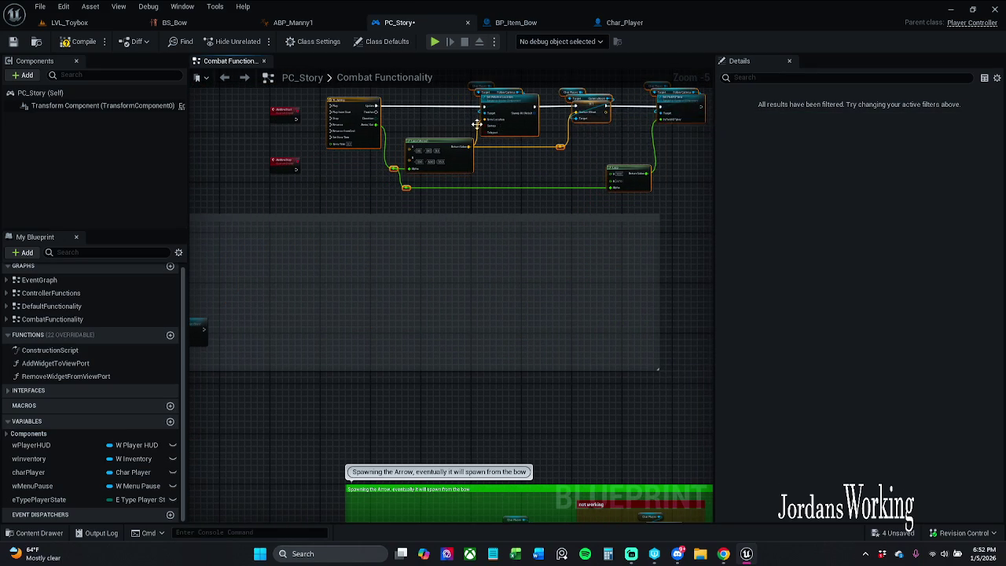
{"action": "scroll", "coordinate": [496, 209], "scroll_direction": "up", "scroll_amount": 2}
{"action": "left_click_drag", "start_coordinate": [386, 189], "coordinate": [376, 153]}
{"action": "left_click_drag", "start_coordinate": [255, 157], "coordinate": [374, 231]}
Step: Wire AimBowStart to TL_Aiming's Play and AimBowStop to its Reverse input
{"action": "left_click", "coordinate": [373, 232]}
{"action": "mouse_move", "coordinate": [384, 287]}
{"action": "left_mouse_down"}
{"action": "mouse_move", "coordinate": [378, 250]}
{"action": "mouse_move", "coordinate": [404, 265]}
{"action": "mouse_move", "coordinate": [446, 235]}
{"action": "left_mouse_up"}
{"action": "mouse_move", "coordinate": [378, 389]}
{"action": "left_mouse_down"}
{"action": "mouse_move", "coordinate": [418, 377]}
{"action": "mouse_move", "coordinate": [438, 270]}
{"action": "left_mouse_up"}
{"action": "left_click_drag", "start_coordinate": [361, 382], "coordinate": [364, 311]}
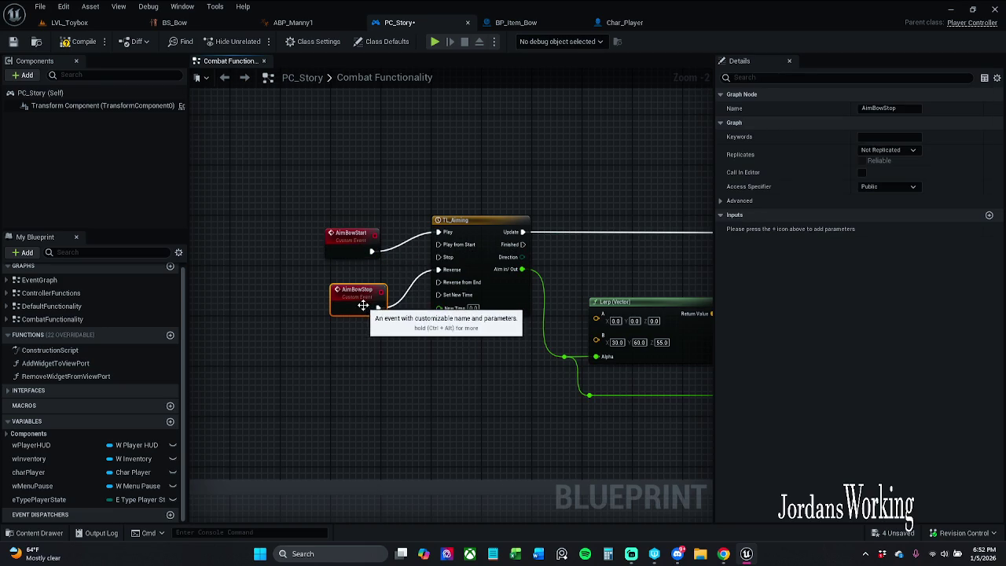
{"action": "left_click", "coordinate": [363, 321]}
{"action": "mouse_move", "coordinate": [363, 244]}
{"action": "left_mouse_down"}
{"action": "mouse_move", "coordinate": [364, 225]}
{"action": "mouse_move", "coordinate": [345, 250]}
{"action": "left_mouse_up"}
{"action": "left_click", "coordinate": [375, 187]}
Step: Line up AimBowStop evenly under AimBowStart beside TL_Aiming and save PC_Story
{"action": "left_click", "coordinate": [376, 200]}
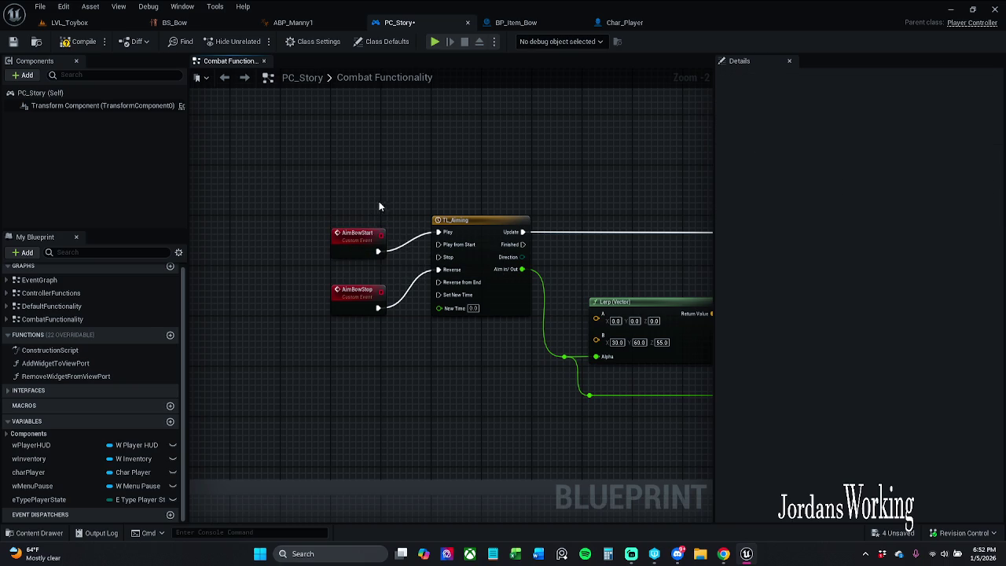
{"action": "left_click_drag", "start_coordinate": [359, 299], "coordinate": [359, 287]}
{"action": "left_click_drag", "start_coordinate": [360, 244], "coordinate": [373, 238]}
{"action": "left_click_drag", "start_coordinate": [361, 297], "coordinate": [374, 297]}
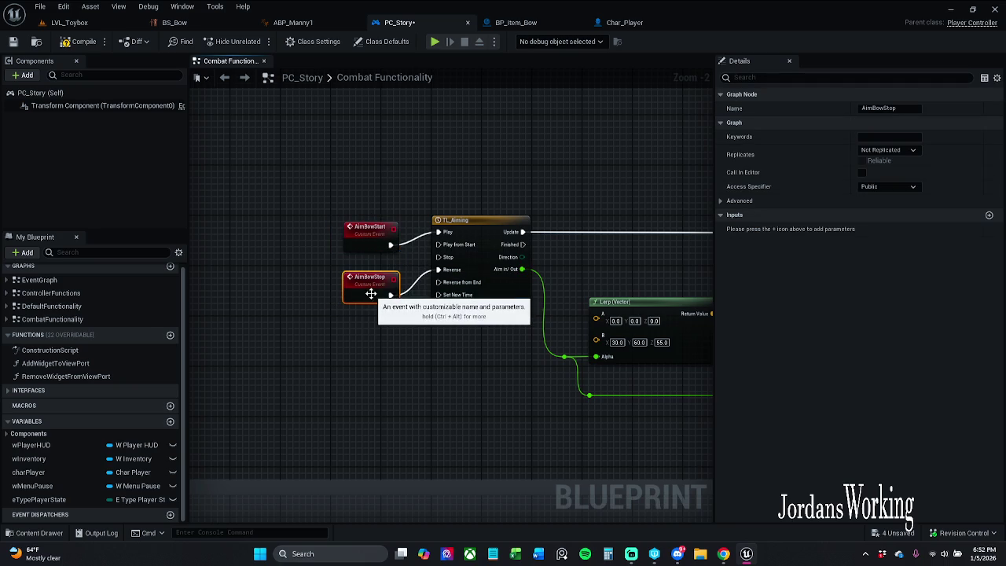
{"action": "left_click", "coordinate": [379, 341]}
{"action": "mouse_move", "coordinate": [325, 371]}
{"action": "left_mouse_down"}
{"action": "mouse_move", "coordinate": [393, 287]}
{"action": "mouse_move", "coordinate": [383, 235]}
{"action": "mouse_move", "coordinate": [385, 247]}
{"action": "left_mouse_up"}
{"action": "left_click", "coordinate": [371, 263]}
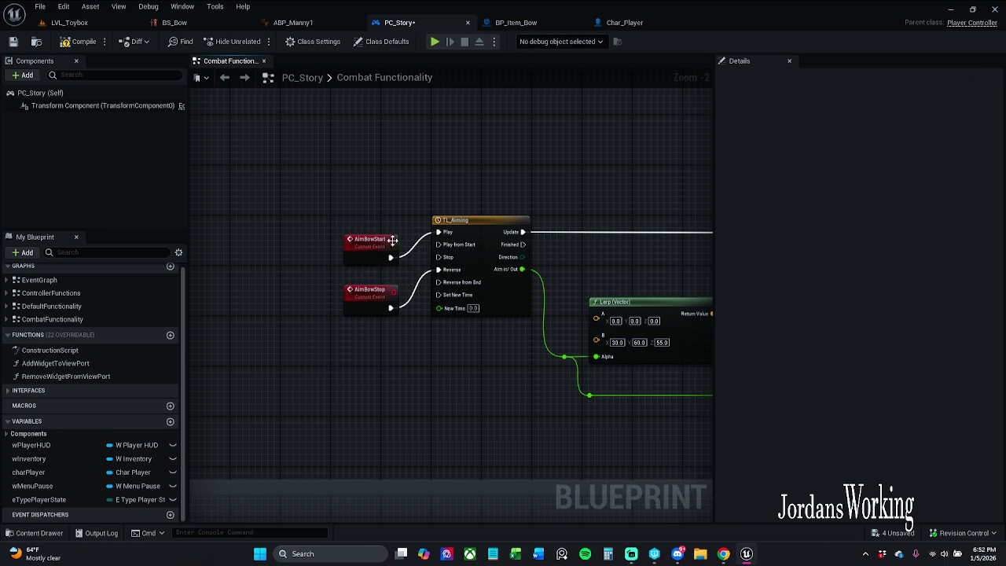
{"action": "left_click_drag", "start_coordinate": [371, 310], "coordinate": [370, 303]}
{"action": "left_click", "coordinate": [365, 350]}
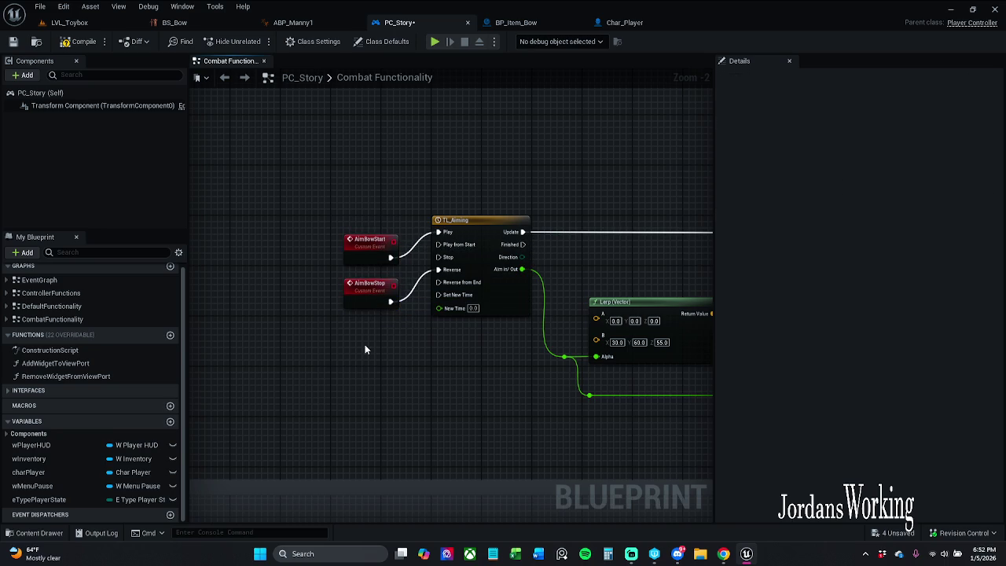
{"action": "left_click_drag", "start_coordinate": [342, 188], "coordinate": [356, 319]}
{"action": "left_click_drag", "start_coordinate": [368, 245], "coordinate": [381, 245]}
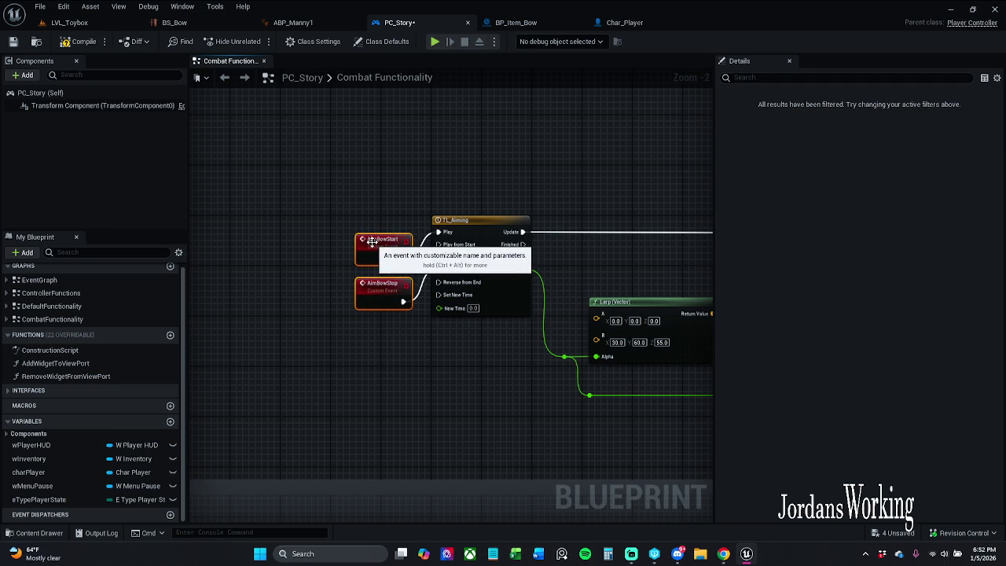
{"action": "left_click", "coordinate": [402, 149]}
{"action": "left_click", "coordinate": [13, 41]}
Step: Add an Aim Bow call node via the 'aim' search, then delete the unwanted extra copy
{"action": "mouse_move", "coordinate": [243, 341]}
{"action": "left_mouse_down"}
{"action": "mouse_move", "coordinate": [458, 276]}
{"action": "mouse_move", "coordinate": [372, 349]}
{"action": "mouse_move", "coordinate": [456, 337]}
{"action": "left_mouse_up"}
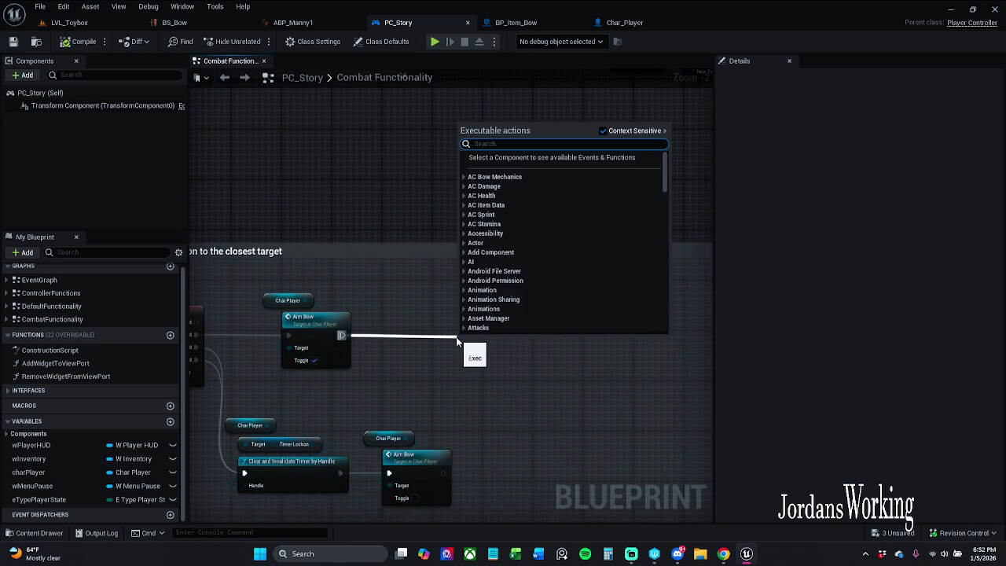
{"action": "type", "text": "aim"}
{"action": "key", "text": "Return"}
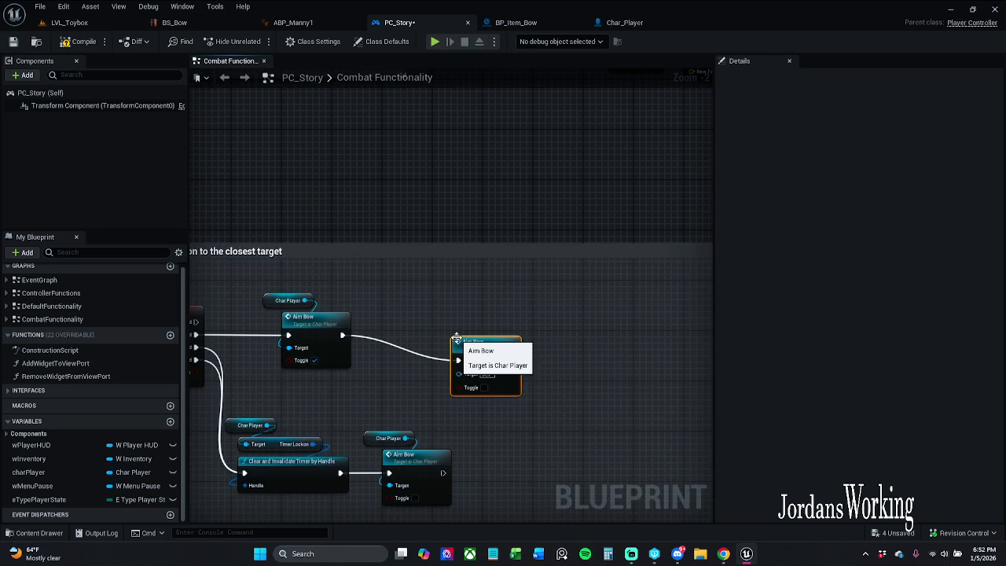
{"action": "mouse_move", "coordinate": [464, 339]}
{"action": "left_mouse_down"}
{"action": "mouse_move", "coordinate": [430, 340]}
{"action": "mouse_move", "coordinate": [492, 341]}
{"action": "left_mouse_up"}
{"action": "key", "text": "Delete"}
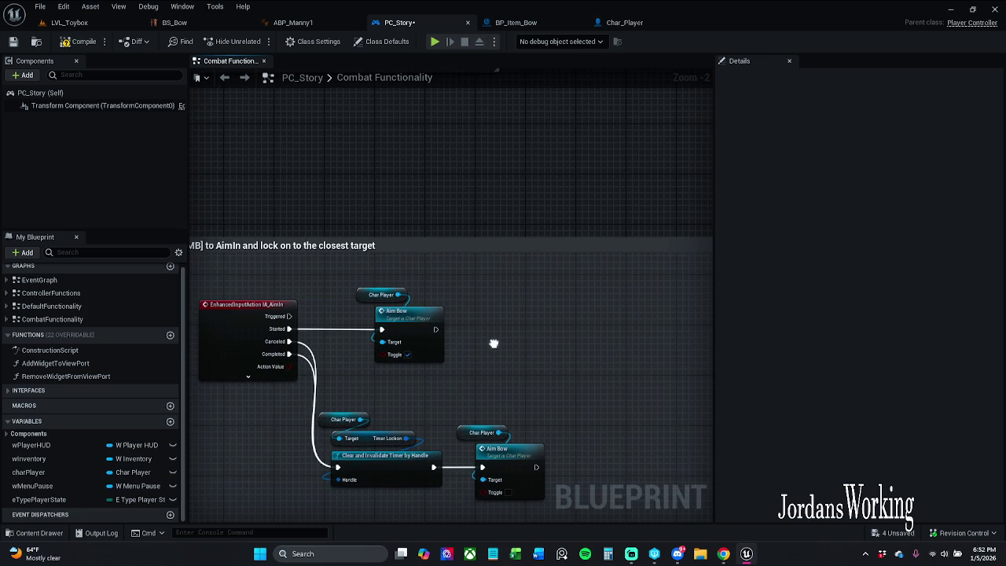
Step: Select the AimIn node group and add an Aim Bow Start call after Aim Bow
{"action": "left_click", "coordinate": [297, 320]}
{"action": "mouse_move", "coordinate": [298, 320]}
{"action": "left_mouse_down"}
{"action": "mouse_move", "coordinate": [460, 514]}
{"action": "mouse_move", "coordinate": [552, 393]}
{"action": "left_mouse_up"}
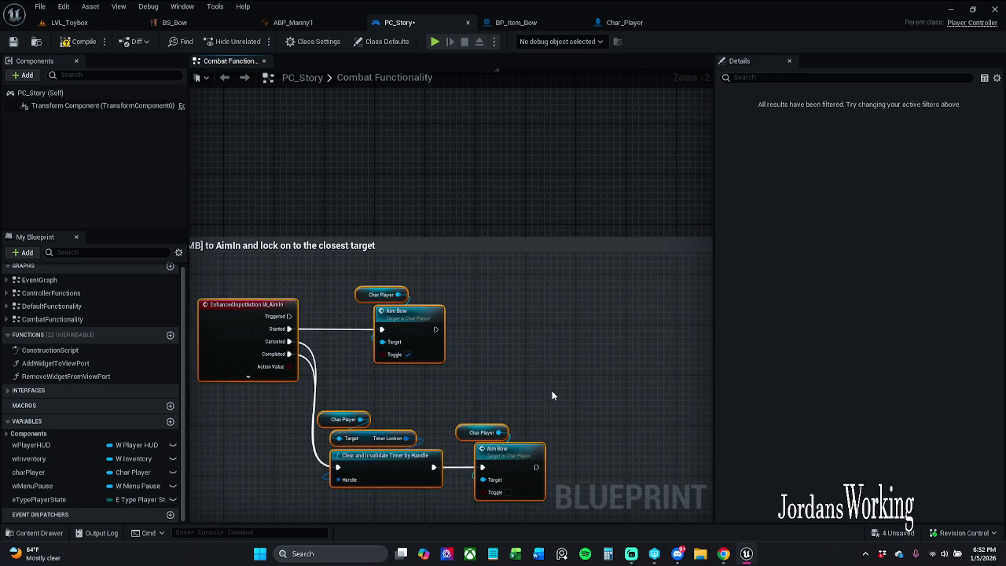
{"action": "mouse_move", "coordinate": [723, 239]}
{"action": "left_mouse_down"}
{"action": "mouse_move", "coordinate": [538, 306]}
{"action": "mouse_move", "coordinate": [538, 326]}
{"action": "mouse_move", "coordinate": [496, 279]}
{"action": "mouse_move", "coordinate": [518, 270]}
{"action": "left_mouse_up"}
{"action": "type", "text": "aim/"}
{"action": "key", "text": "BackSpace"}
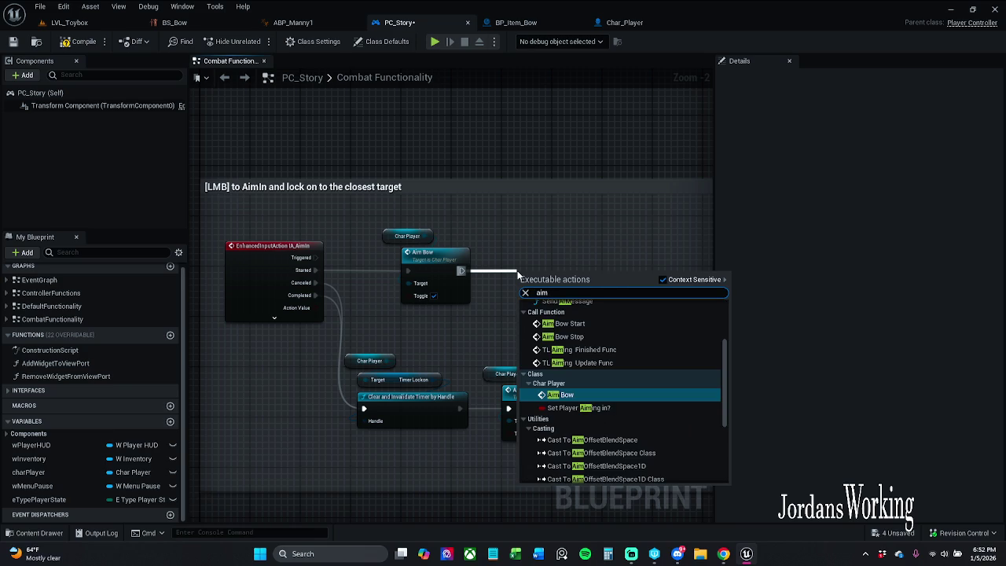
{"action": "type", "text": "Bow"}
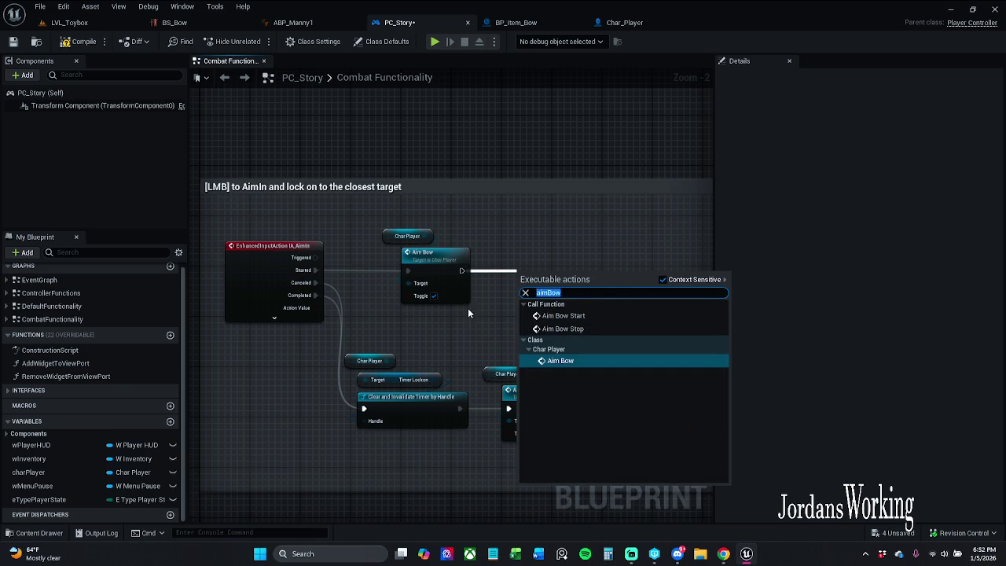
{"action": "left_click", "coordinate": [610, 316]}
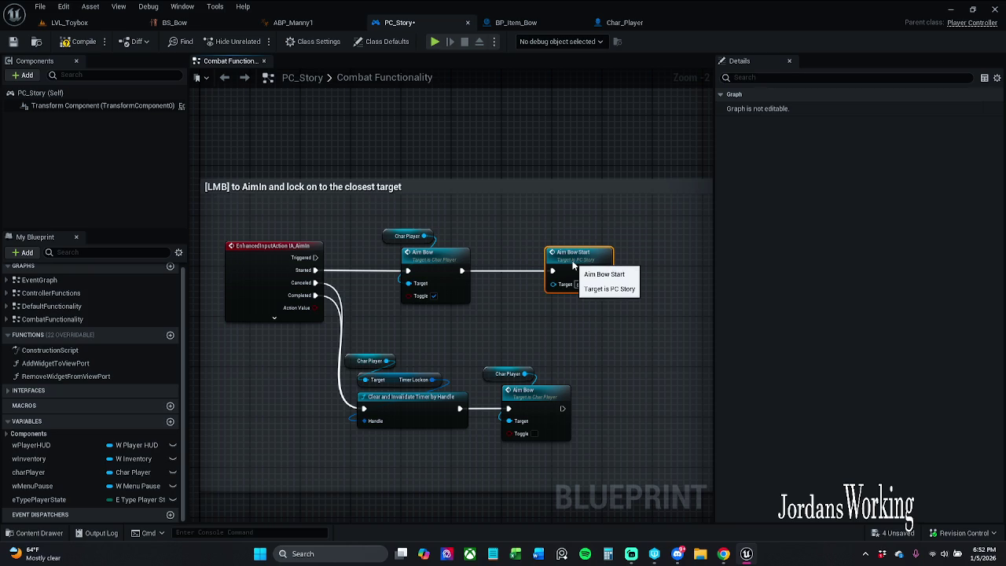
Step: Add an Aim Bow Stop call after the lower Aim Bow and tidy Aim Bow Start's position
{"action": "left_click_drag", "start_coordinate": [493, 383], "coordinate": [550, 385]}
{"action": "type", "text": "aimBow"}
{"action": "left_click", "coordinate": [628, 225]}
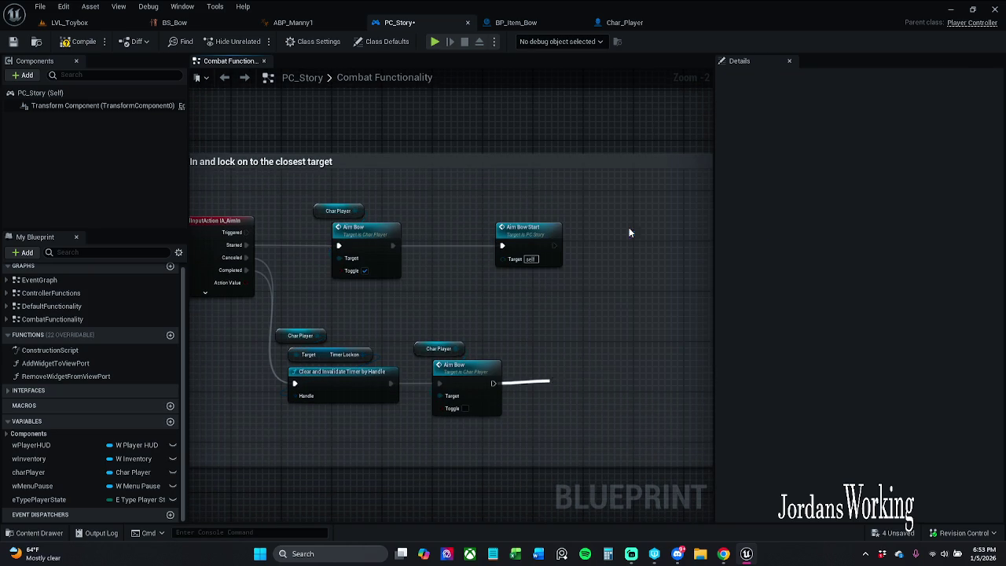
{"action": "left_click_drag", "start_coordinate": [523, 230], "coordinate": [479, 230]}
{"action": "left_click", "coordinate": [551, 247]}
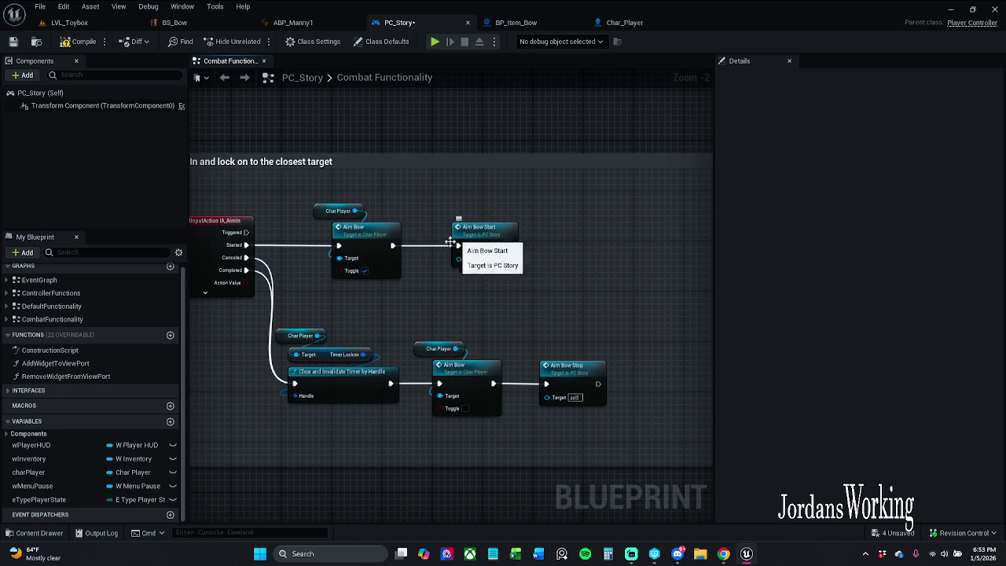
Step: Review the aiming node rows, then compile and save PC_Story
{"action": "left_click_drag", "start_coordinate": [404, 262], "coordinate": [497, 264]}
{"action": "left_click_drag", "start_coordinate": [636, 249], "coordinate": [276, 232]}
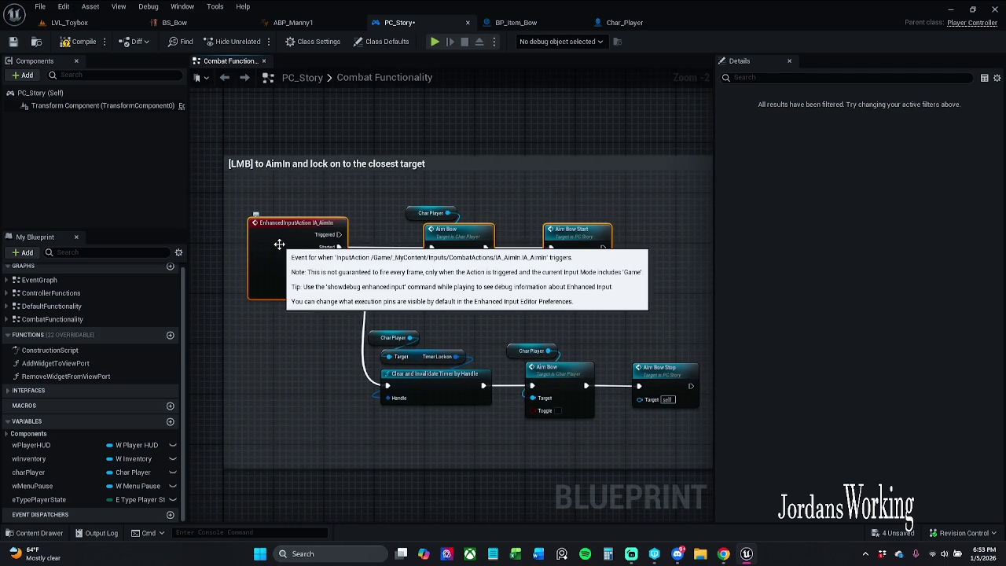
{"action": "mouse_move", "coordinate": [668, 346]}
{"action": "left_mouse_down"}
{"action": "mouse_move", "coordinate": [683, 331]}
{"action": "mouse_move", "coordinate": [409, 362]}
{"action": "mouse_move", "coordinate": [423, 441]}
{"action": "left_mouse_up"}
{"action": "left_click", "coordinate": [440, 259]}
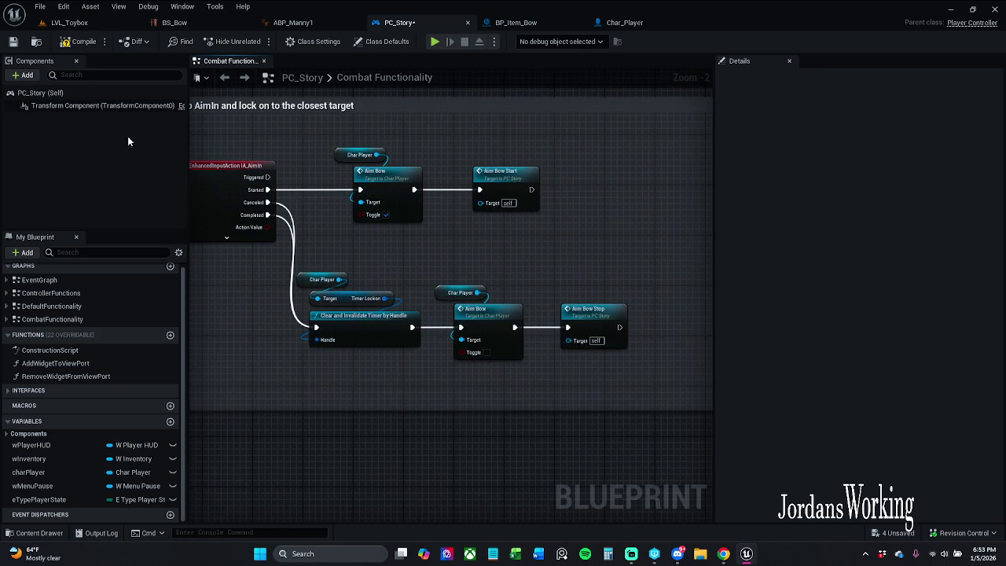
{"action": "left_click", "coordinate": [66, 44]}
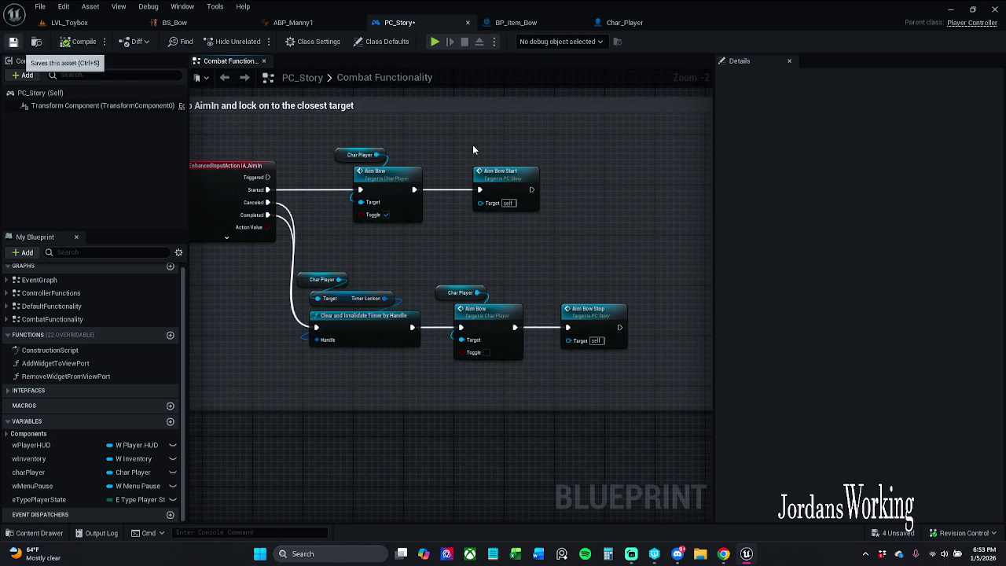
{"action": "key", "text": "ctrl+s"}
Step: Jump to the AimBowStart event definition, inspect its node chain, and save PC_Story
{"action": "left_click_drag", "start_coordinate": [470, 148], "coordinate": [476, 180]}
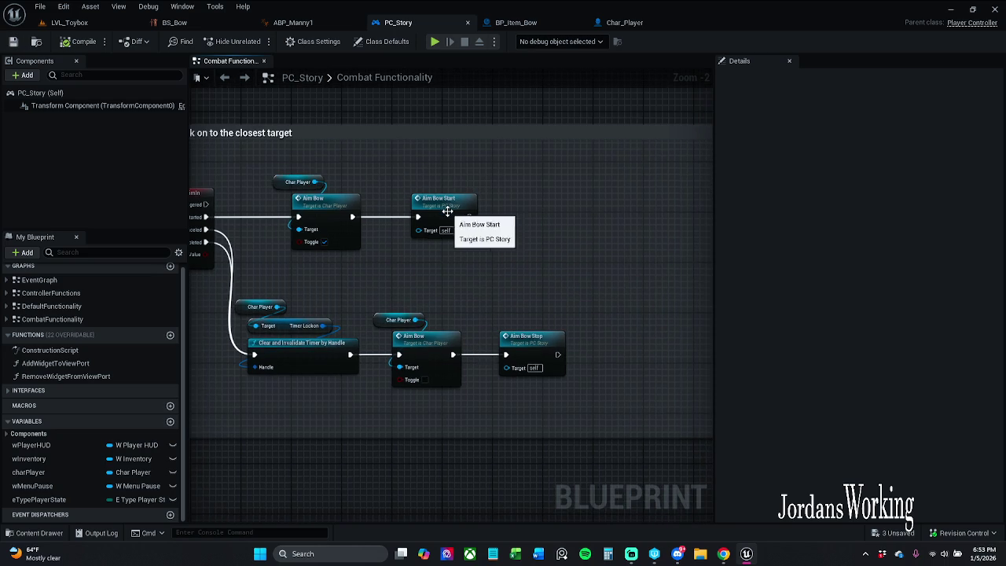
{"action": "double_click", "coordinate": [448, 211]}
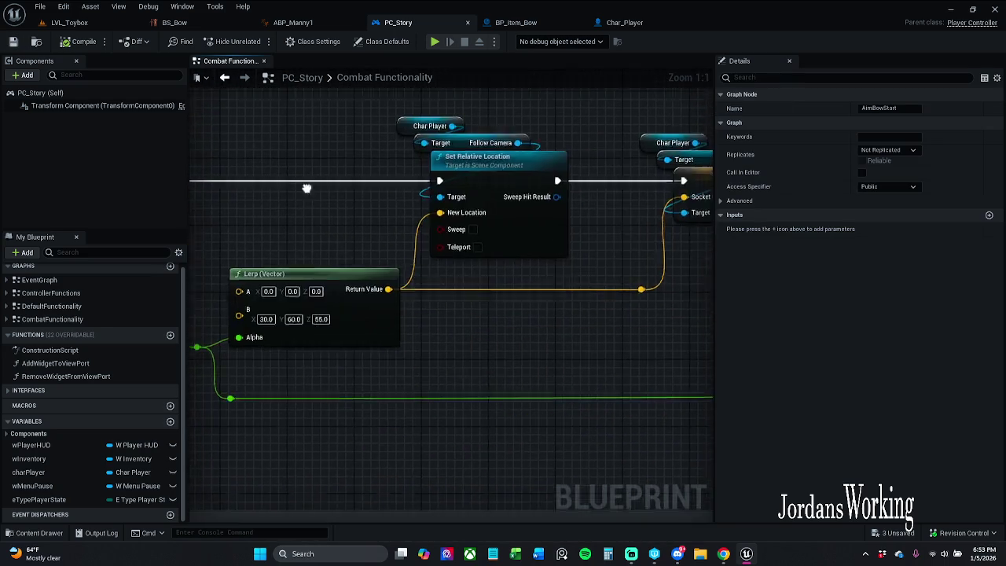
{"action": "scroll", "coordinate": [360, 198], "scroll_direction": "down", "scroll_amount": 5}
{"action": "mouse_move", "coordinate": [272, 125]}
{"action": "left_mouse_down"}
{"action": "mouse_move", "coordinate": [464, 223]}
{"action": "mouse_move", "coordinate": [690, 277]}
{"action": "left_mouse_up"}
{"action": "mouse_move", "coordinate": [326, 195]}
{"action": "left_mouse_down"}
{"action": "mouse_move", "coordinate": [512, 195]}
{"action": "mouse_move", "coordinate": [479, 143]}
{"action": "left_mouse_up"}
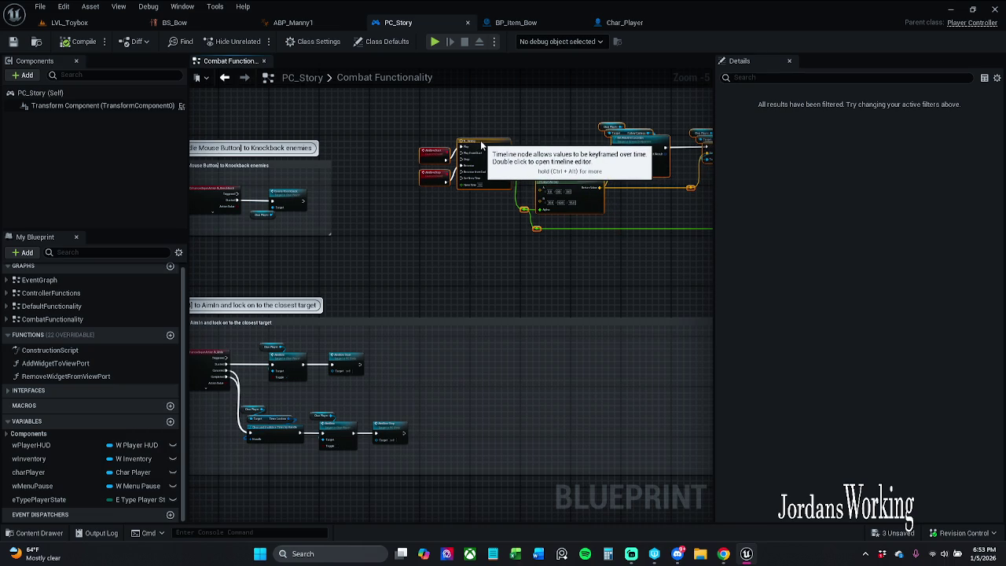
{"action": "scroll", "coordinate": [477, 194], "scroll_direction": "up", "scroll_amount": 3}
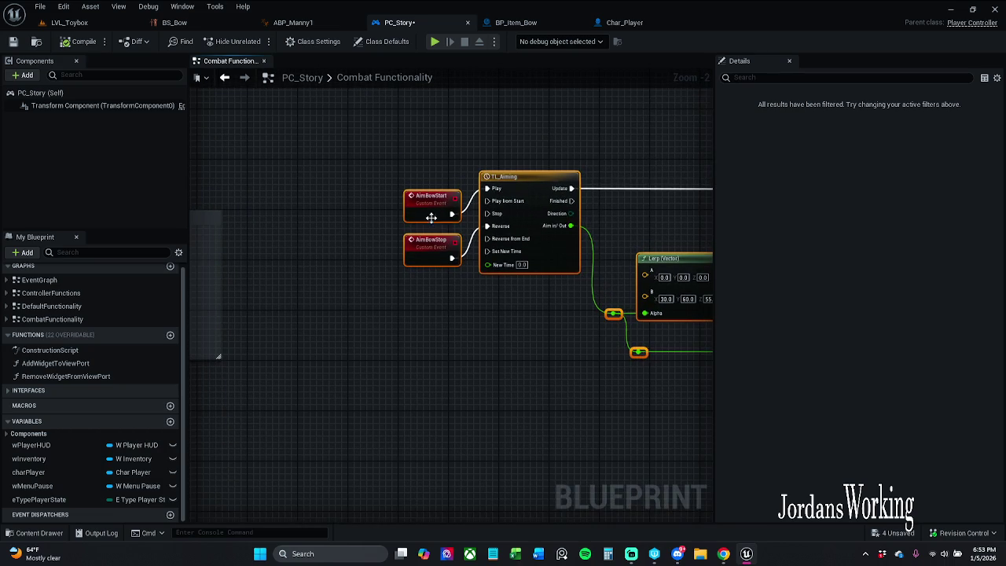
{"action": "left_click", "coordinate": [441, 327]}
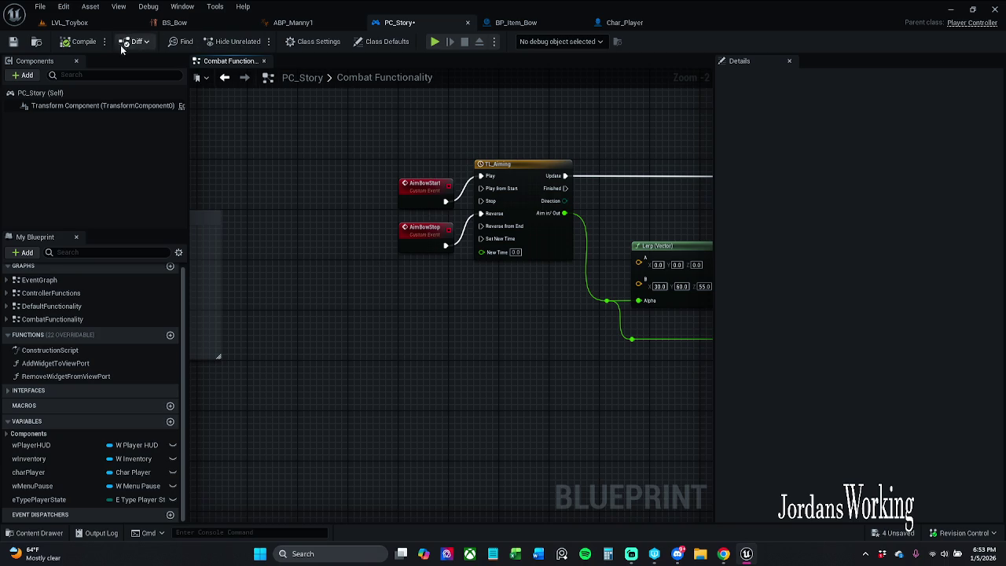
{"action": "left_click", "coordinate": [13, 42]}
Step: Select the aiming timeline node chain and wrap it in a comment
{"action": "scroll", "coordinate": [540, 347], "scroll_direction": "down", "scroll_amount": 5}
{"action": "mouse_move", "coordinate": [359, 262]}
{"action": "left_mouse_down"}
{"action": "mouse_move", "coordinate": [622, 375]}
{"action": "mouse_move", "coordinate": [604, 356]}
{"action": "mouse_move", "coordinate": [572, 363]}
{"action": "left_mouse_up"}
{"action": "key", "text": "c"}
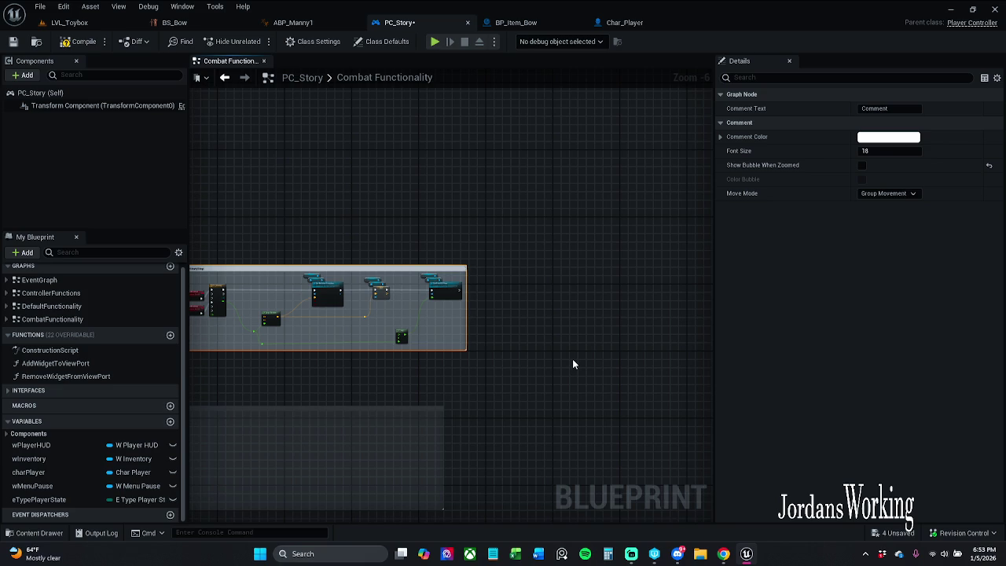
Step: Title the comment 'AimBowStart/Stop' and move it to the lower canvas
{"action": "key", "text": "Return"}
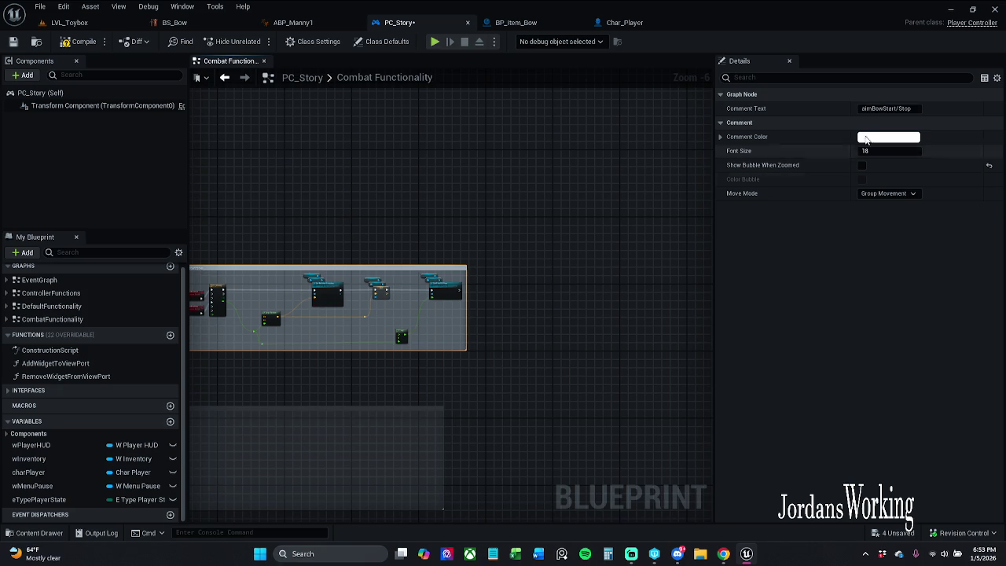
{"action": "left_click", "coordinate": [876, 110]}
{"action": "key", "text": "Home"}
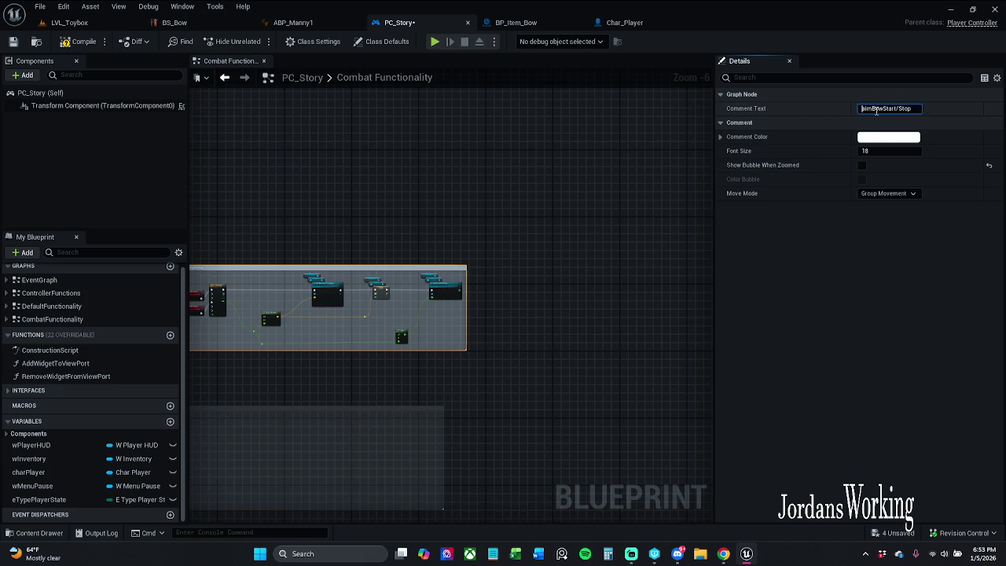
{"action": "key", "text": "Return"}
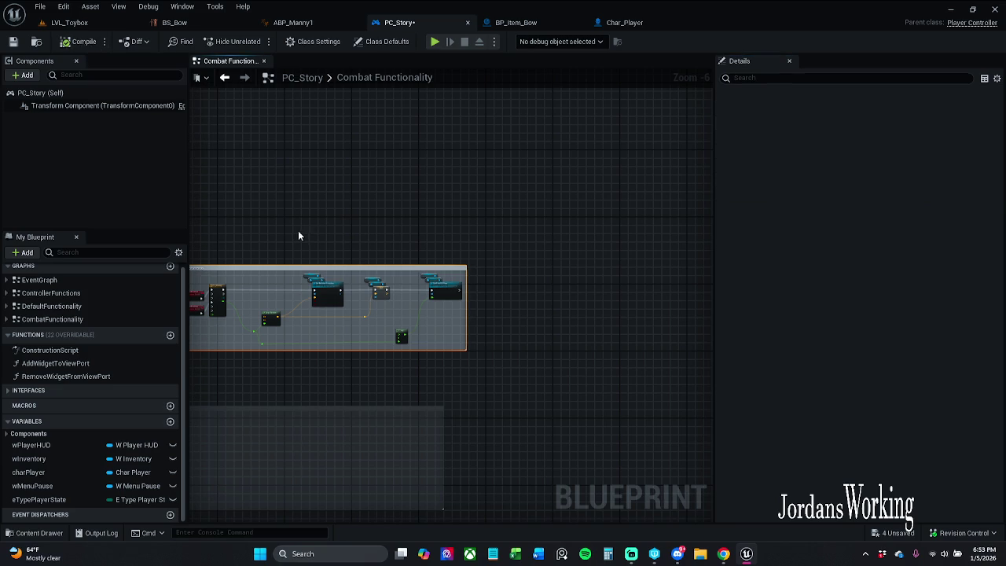
{"action": "scroll", "coordinate": [298, 234], "scroll_direction": "up", "scroll_amount": 5}
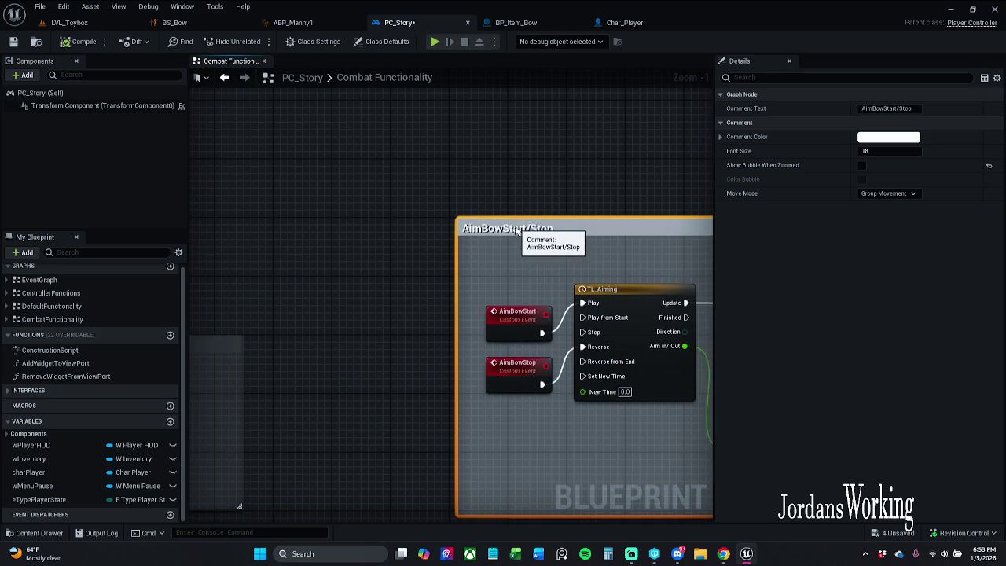
{"action": "scroll", "coordinate": [445, 166], "scroll_direction": "down", "scroll_amount": 11}
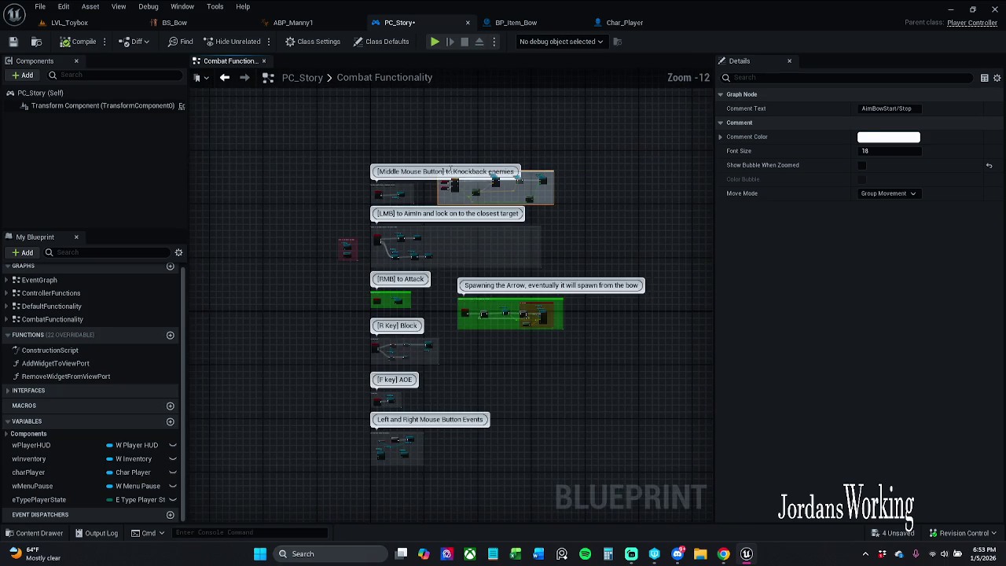
{"action": "scroll", "coordinate": [448, 170], "scroll_direction": "up", "scroll_amount": 7}
{"action": "mouse_move", "coordinate": [448, 171]}
{"action": "left_mouse_down"}
{"action": "mouse_move", "coordinate": [768, 272]}
{"action": "mouse_move", "coordinate": [517, 388]}
{"action": "mouse_move", "coordinate": [434, 409]}
{"action": "mouse_move", "coordinate": [415, 339]}
{"action": "mouse_move", "coordinate": [411, 365]}
{"action": "mouse_move", "coordinate": [644, 360]}
{"action": "mouse_move", "coordinate": [589, 352]}
{"action": "left_mouse_up"}
{"action": "scroll", "coordinate": [415, 340], "scroll_direction": "down", "scroll_amount": 8}
{"action": "scroll", "coordinate": [629, 361], "scroll_direction": "up", "scroll_amount": 7}
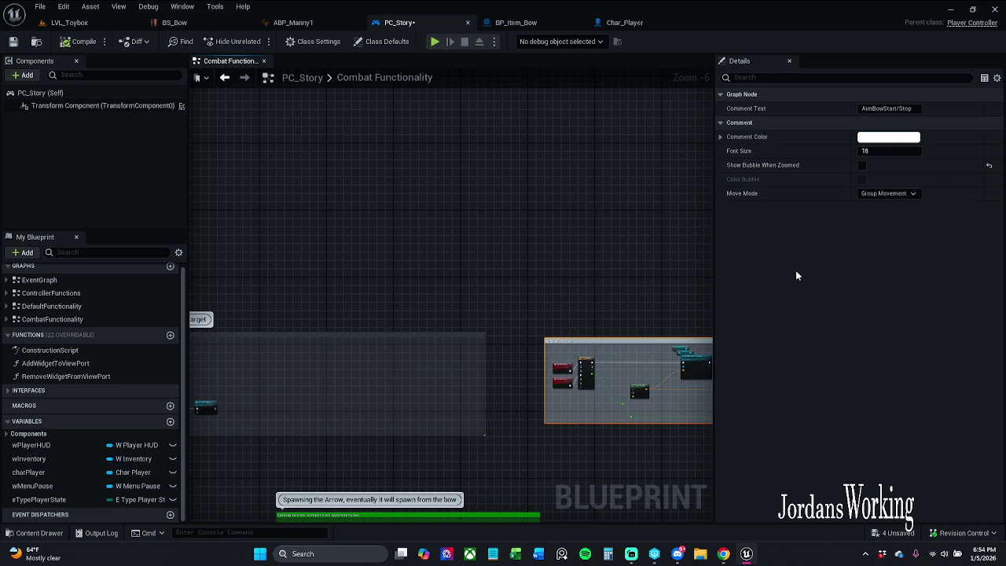
Step: Make the comment dark grey (value 0.123), save PC_Story, and return to LVL_Toybox
{"action": "left_click", "coordinate": [888, 138]}
{"action": "left_click", "coordinate": [829, 332]}
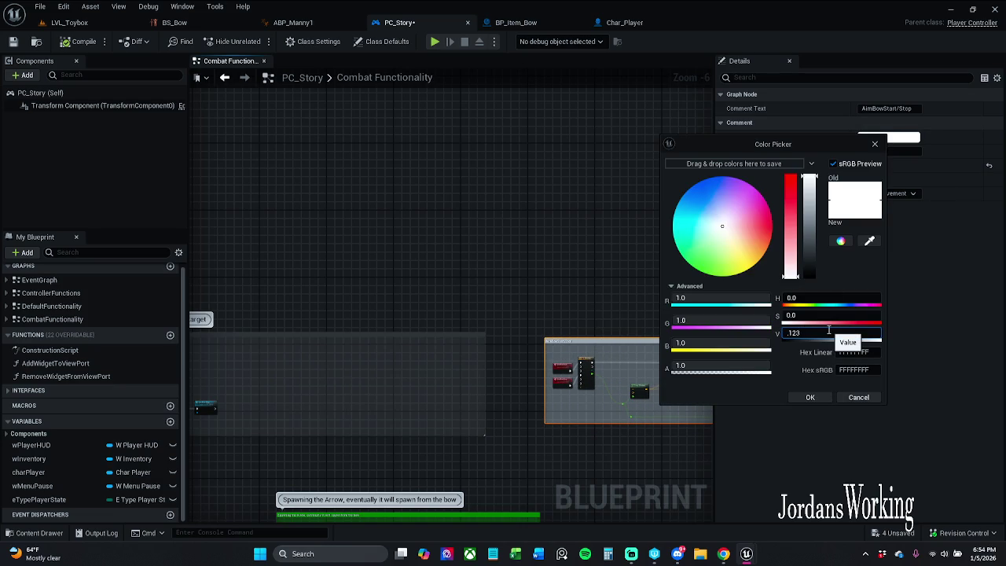
{"action": "key", "text": "Return"}
{"action": "left_click", "coordinate": [14, 42]}
{"action": "left_click", "coordinate": [69, 22]}
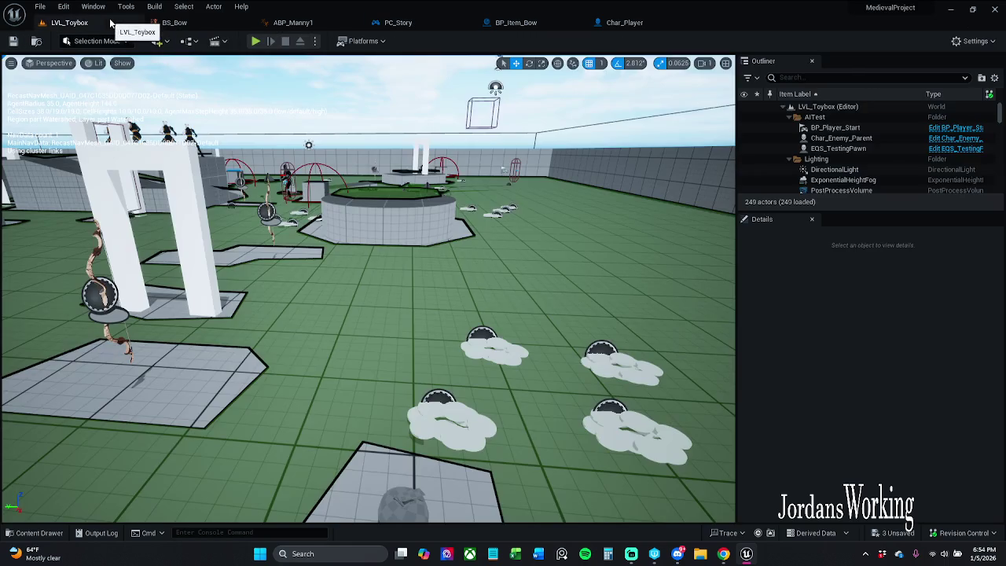
Step: Play-test LVL_Toybox by running, jumping and aiming the bow, then stop the session
{"action": "left_click", "coordinate": [255, 41]}
{"action": "key", "text": "w"}
{"action": "key", "text": "w"}
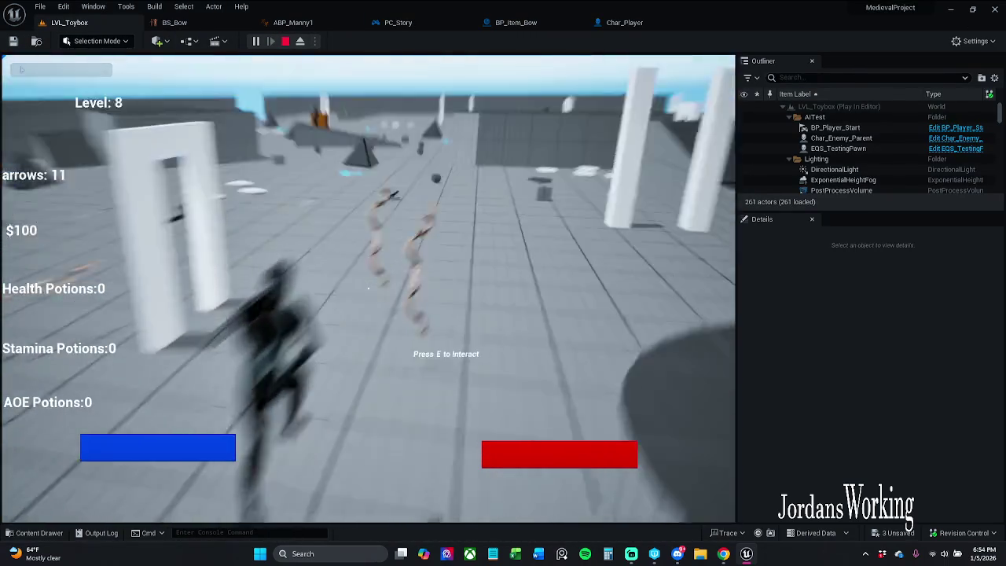
{"action": "key", "text": "w"}
{"action": "key", "text": "w"}
{"action": "key", "text": "w"}
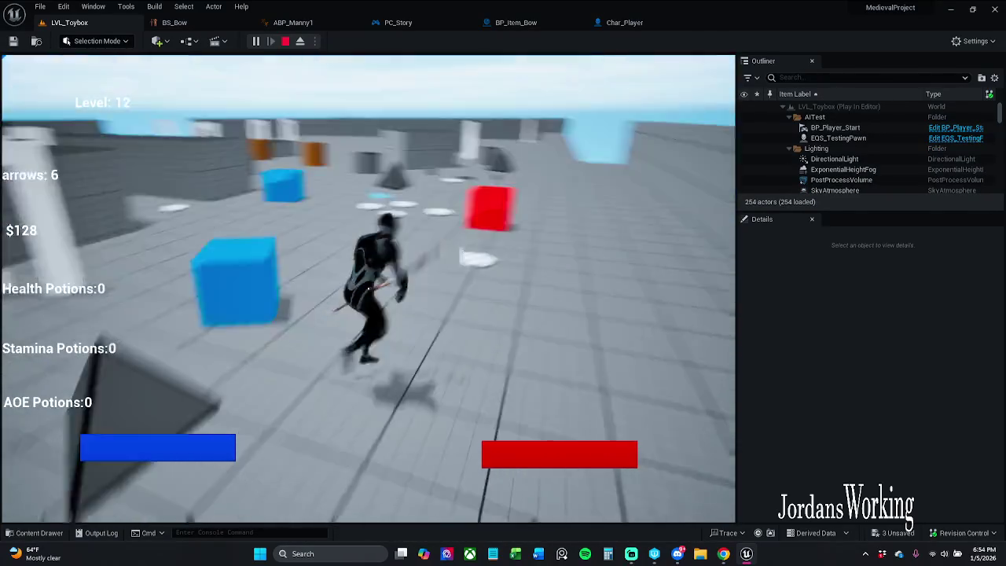
{"action": "key", "text": "space"}
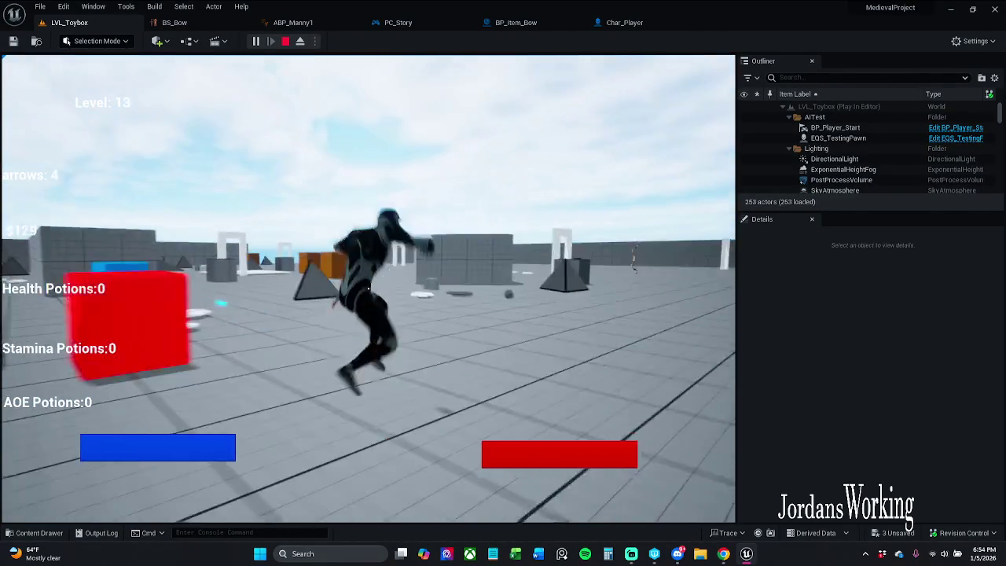
{"action": "key", "text": "w"}
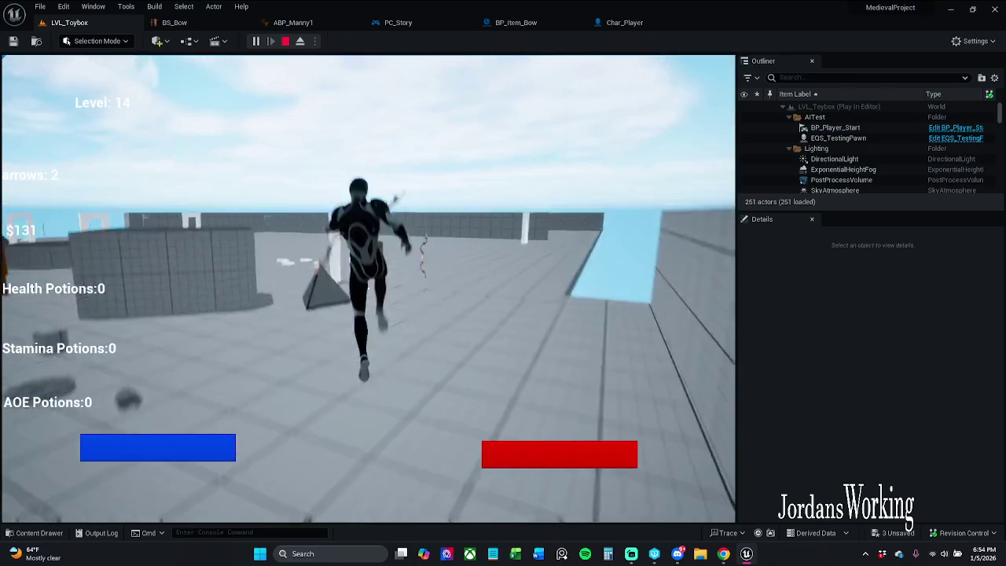
{"action": "key", "text": "Escape"}
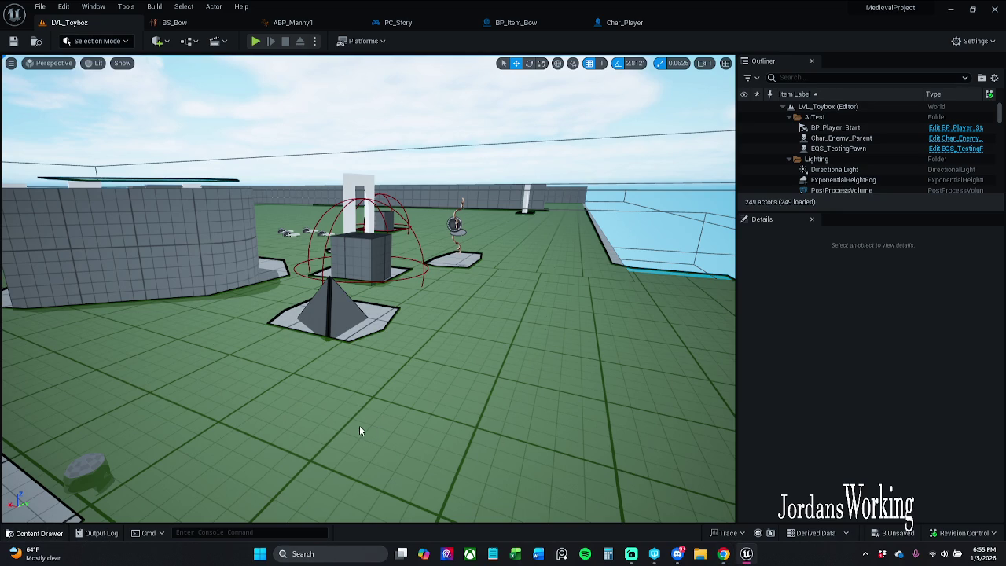
Step: Browse to _MyContent > Art > Blendspace, search 'ao', and open AO1D_AimBow
{"action": "key", "text": "Right"}
{"action": "left_click", "coordinate": [32, 532]}
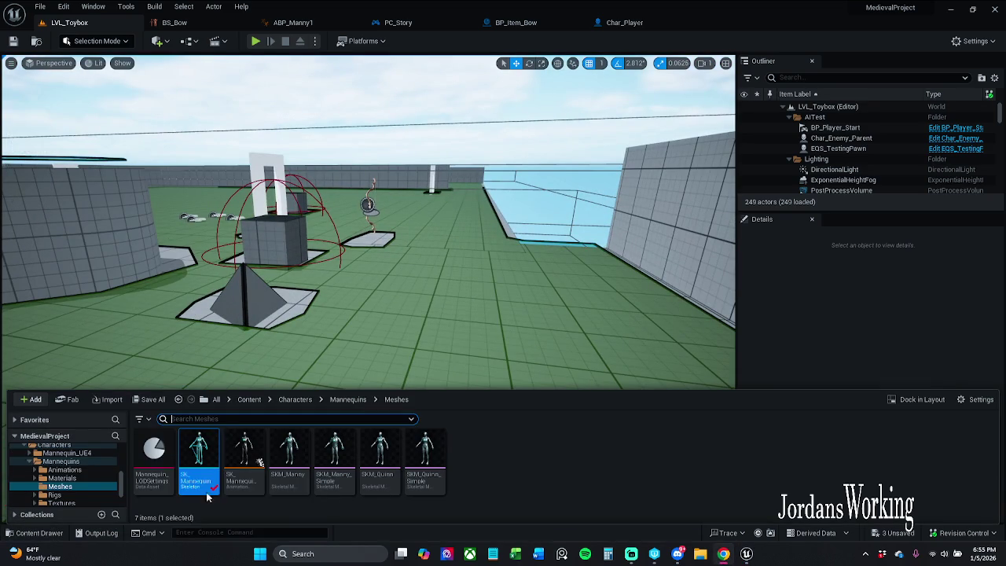
{"action": "left_click", "coordinate": [250, 401]}
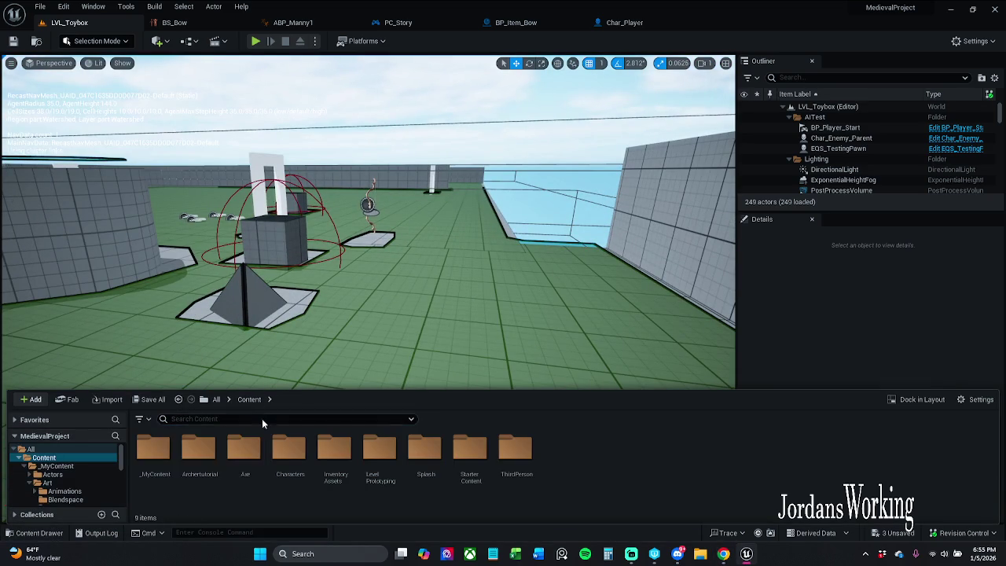
{"action": "double_click", "coordinate": [154, 452]}
{"action": "double_click", "coordinate": [199, 459]}
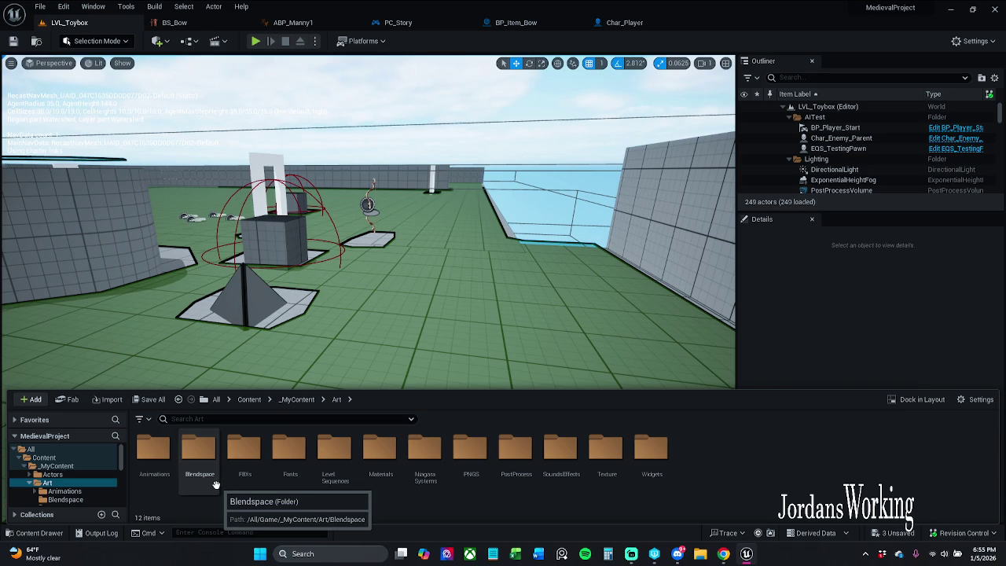
{"action": "double_click", "coordinate": [215, 484]}
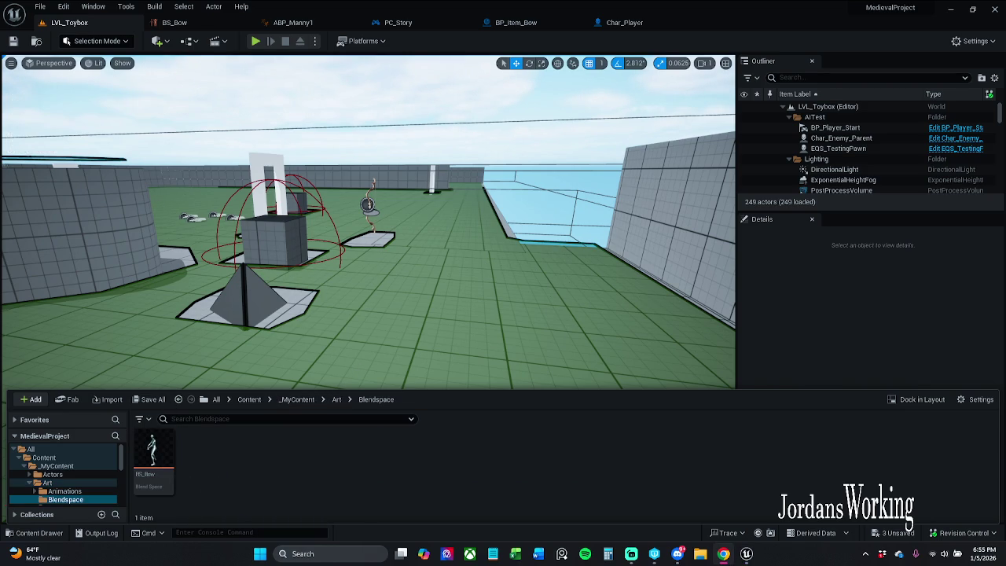
{"action": "left_click", "coordinate": [311, 400]}
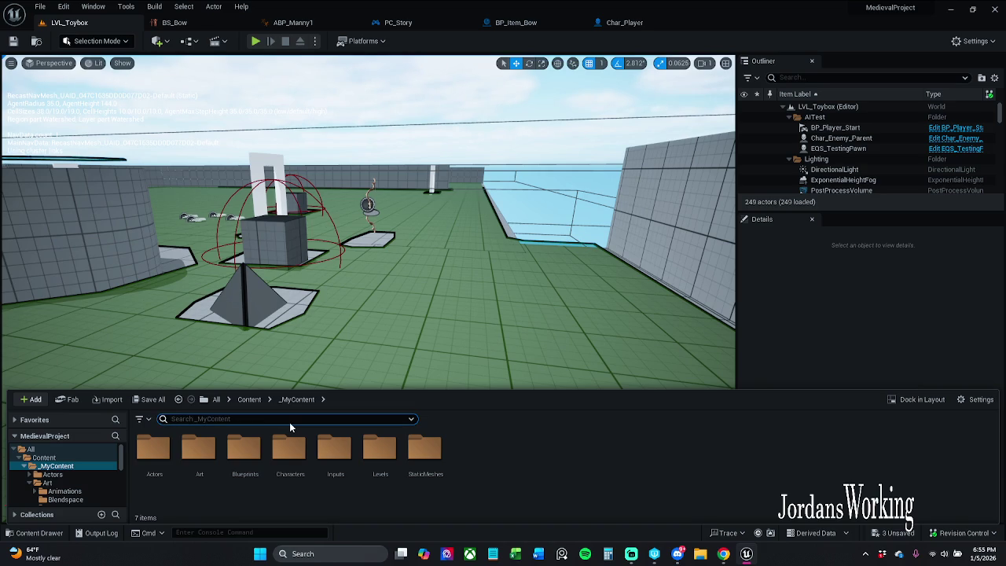
{"action": "type", "text": "a"}
{"action": "type", "text": "o"}
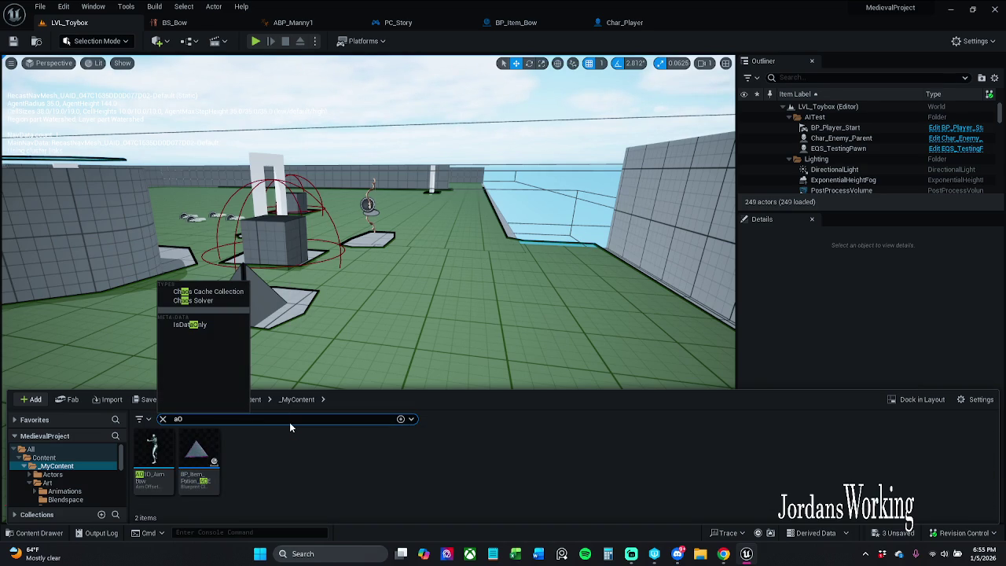
{"action": "double_click", "coordinate": [143, 485]}
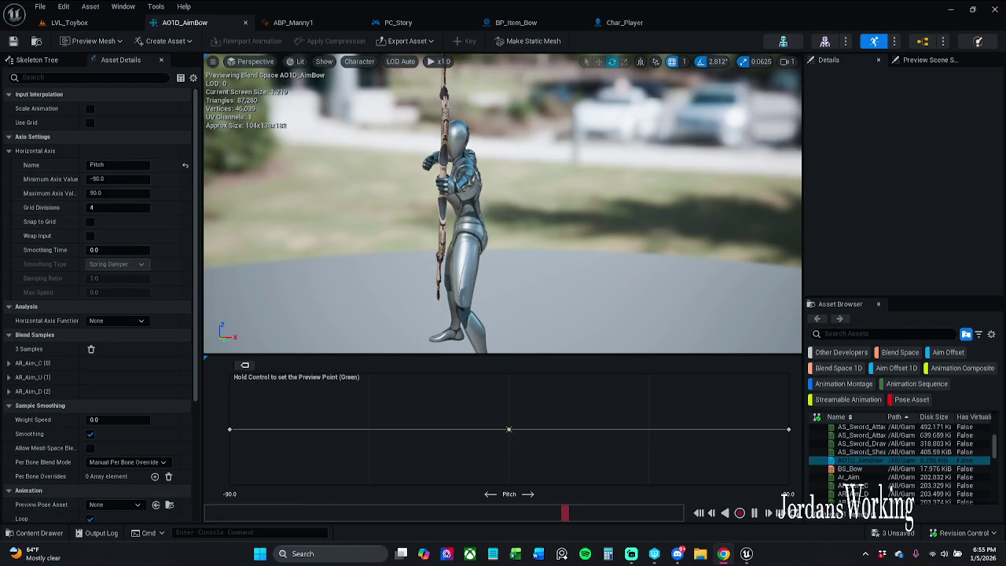
{"action": "mouse_move", "coordinate": [503, 204]}
{"action": "left_mouse_down"}
{"action": "mouse_move", "coordinate": [378, 208]}
{"action": "mouse_move", "coordinate": [299, 232]}
{"action": "left_mouse_up"}
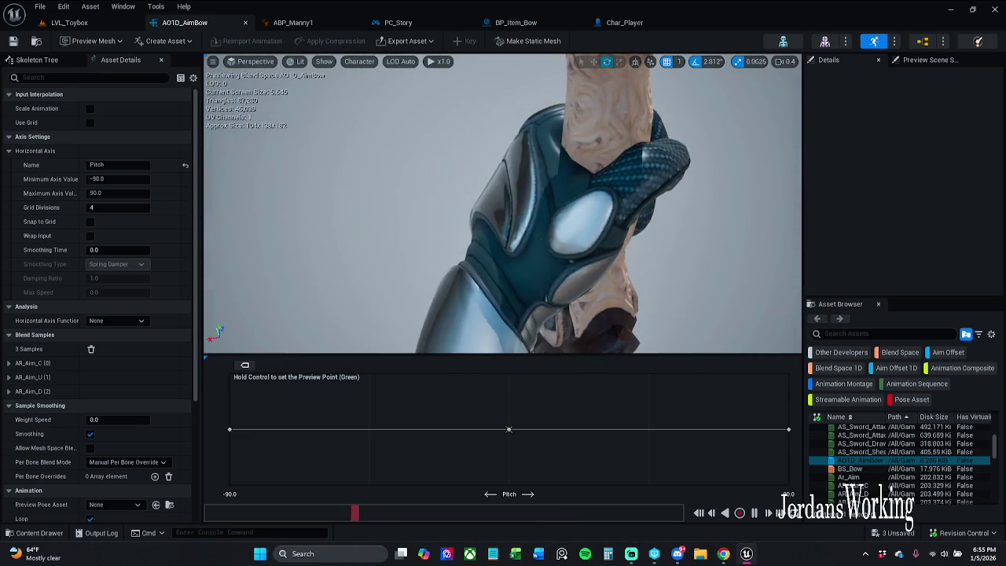
{"action": "left_click_drag", "start_coordinate": [298, 232], "coordinate": [275, 244]}
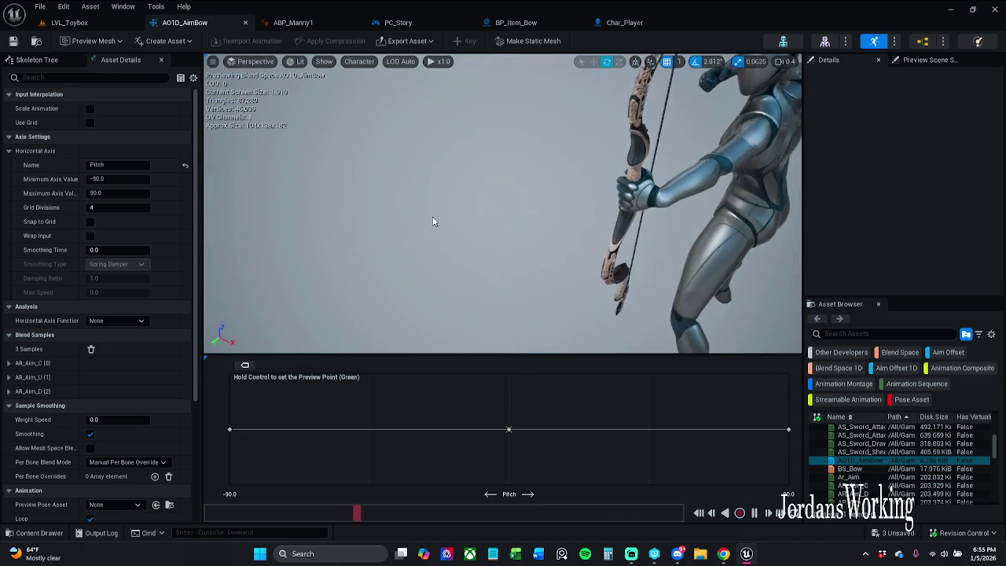
{"action": "mouse_move", "coordinate": [229, 429]}
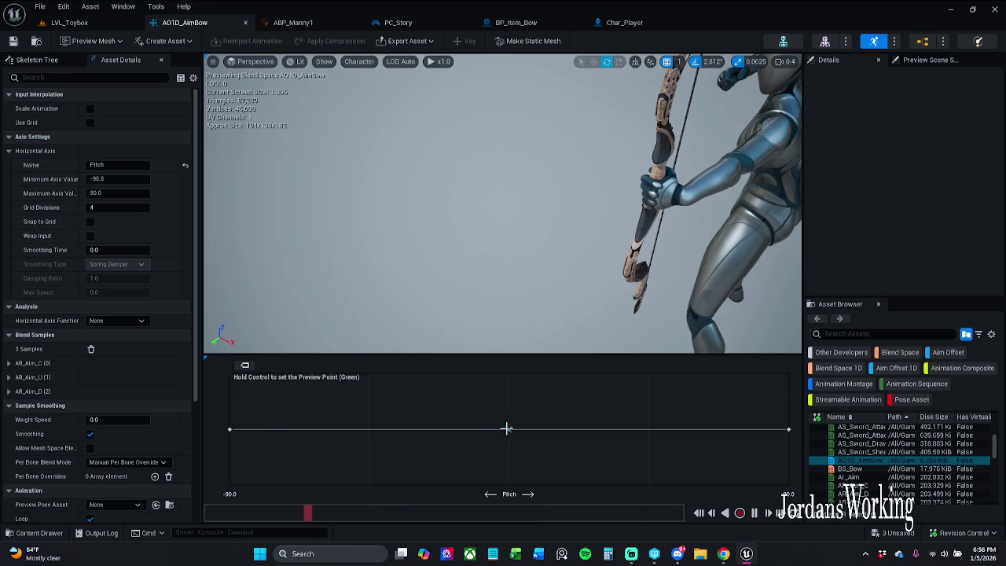
{"action": "mouse_move", "coordinate": [508, 429]}
{"action": "mouse_move", "coordinate": [793, 430]}
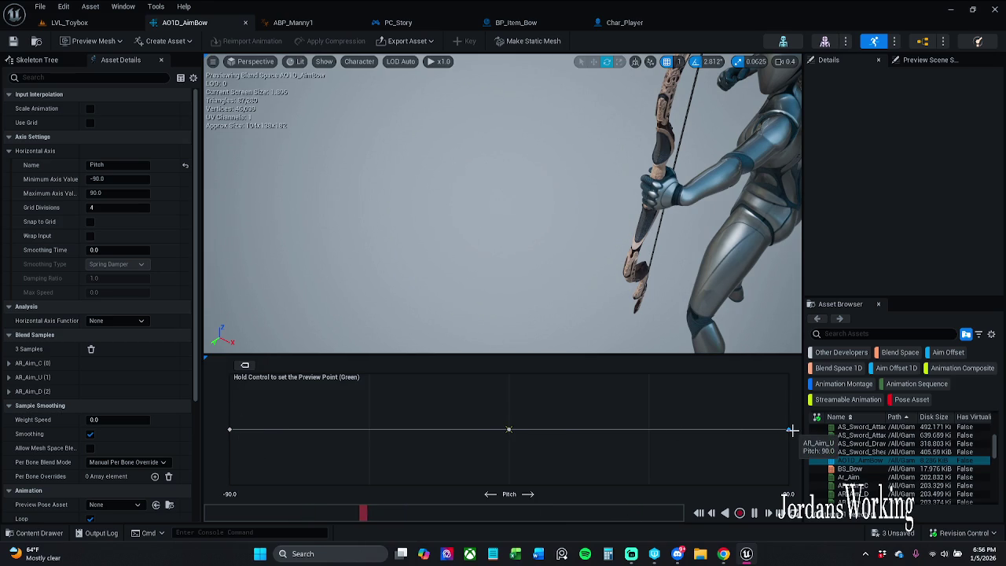
Step: Clear the Content Drawer search and browse the Art > Blendspace folder
{"action": "left_click", "coordinate": [34, 533]}
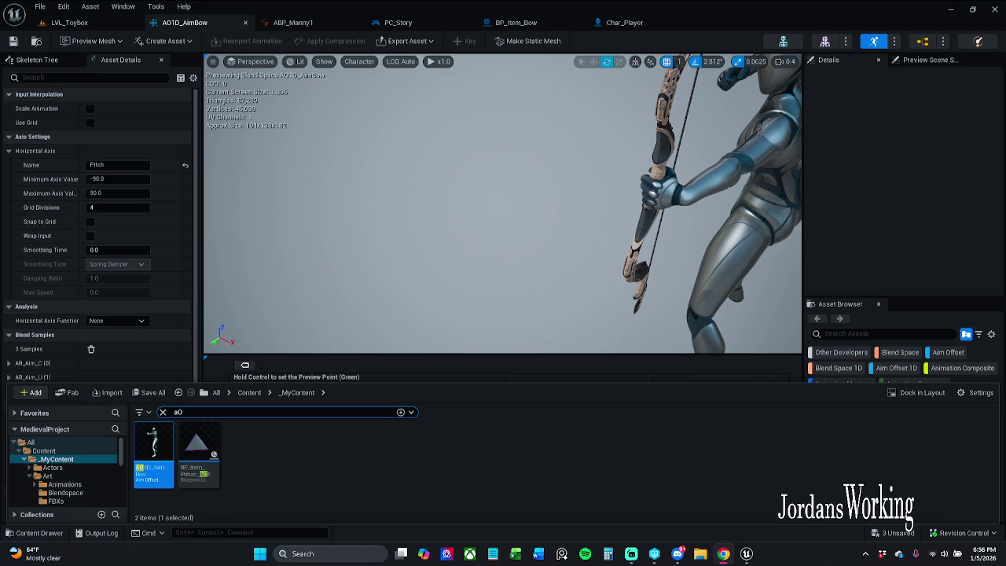
{"action": "mouse_move", "coordinate": [150, 461]}
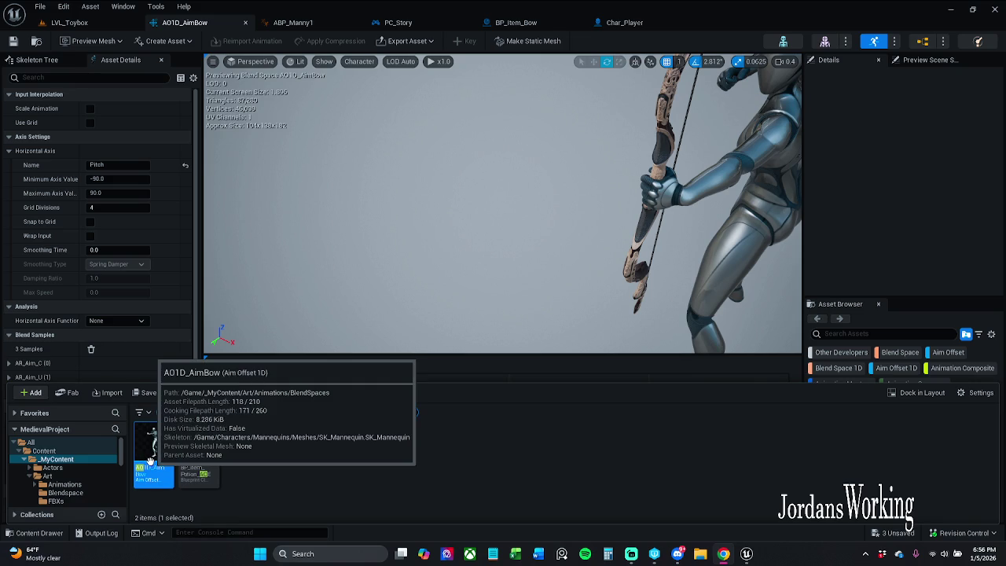
{"action": "left_click", "coordinate": [165, 412]}
{"action": "key", "text": "ctrl+a"}
{"action": "key", "text": "BackSpace"}
{"action": "double_click", "coordinate": [191, 443]}
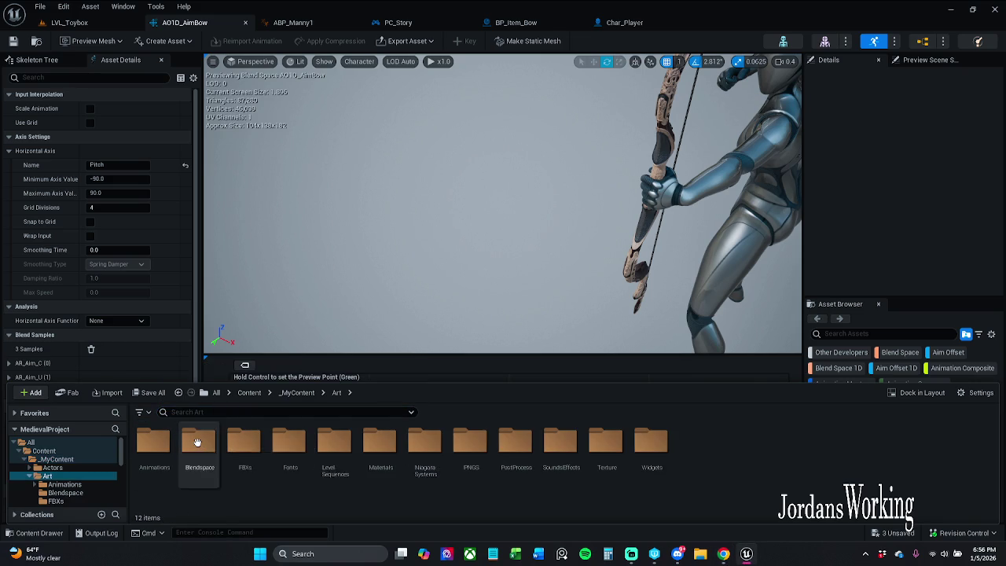
{"action": "double_click", "coordinate": [196, 444]}
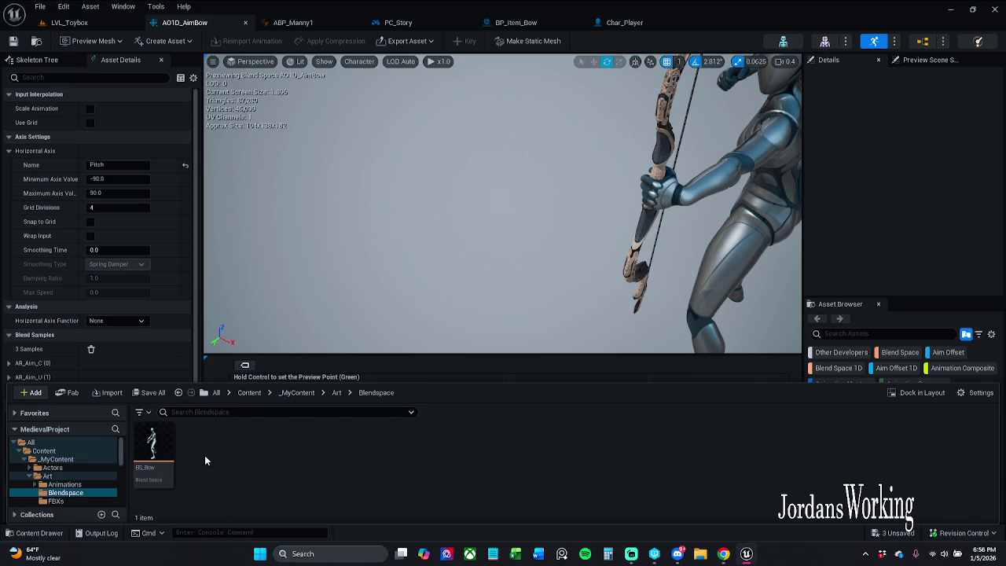
{"action": "left_click", "coordinate": [338, 392]}
Step: Check the Animations subfolders BlendSpaces, AnimationSequences and AnimationMontages, then return to Content
{"action": "double_click", "coordinate": [155, 456]}
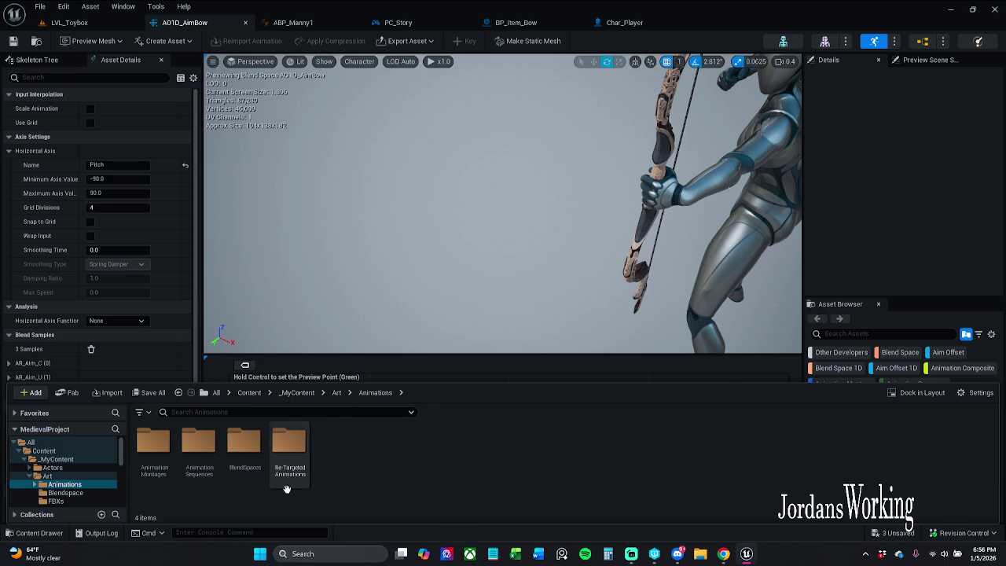
{"action": "double_click", "coordinate": [249, 465]}
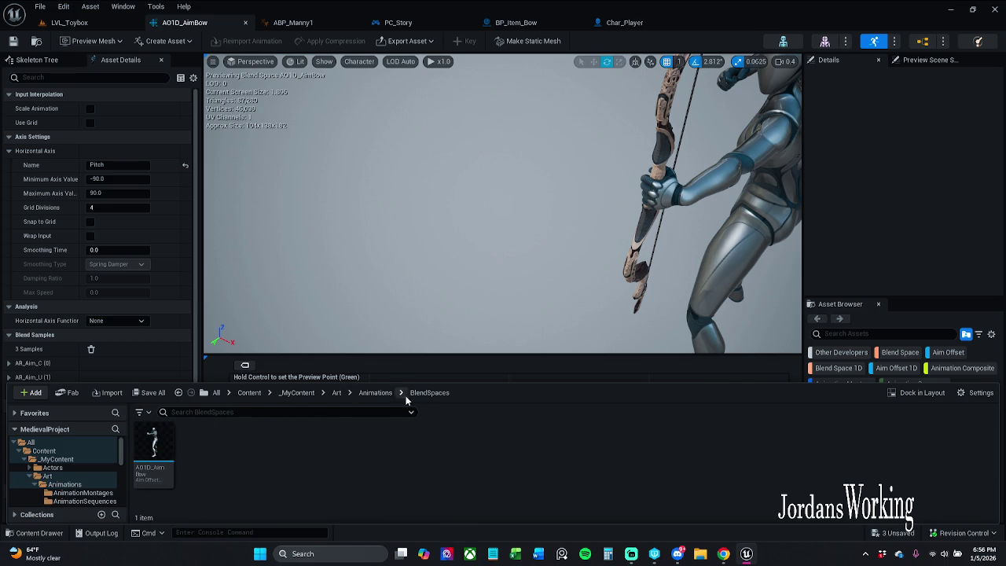
{"action": "left_click", "coordinate": [375, 392]}
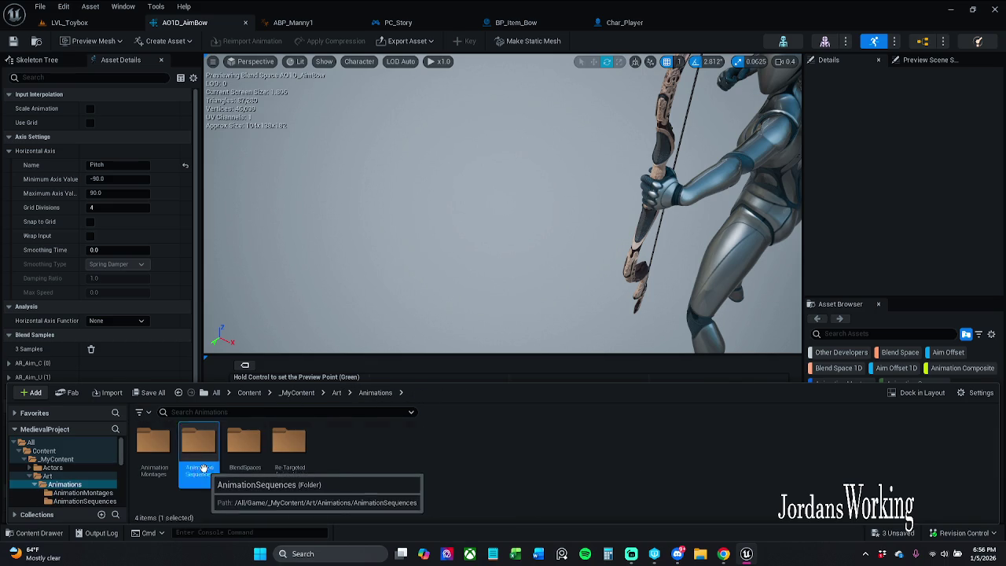
{"action": "double_click", "coordinate": [208, 469]}
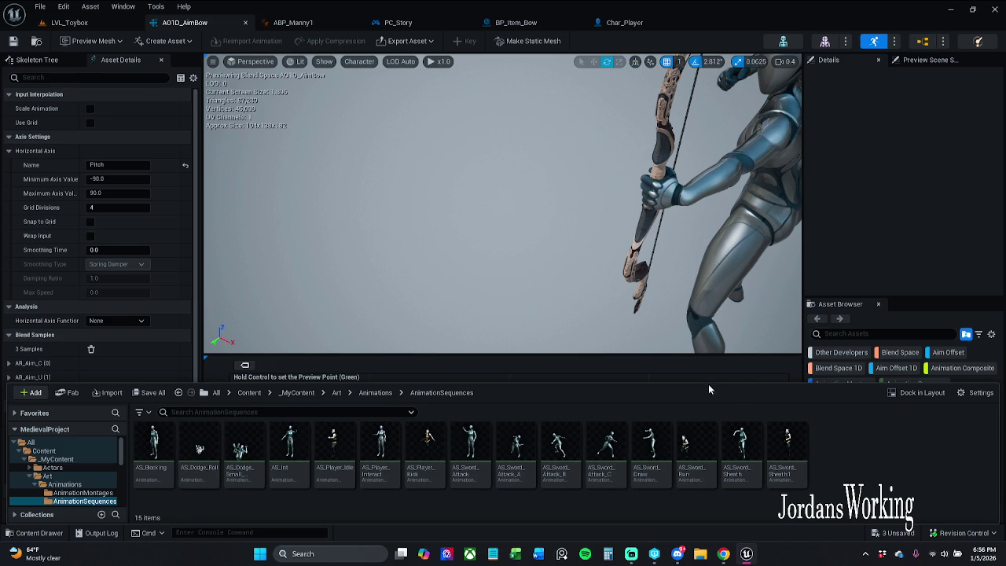
{"action": "left_click", "coordinate": [375, 392]}
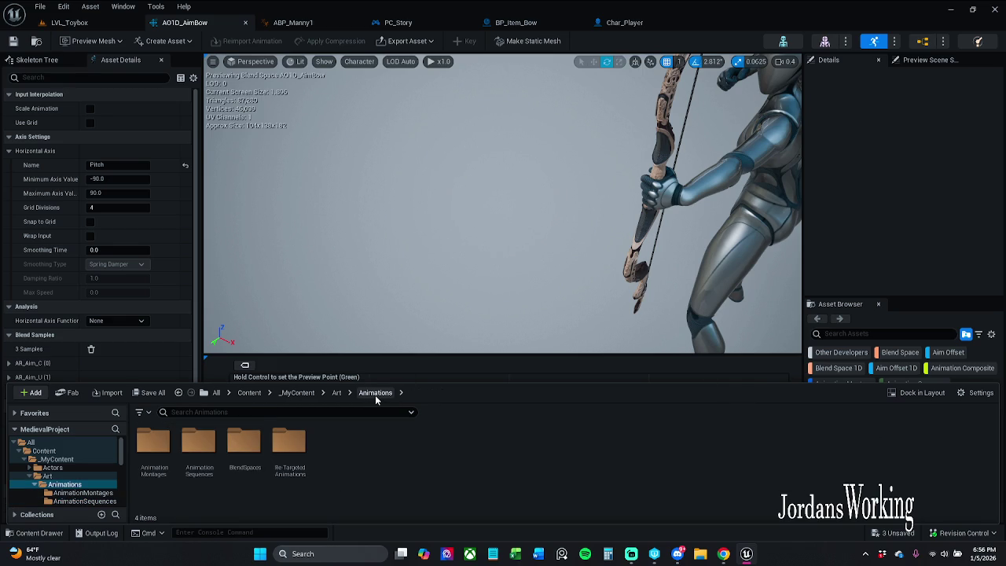
{"action": "double_click", "coordinate": [151, 452]}
{"action": "left_click", "coordinate": [376, 392]}
{"action": "left_click", "coordinate": [249, 393]}
Step: Open AR_Aim_U from Archertutorial > Animations and scroll to its additive settings
{"action": "type", "text": "ar"}
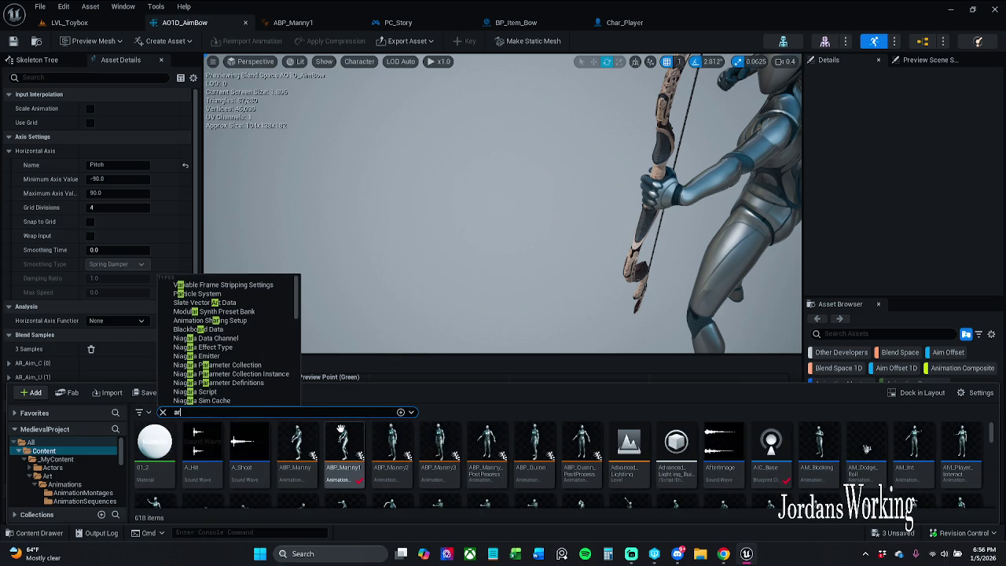
{"action": "type", "text": " aim"}
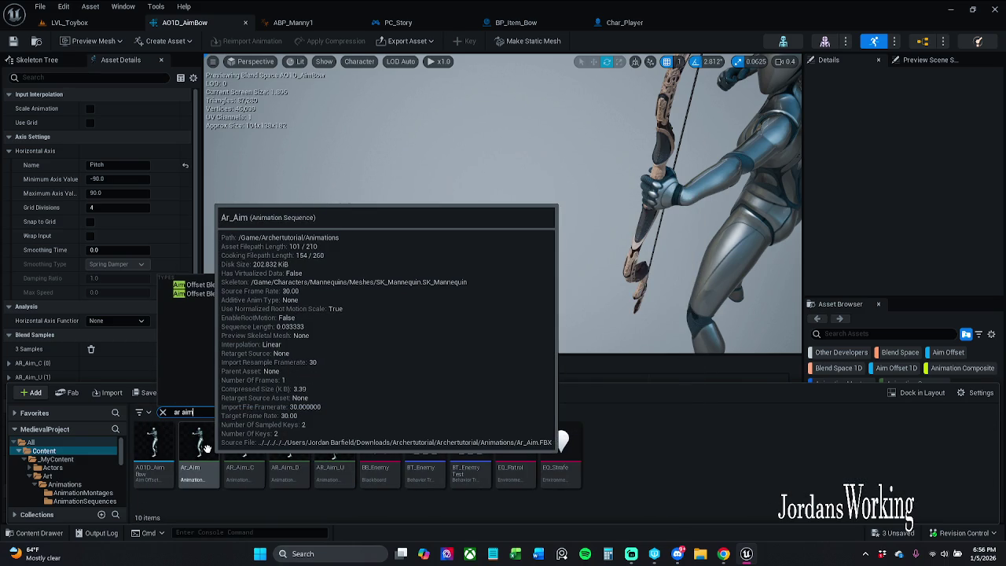
{"action": "left_click", "coordinate": [162, 411]}
{"action": "left_click", "coordinate": [193, 456]}
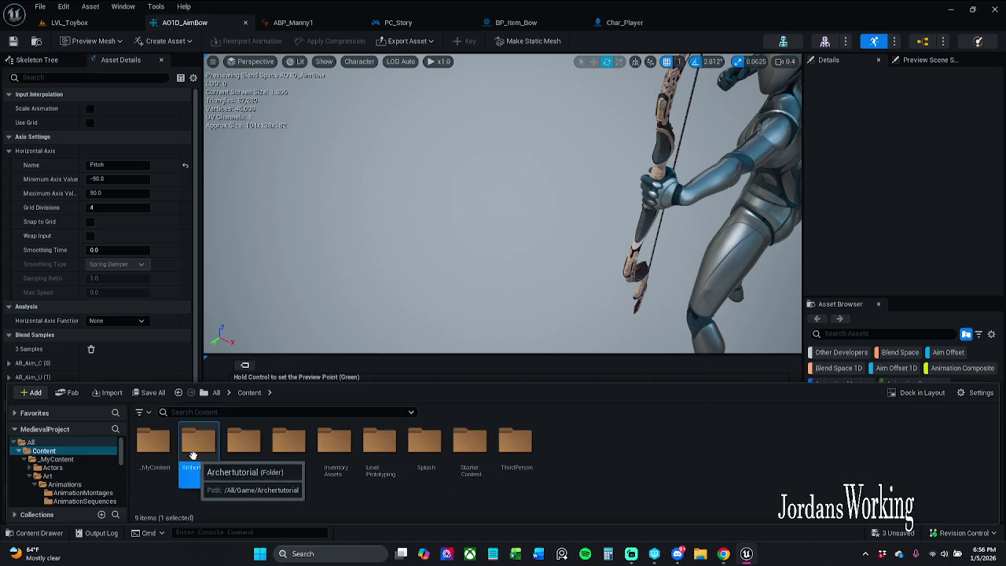
{"action": "double_click", "coordinate": [193, 456]}
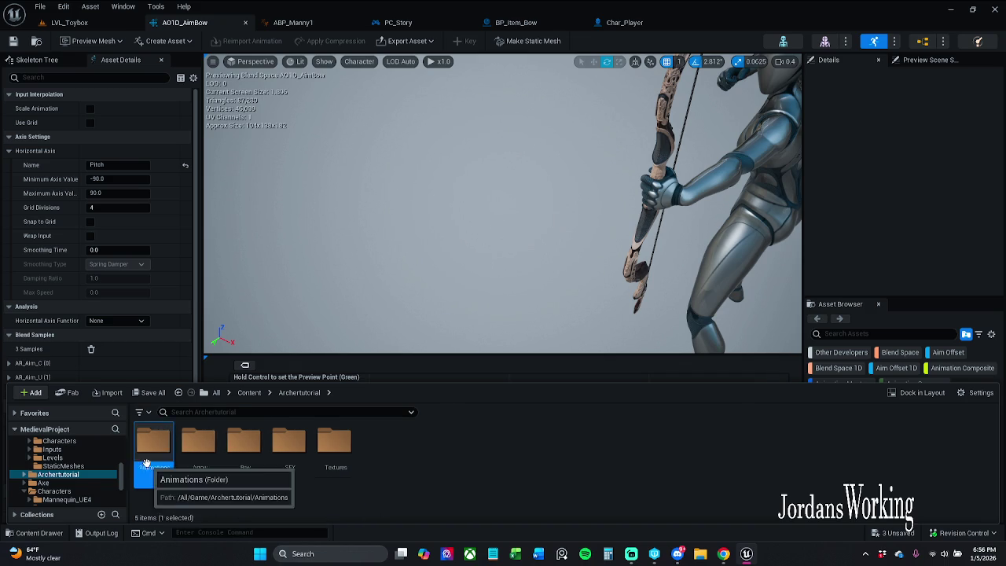
{"action": "double_click", "coordinate": [149, 452]}
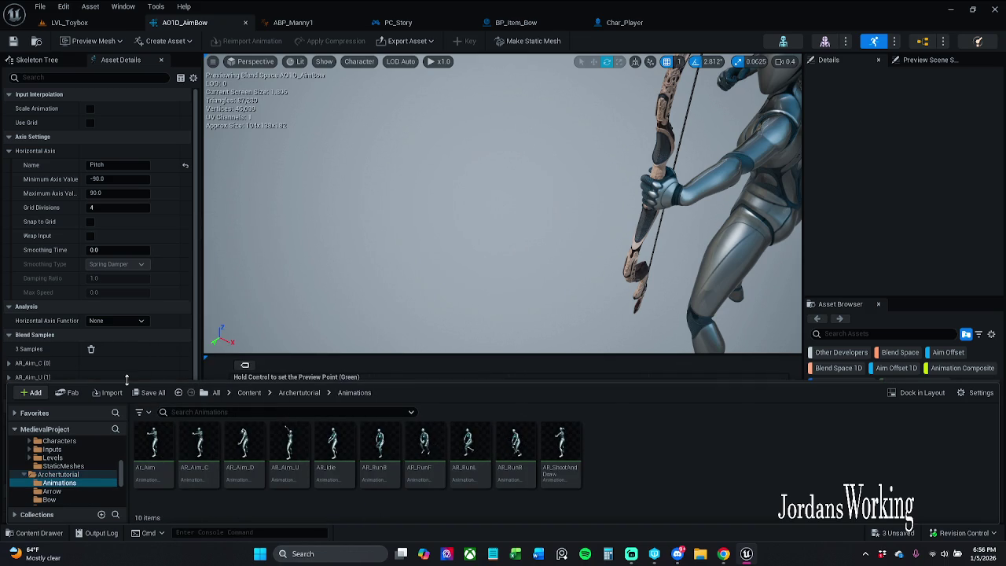
{"action": "left_click", "coordinate": [304, 483]}
{"action": "double_click", "coordinate": [303, 483]}
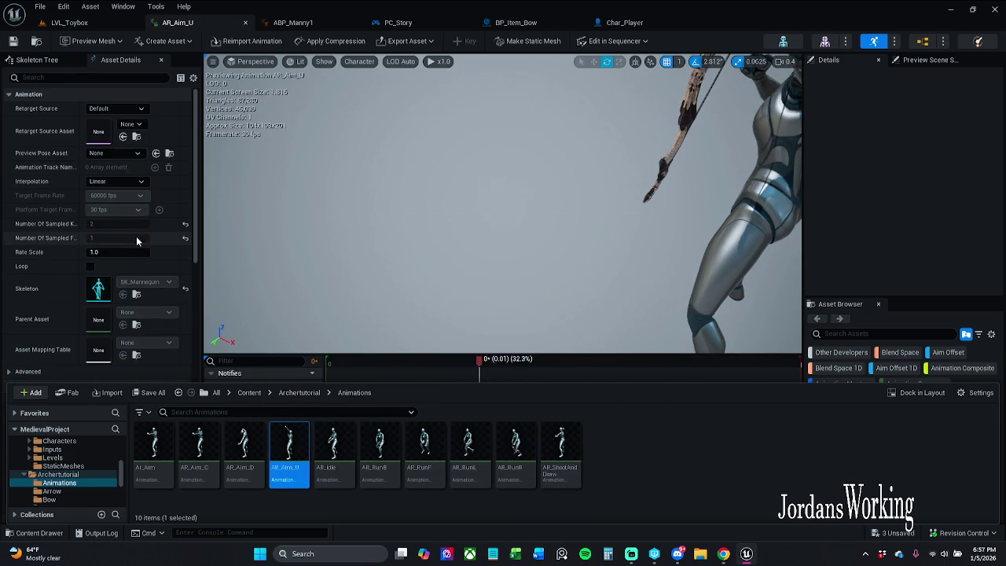
{"action": "scroll", "coordinate": [136, 242], "scroll_direction": "down", "scroll_amount": 10}
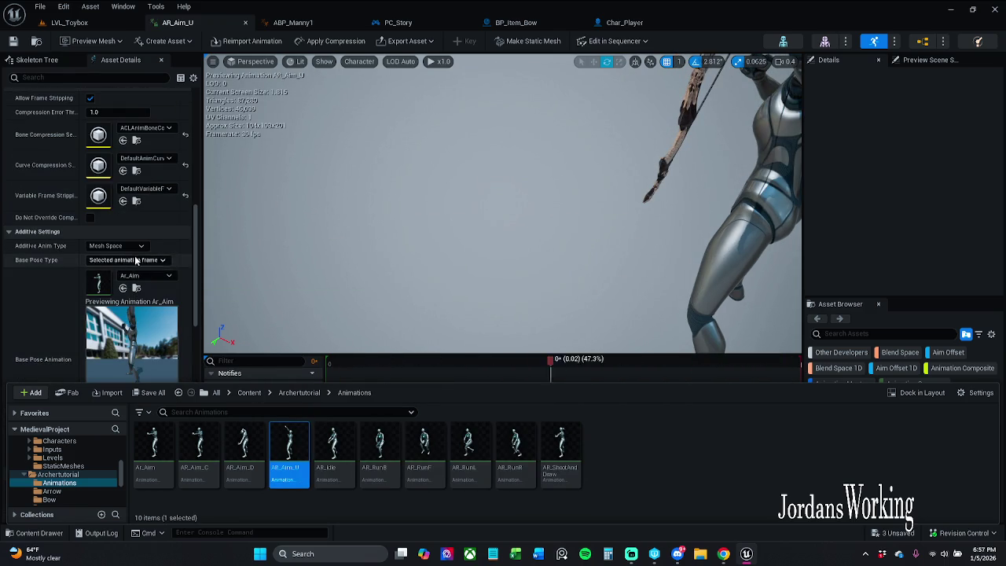
Step: Keep AR_Aim_U's additive type as Mesh Space, then select the Ar_Aim base pose animation
{"action": "left_click", "coordinate": [136, 247]}
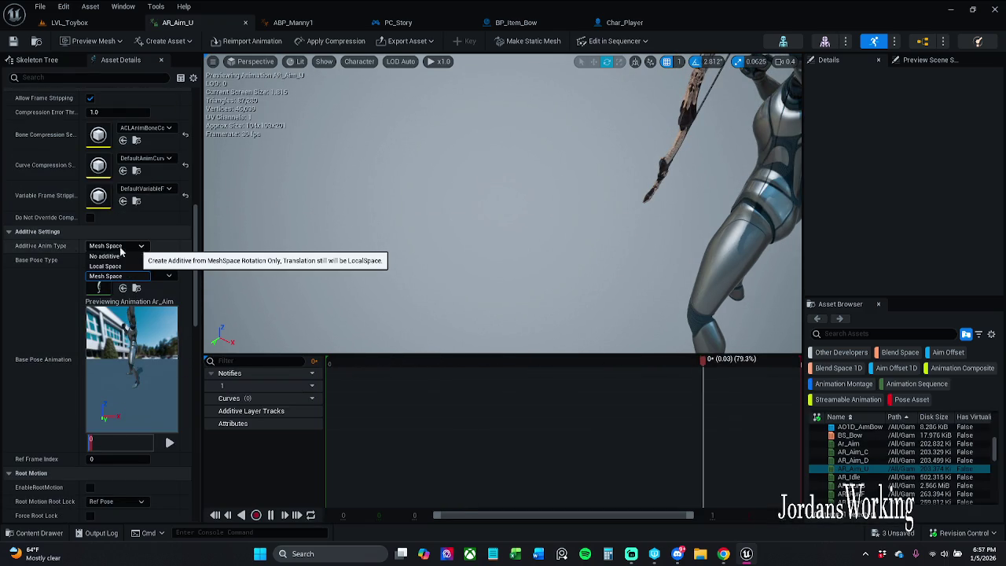
{"action": "left_click", "coordinate": [105, 276]}
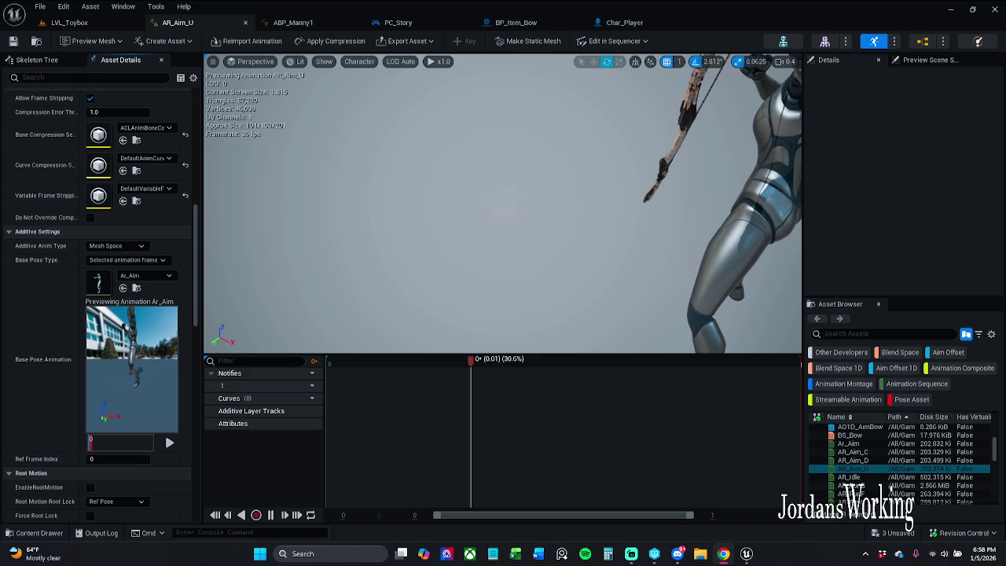
{"action": "left_click", "coordinate": [33, 533]}
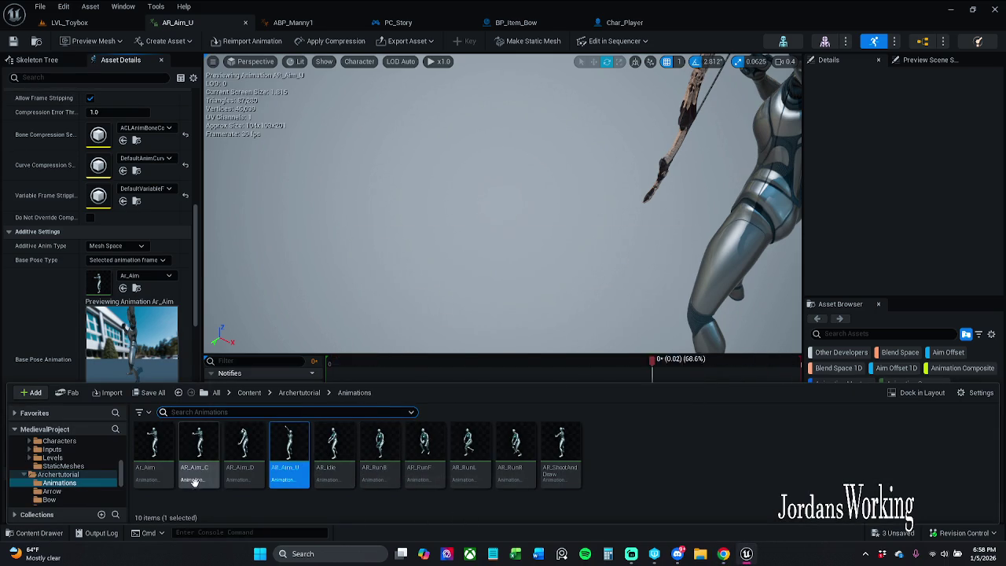
{"action": "mouse_move", "coordinate": [203, 457]}
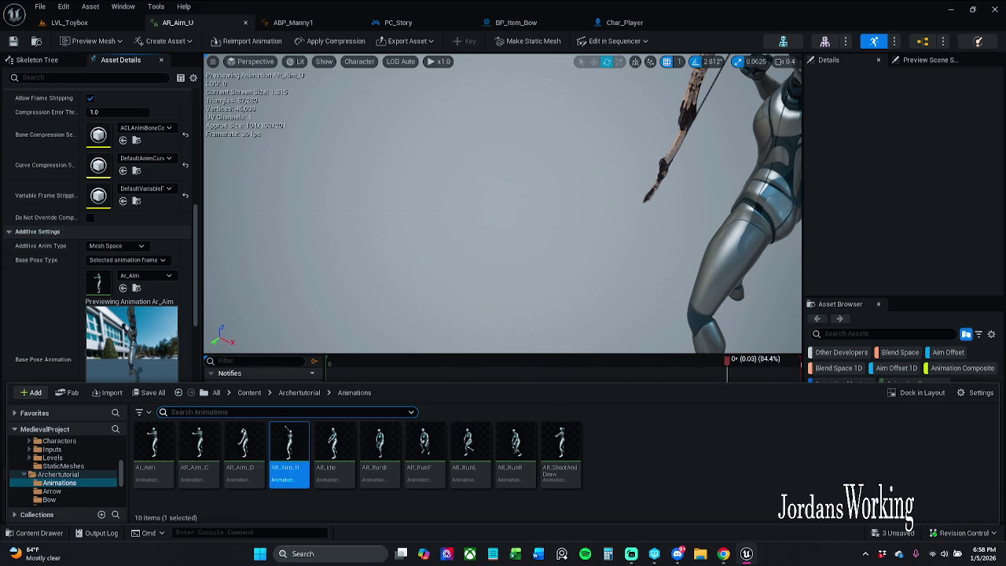
{"action": "left_click", "coordinate": [153, 466]}
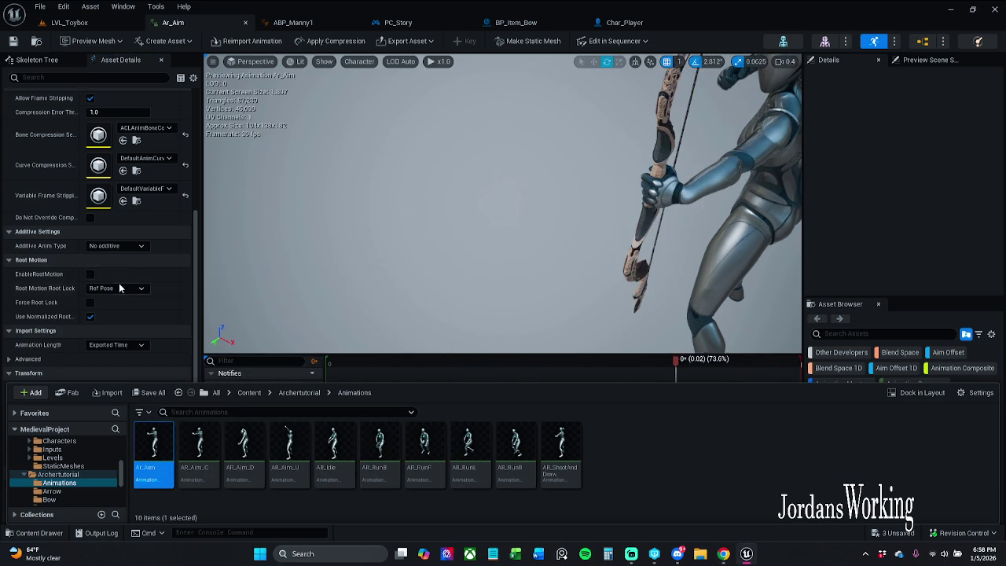
Step: Set Ar_Aim's additive anim type to Mesh Space and check it out to save
{"action": "scroll", "coordinate": [106, 257], "scroll_direction": "down", "scroll_amount": 3}
{"action": "scroll", "coordinate": [125, 249], "scroll_direction": "down", "scroll_amount": 3}
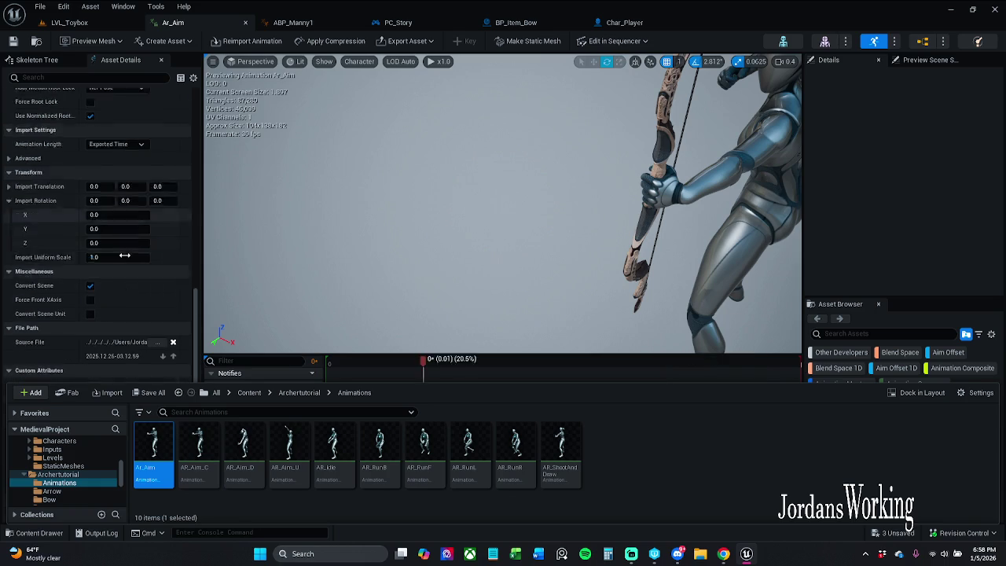
{"action": "scroll", "coordinate": [125, 261], "scroll_direction": "up", "scroll_amount": 5}
{"action": "left_click", "coordinate": [134, 217]}
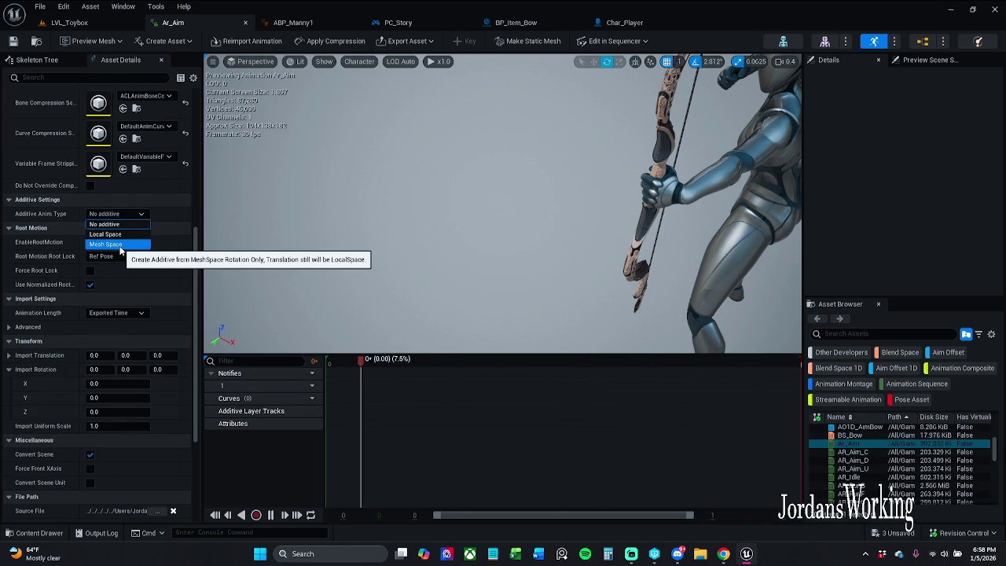
{"action": "key", "text": "Escape"}
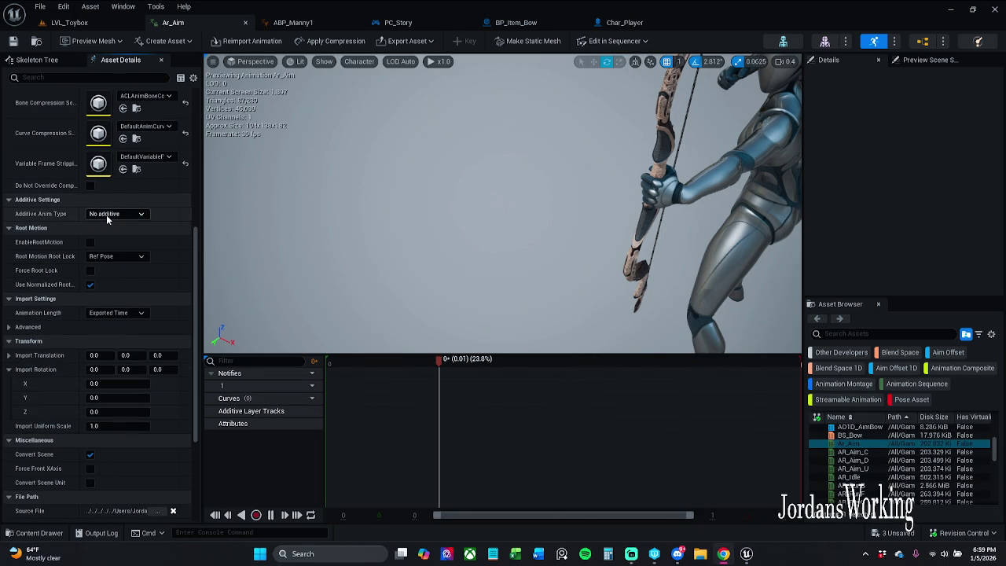
{"action": "left_click", "coordinate": [118, 213]}
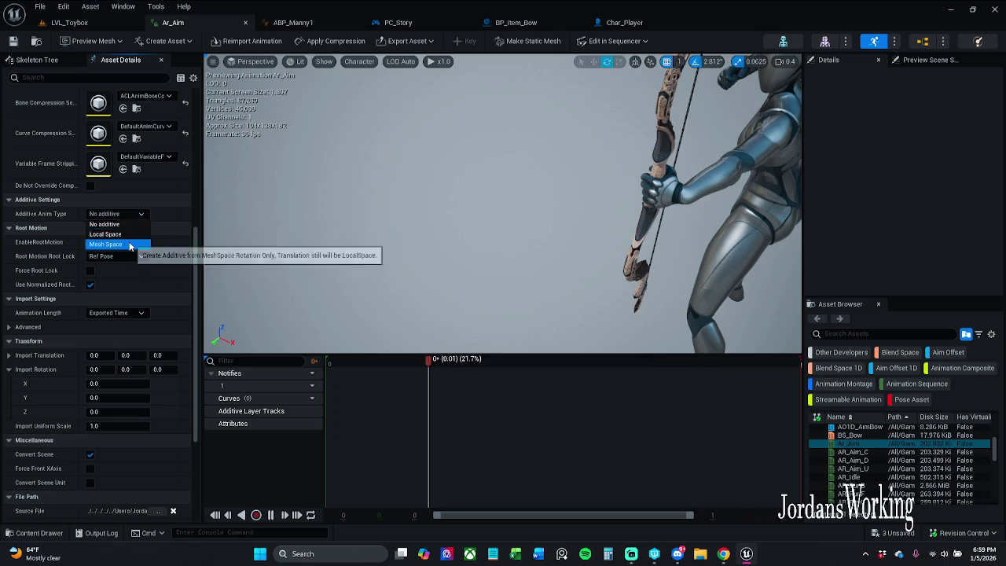
{"action": "left_click", "coordinate": [132, 245]}
{"action": "left_click", "coordinate": [13, 41]}
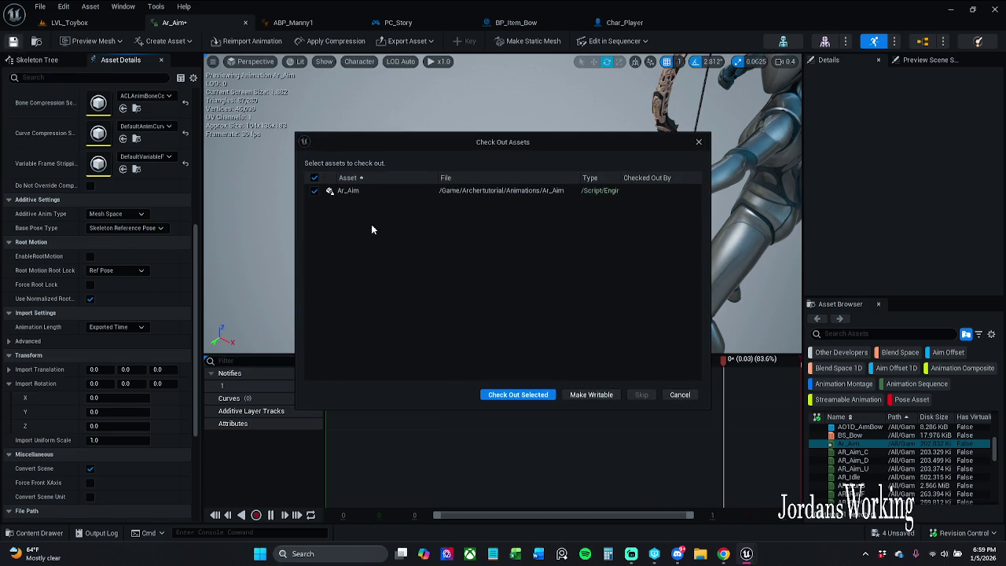
{"action": "left_click", "coordinate": [518, 395]}
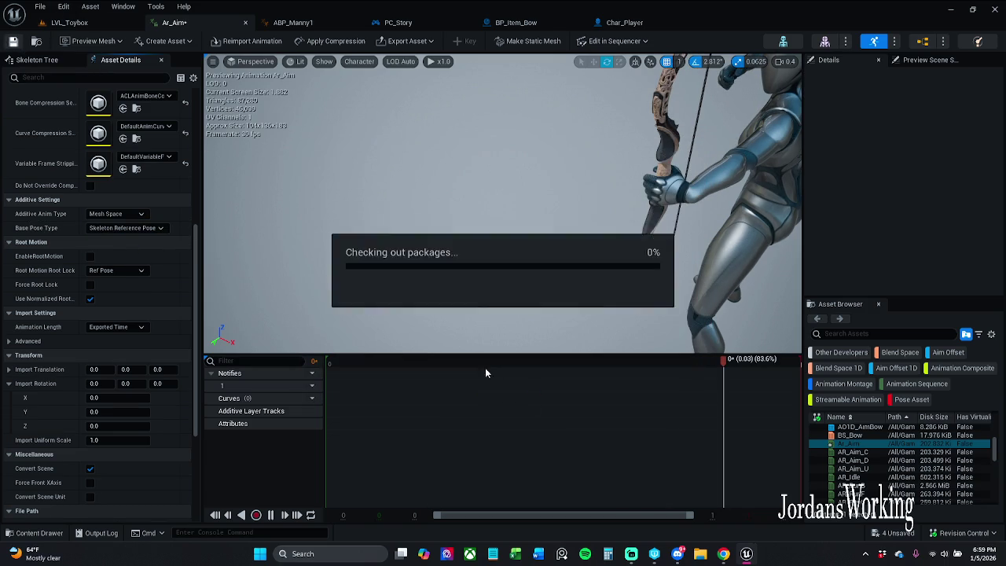
Step: Revert Ar_Aim to No additive, save it, and close its editor
{"action": "left_click", "coordinate": [139, 214]}
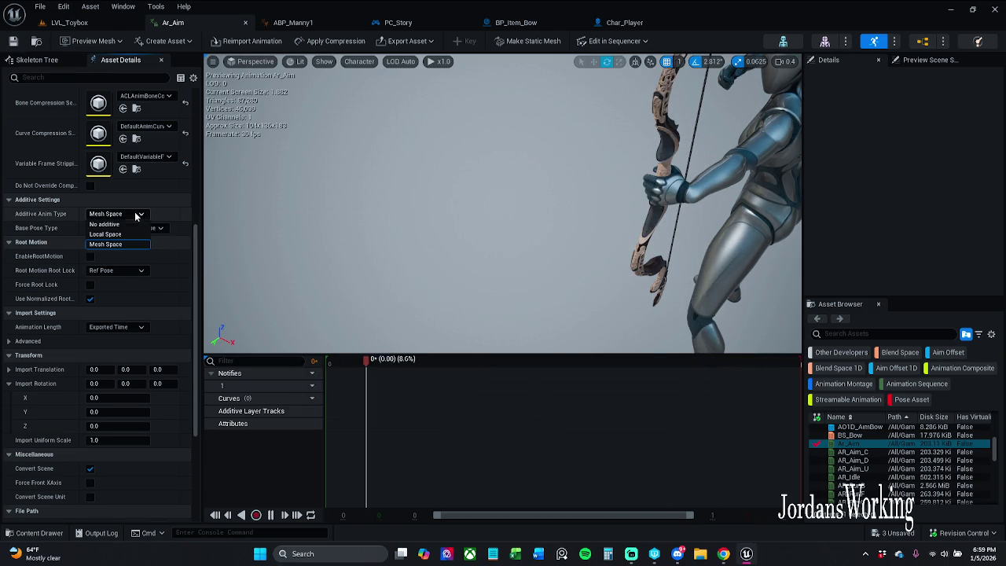
{"action": "left_click", "coordinate": [138, 217]}
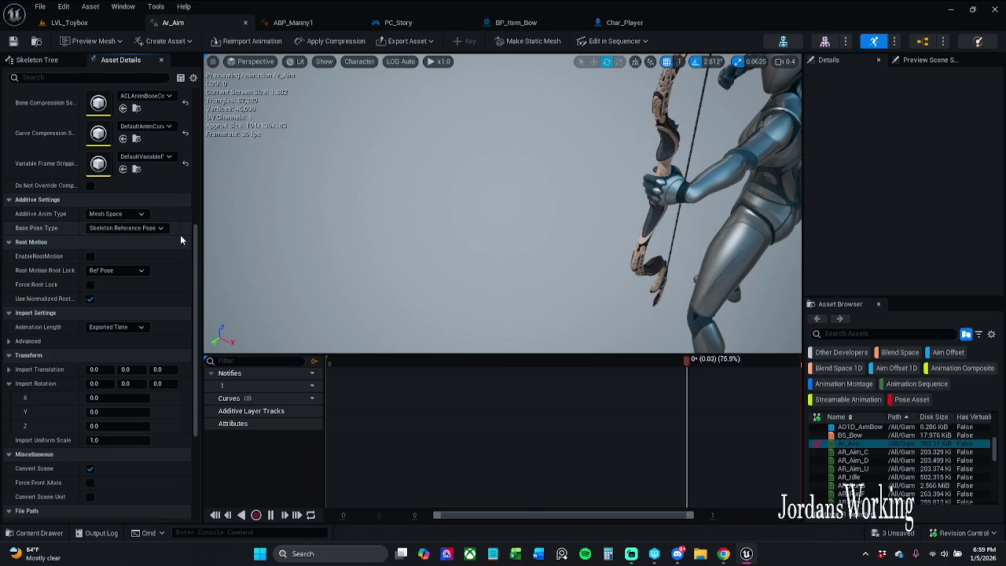
{"action": "left_click", "coordinate": [122, 219]}
{"action": "left_click", "coordinate": [123, 224]}
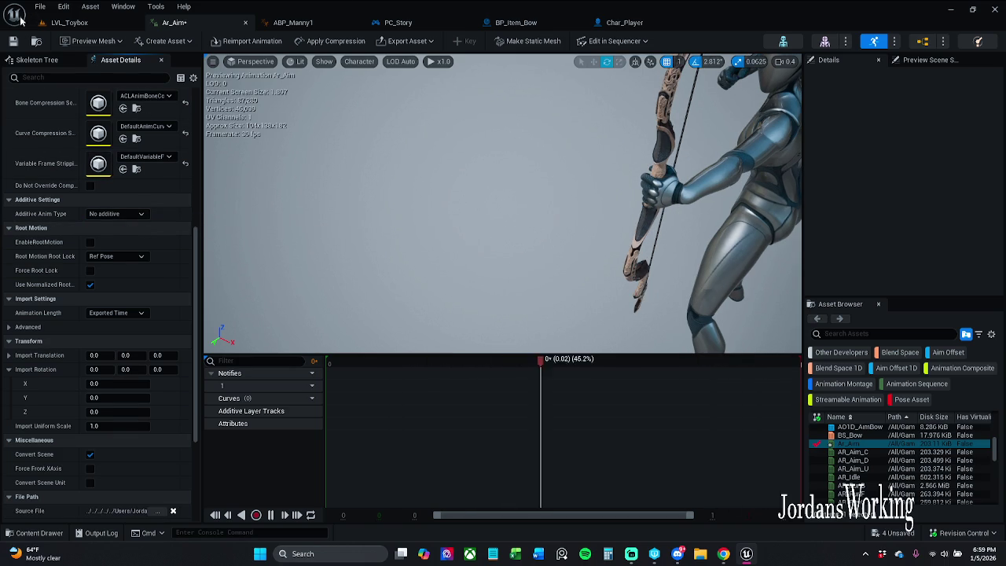
{"action": "left_click", "coordinate": [13, 42]}
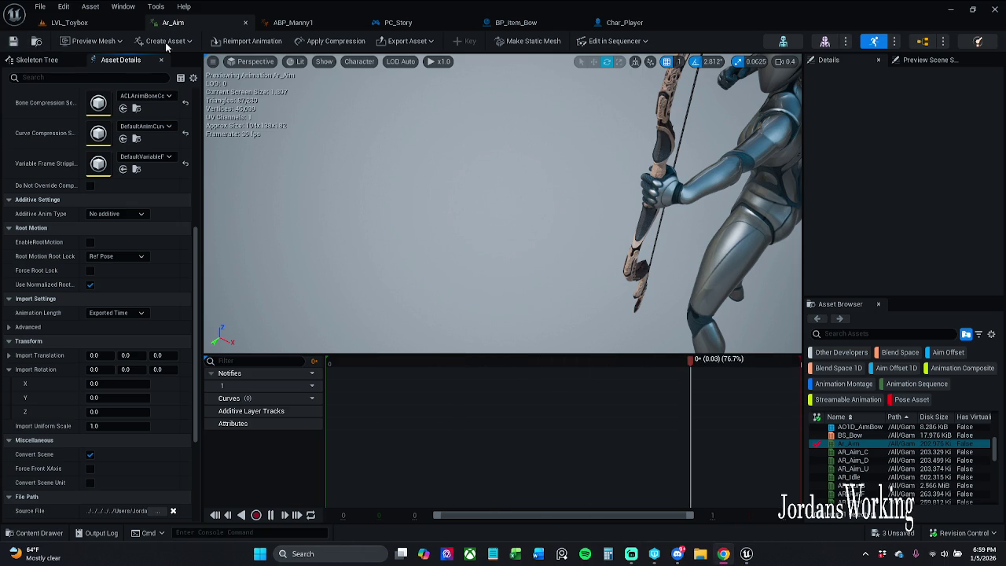
{"action": "key", "text": "ctrl+w"}
{"action": "left_click", "coordinate": [34, 533]}
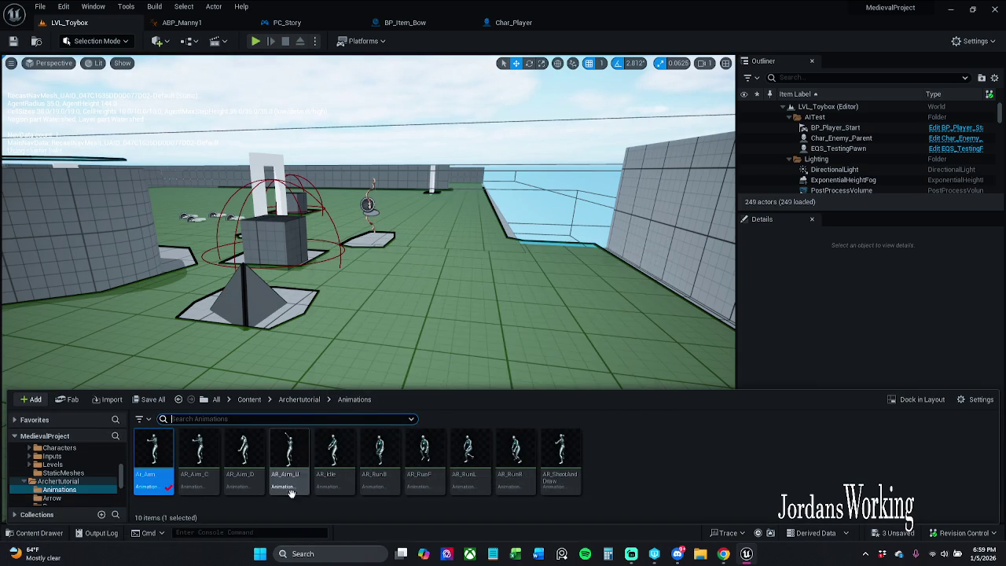
Step: Open AR_Aim_C and AR_Aim_D to inspect their aim poses
{"action": "left_click", "coordinate": [218, 484]}
{"action": "key", "text": "Return"}
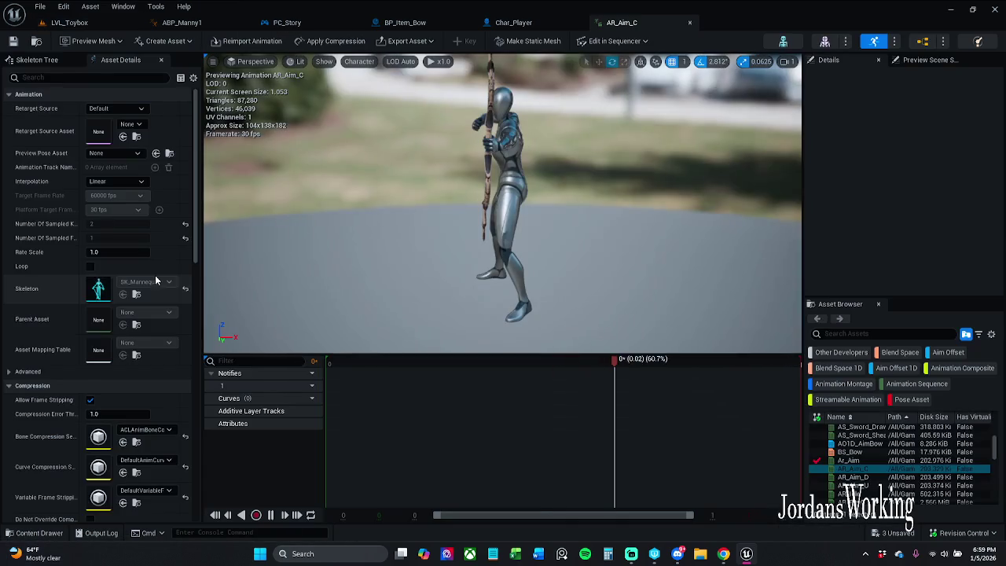
{"action": "scroll", "coordinate": [155, 275], "scroll_direction": "down", "scroll_amount": 3}
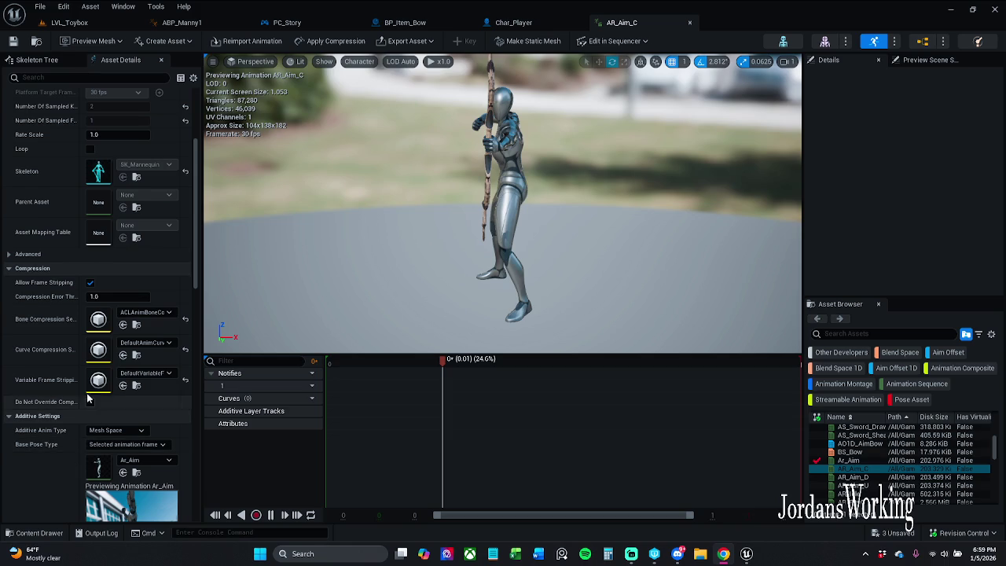
{"action": "scroll", "coordinate": [108, 331], "scroll_direction": "down", "scroll_amount": 3}
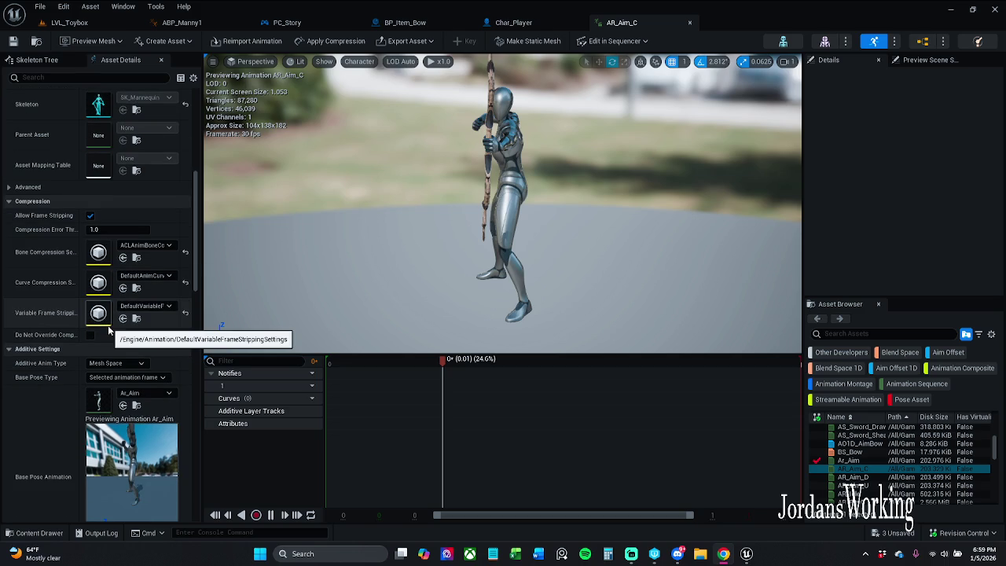
{"action": "scroll", "coordinate": [109, 331], "scroll_direction": "down", "scroll_amount": 2}
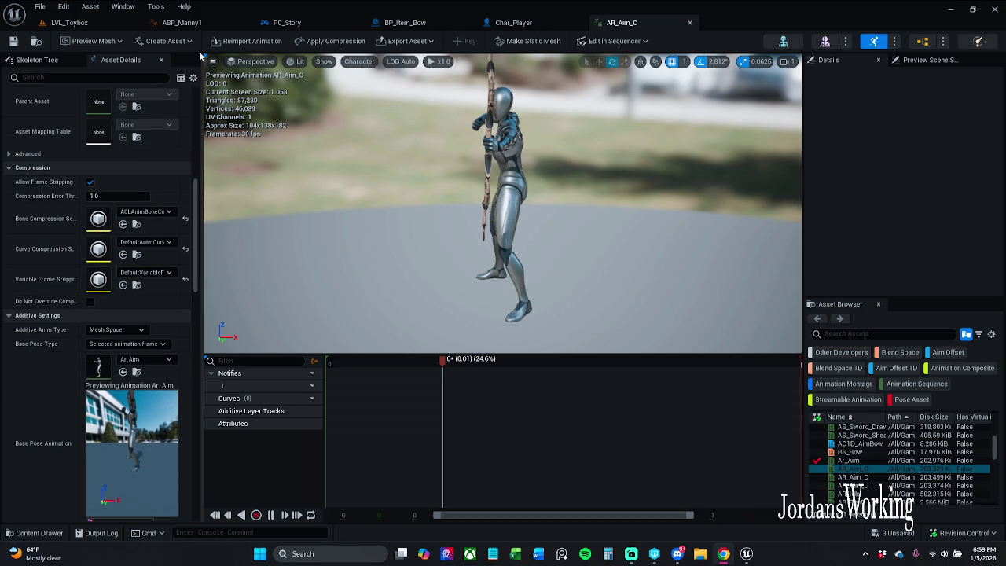
{"action": "left_click", "coordinate": [35, 535]}
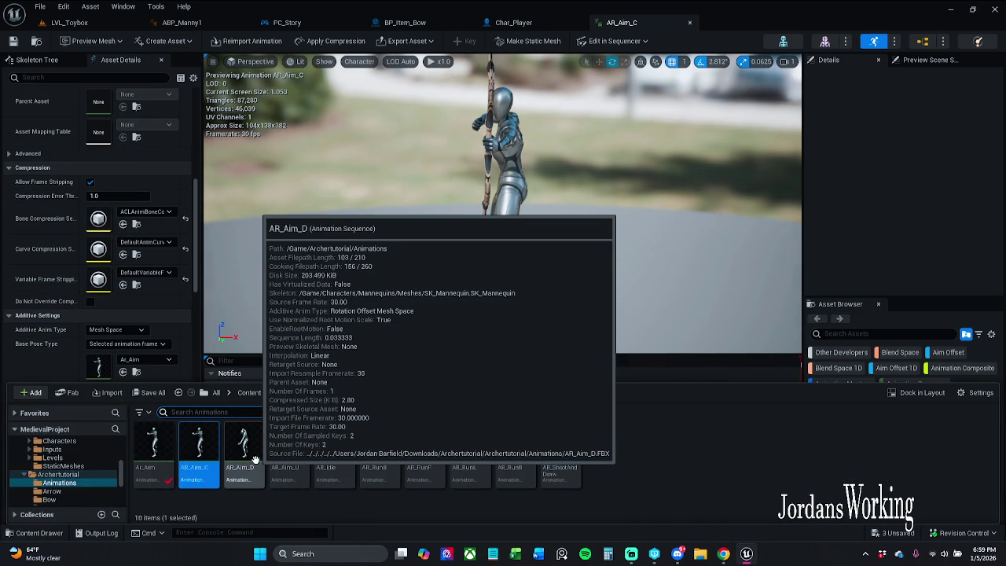
{"action": "left_click", "coordinate": [246, 443]}
{"action": "double_click", "coordinate": [246, 442]}
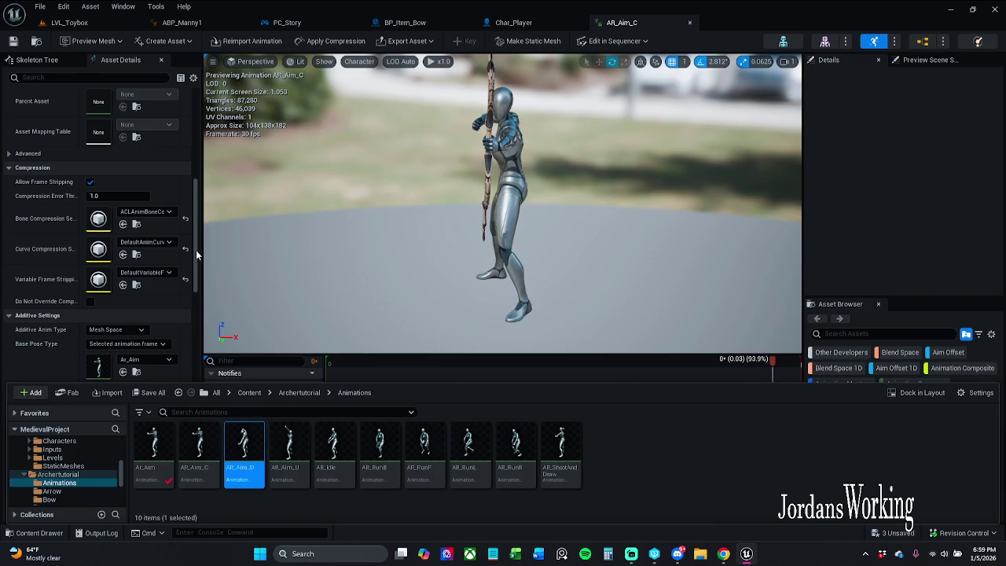
{"action": "scroll", "coordinate": [152, 324], "scroll_direction": "down", "scroll_amount": 2}
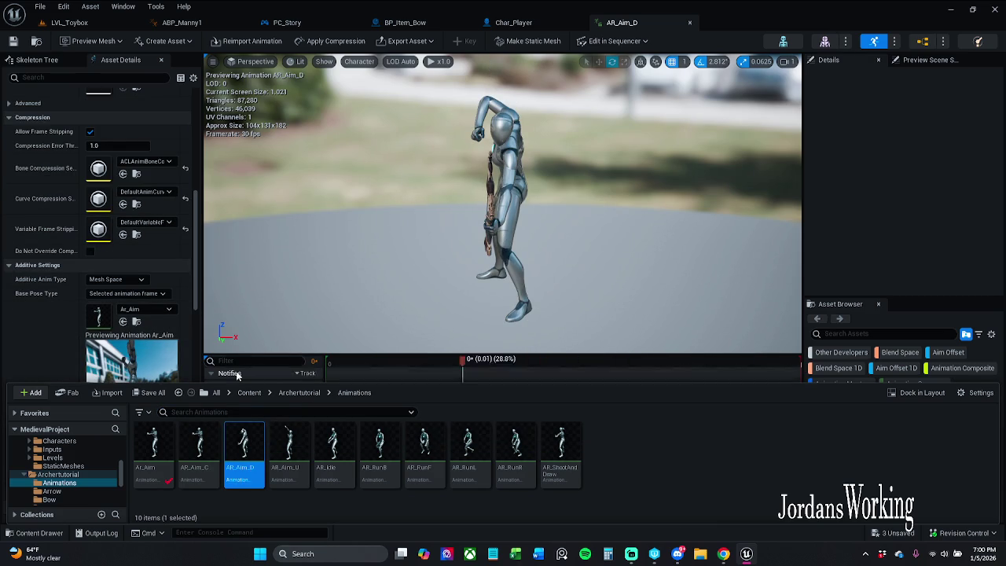
Step: Compare AR_Aim_U, AR_Idle, AR_Aim_D and AR_Aim_C, ending on AR_Aim_U in the Content folder
{"action": "double_click", "coordinate": [291, 447]}
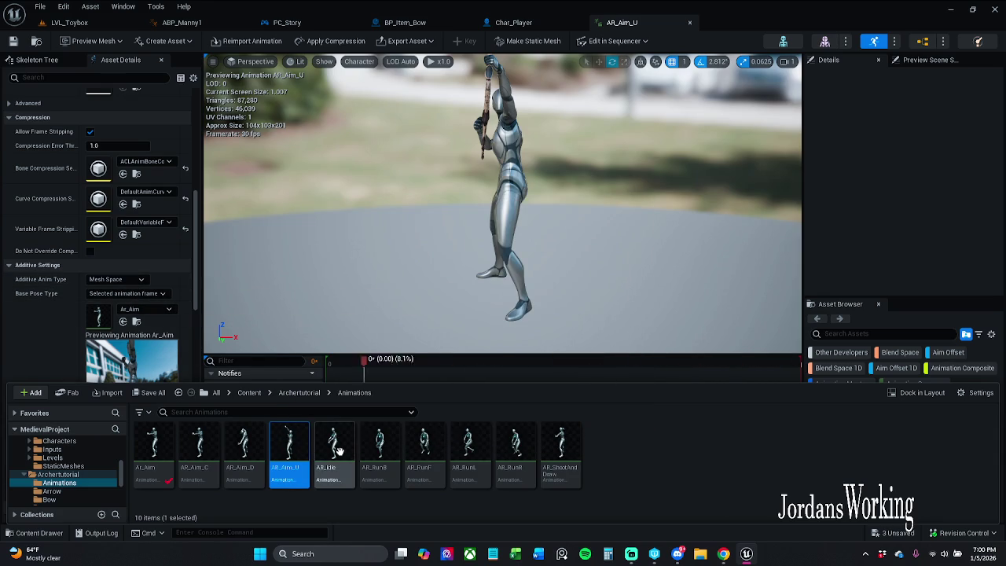
{"action": "double_click", "coordinate": [338, 450]}
{"action": "left_click", "coordinate": [290, 446]}
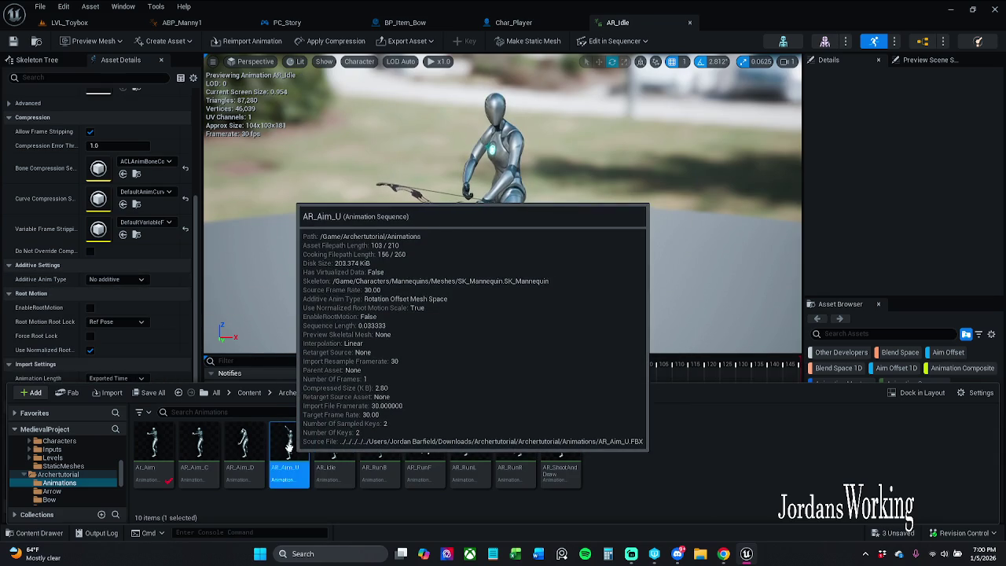
{"action": "double_click", "coordinate": [289, 446]}
{"action": "double_click", "coordinate": [244, 446]}
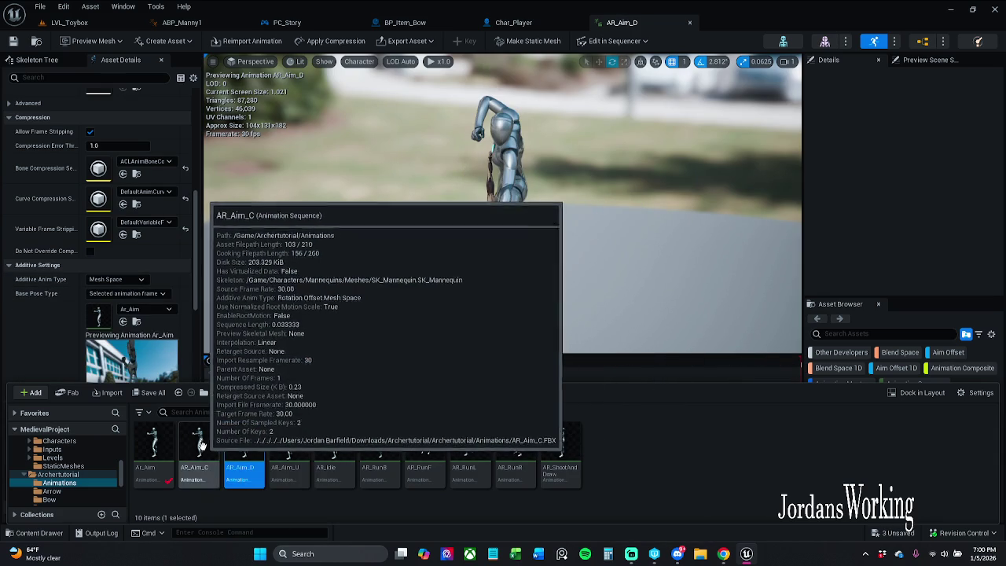
{"action": "double_click", "coordinate": [202, 445]}
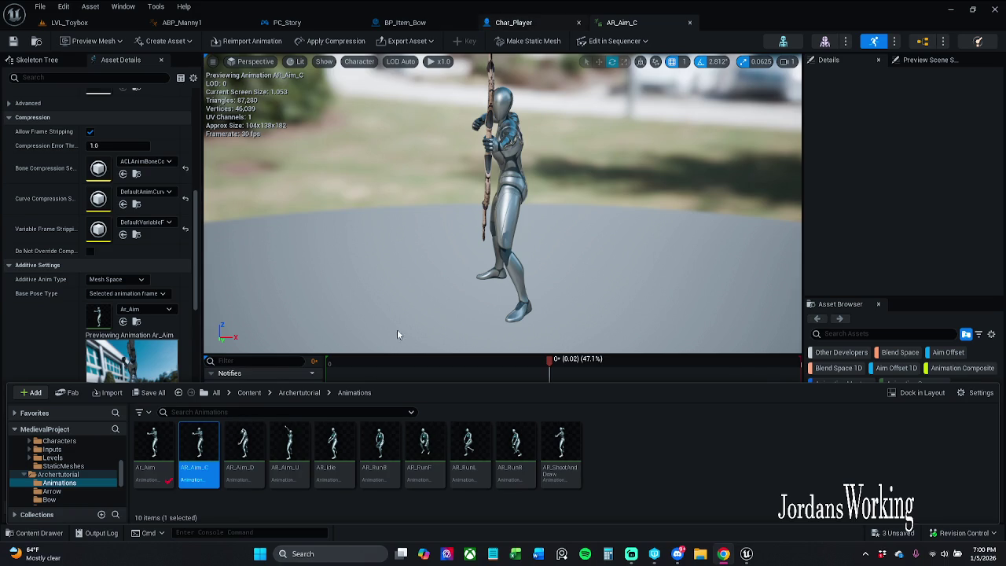
{"action": "left_click", "coordinate": [238, 448]}
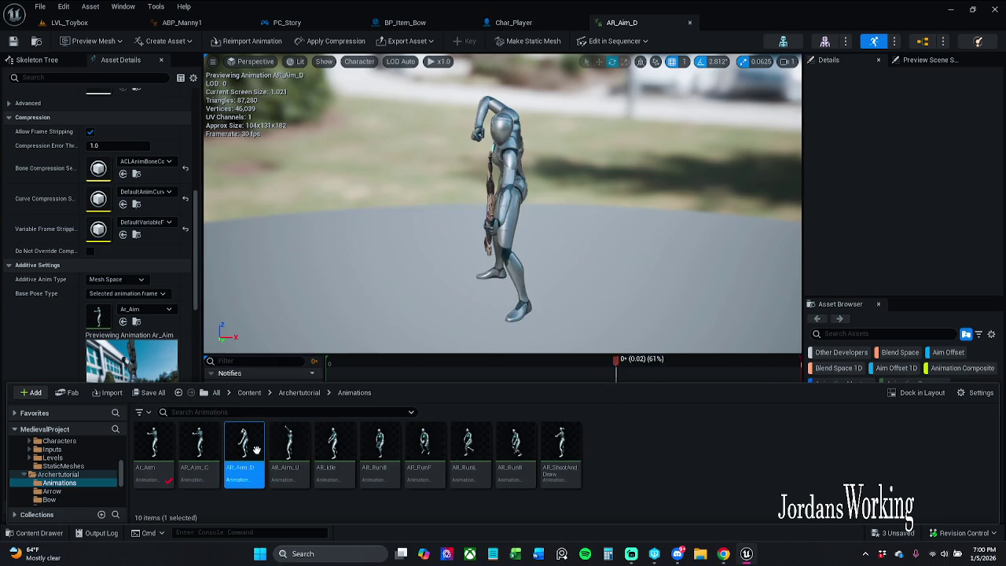
{"action": "left_click", "coordinate": [280, 451]}
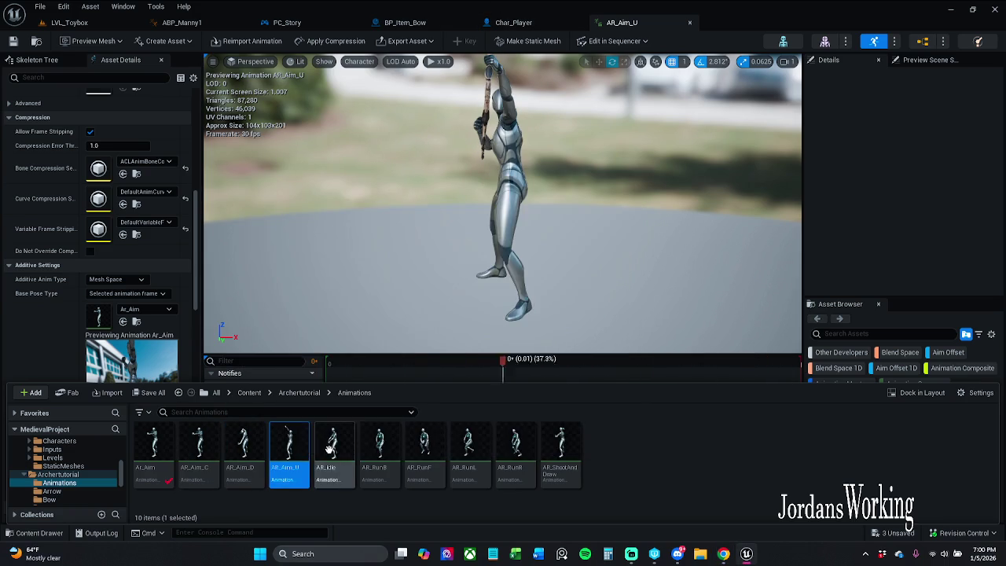
{"action": "left_click", "coordinate": [299, 393]}
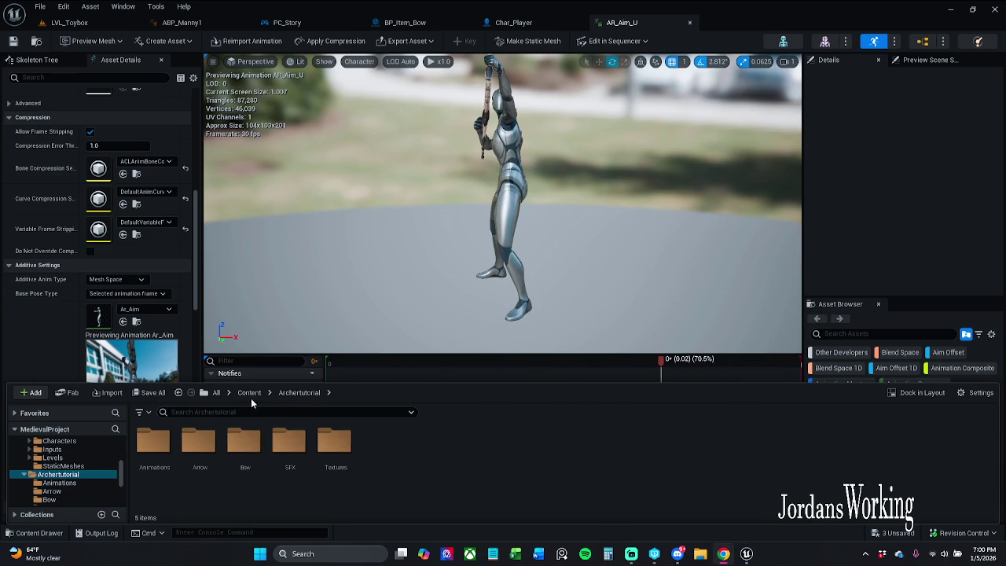
{"action": "left_click", "coordinate": [249, 393]}
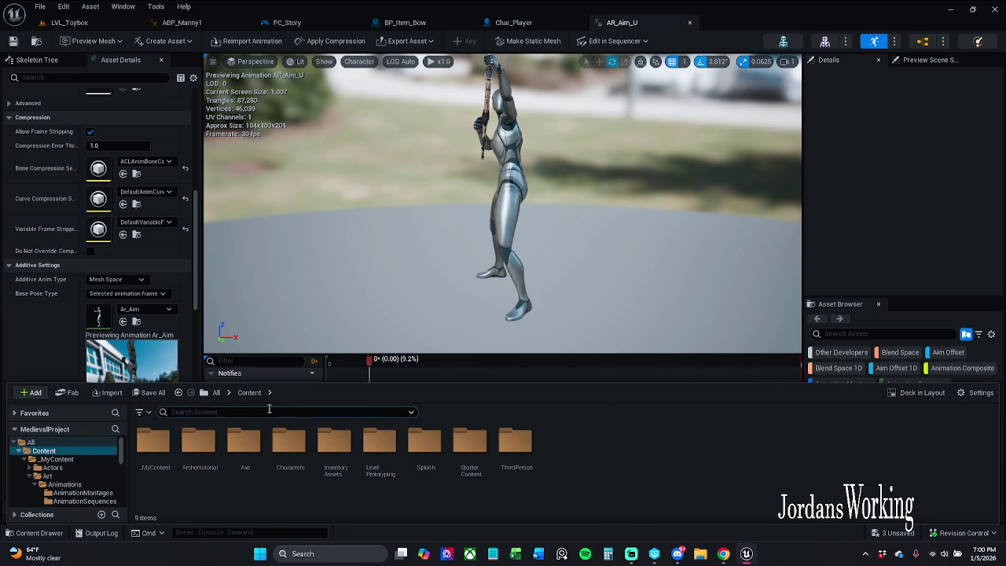
Step: Search 'aod' and open the AO1D_AimBow aim offset, framing its Pitch graph
{"action": "type", "text": "ao1d"}
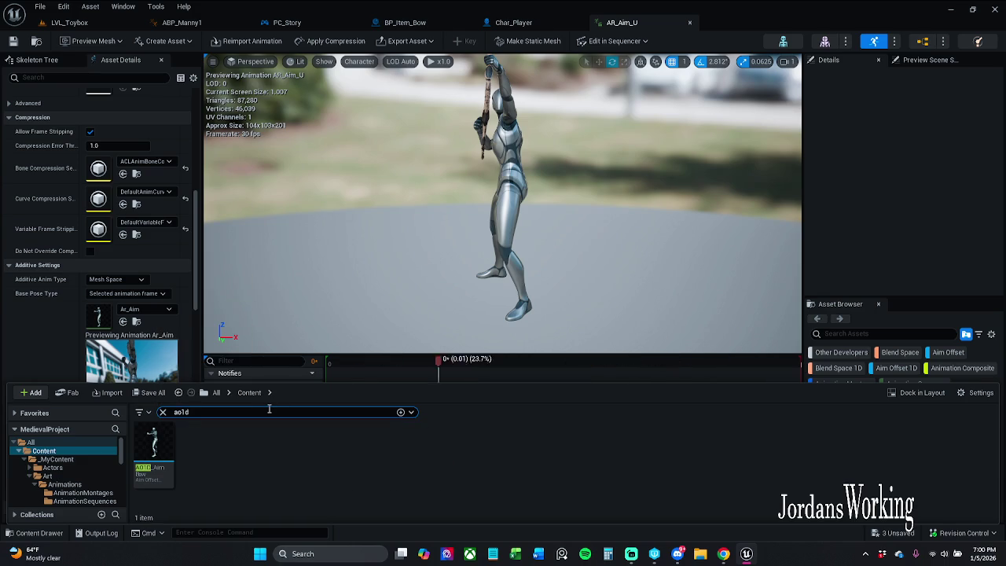
{"action": "left_click", "coordinate": [165, 464]}
{"action": "double_click", "coordinate": [165, 467]}
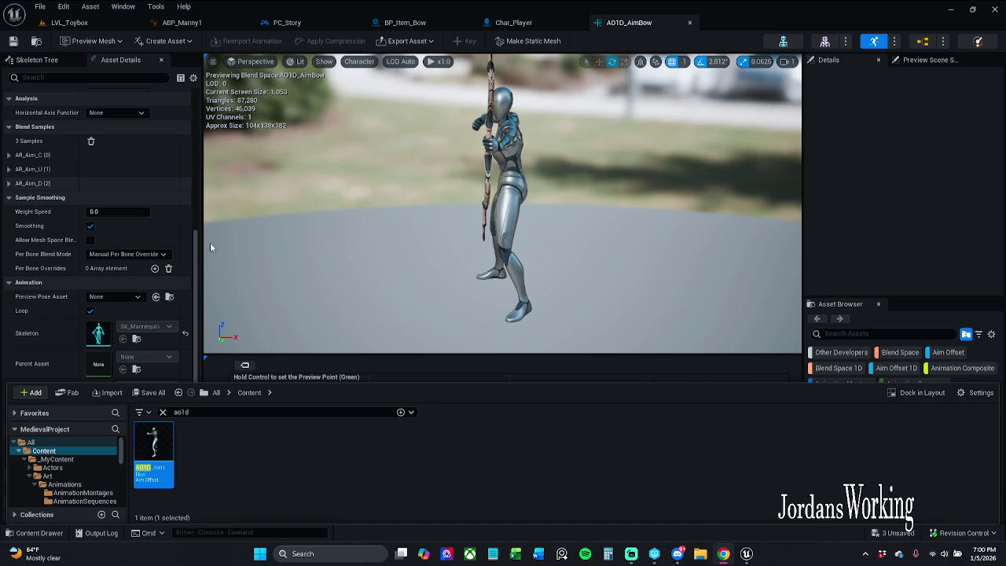
{"action": "scroll", "coordinate": [141, 257], "scroll_direction": "up", "scroll_amount": 4}
{"action": "left_click_drag", "start_coordinate": [401, 229], "coordinate": [236, 244]}
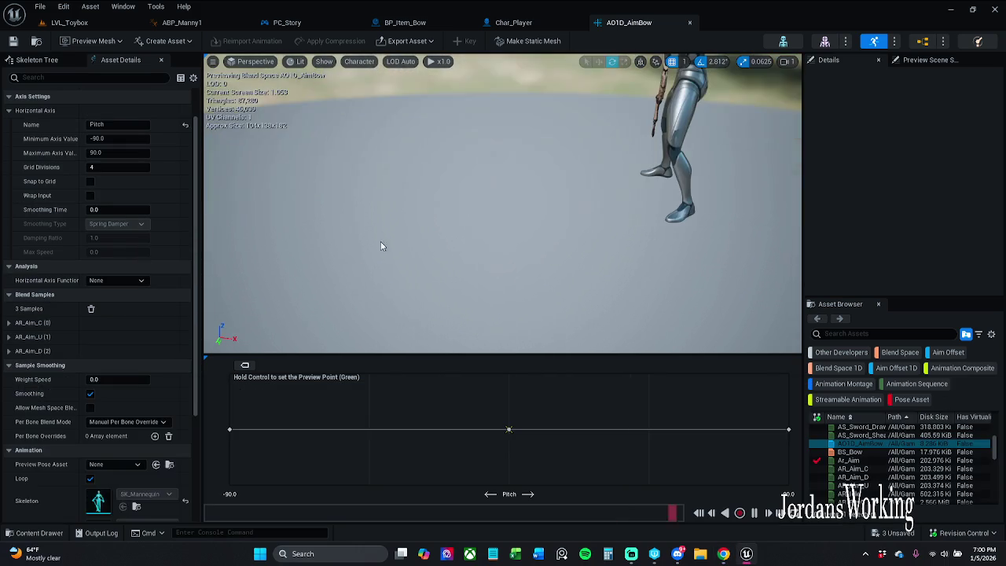
{"action": "scroll", "coordinate": [31, 252], "scroll_direction": "up", "scroll_amount": 2}
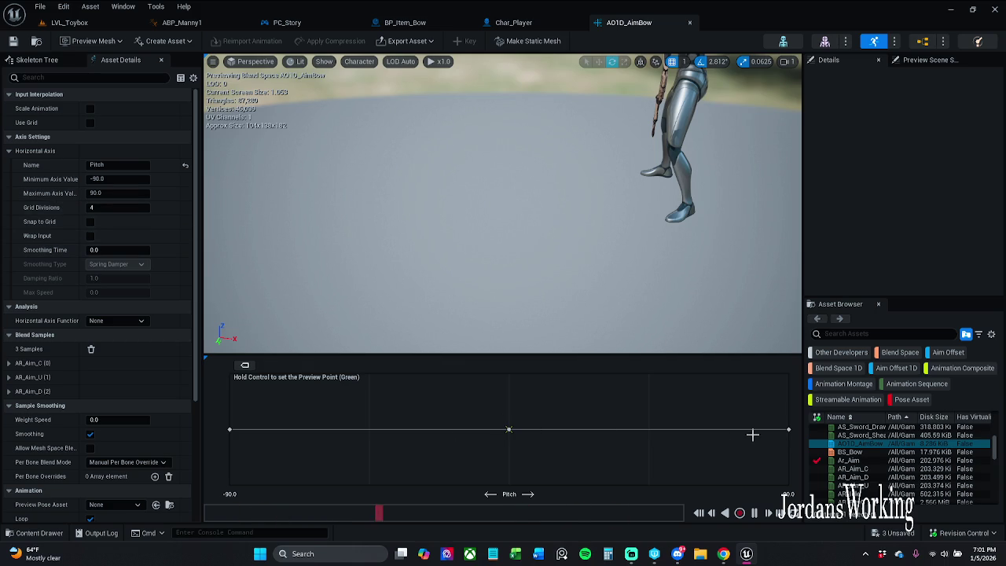
Step: Preview the Pitch 0 and -90 samples, inspect the centre sample, then clear the ao1d search
{"action": "mouse_move", "coordinate": [788, 429]}
{"action": "left_click", "coordinate": [510, 430]}
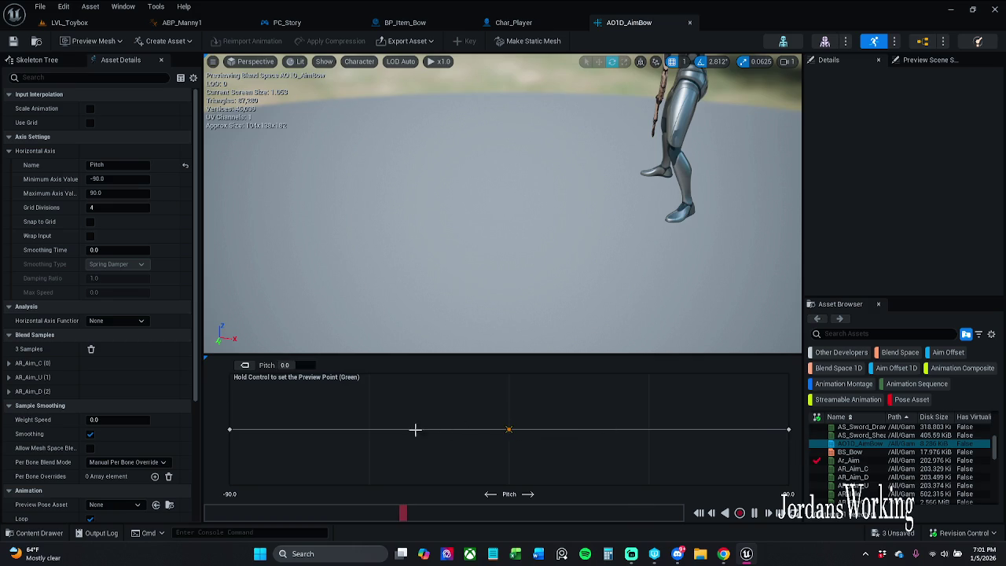
{"action": "left_click", "coordinate": [229, 429]}
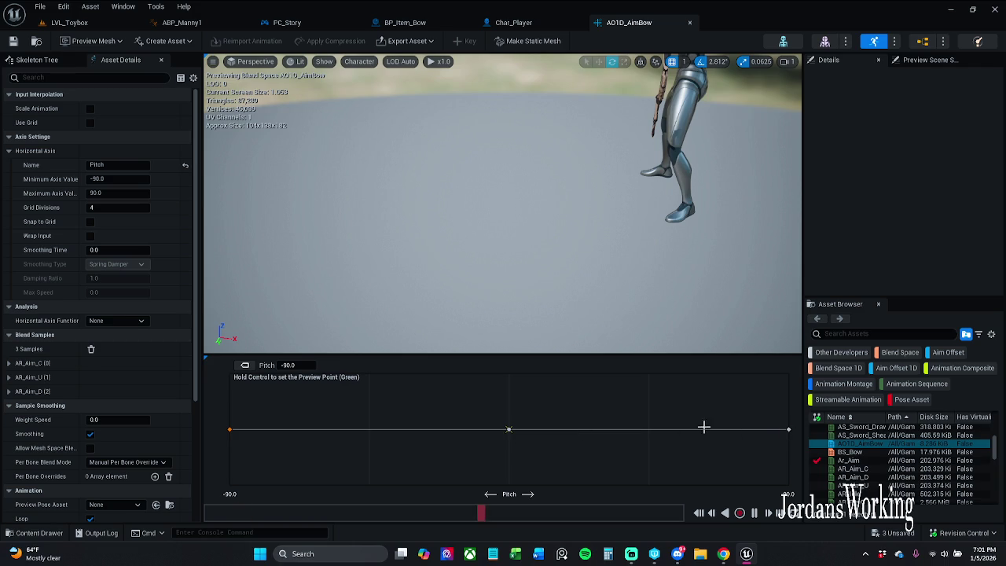
{"action": "right_click", "coordinate": [508, 428]}
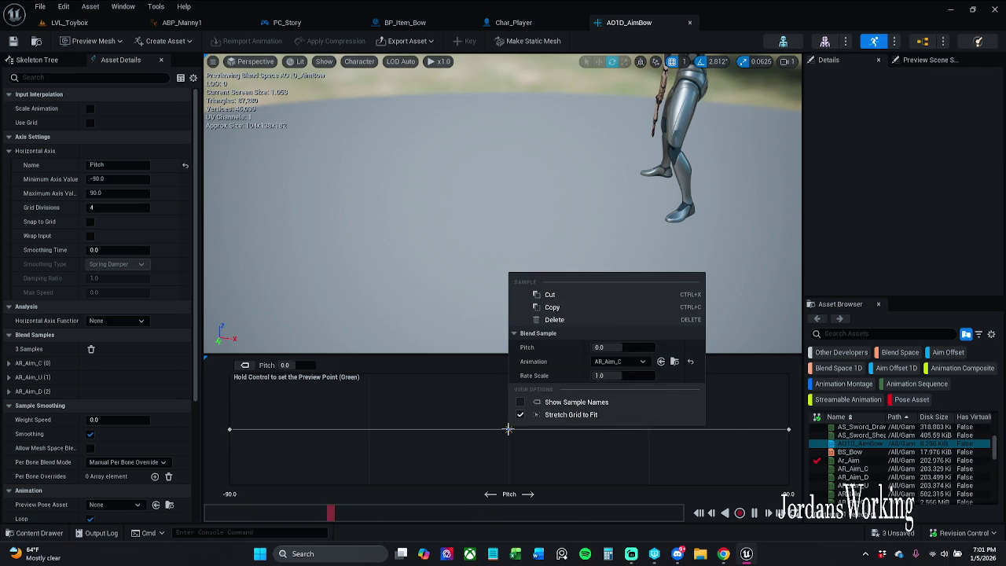
{"action": "left_click", "coordinate": [508, 428]}
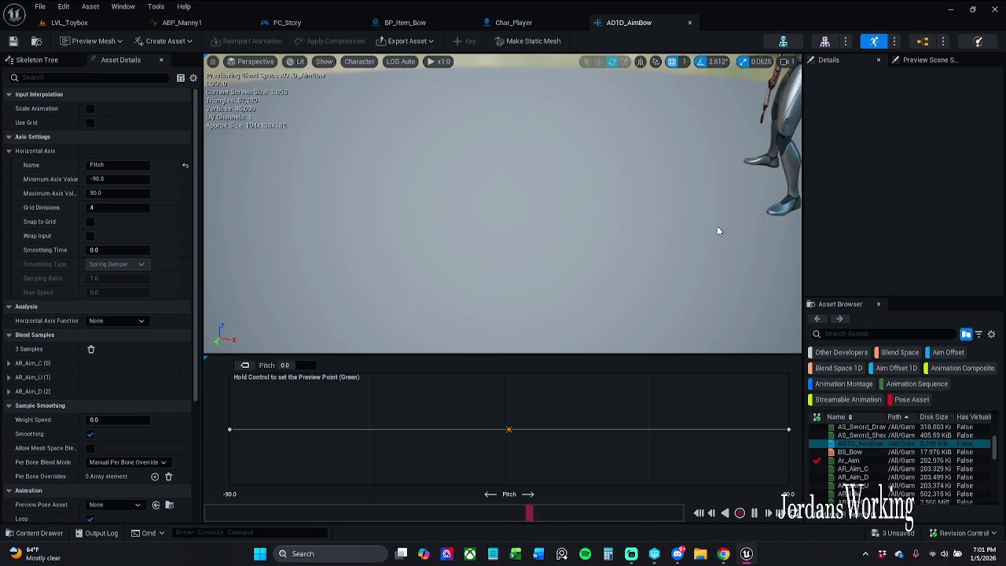
{"action": "left_click", "coordinate": [32, 533]}
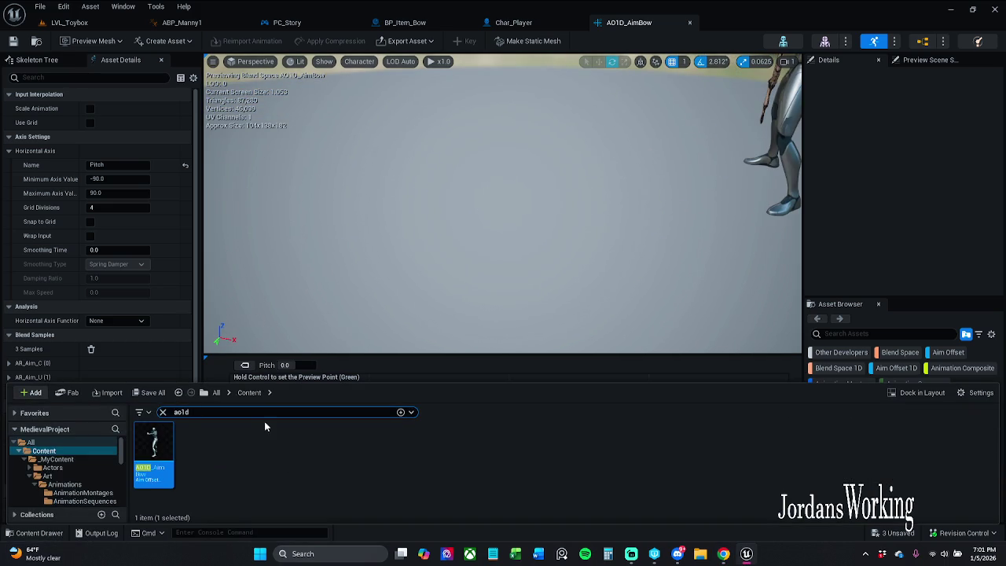
{"action": "left_click", "coordinate": [163, 412]}
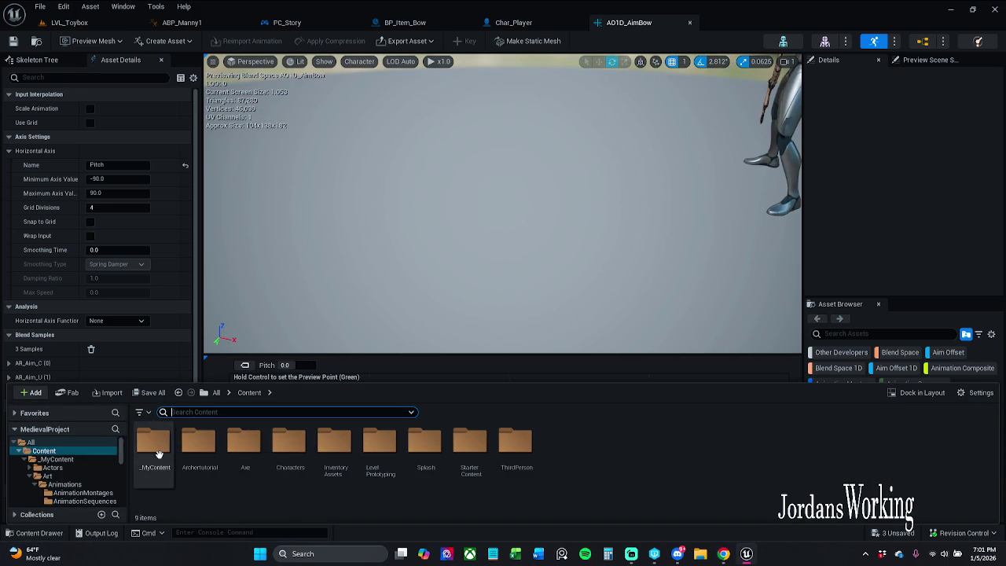
Step: Open the BS_Bow blend space from _MyContent > Art > Blendspace
{"action": "double_click", "coordinate": [157, 452]}
{"action": "double_click", "coordinate": [199, 445]}
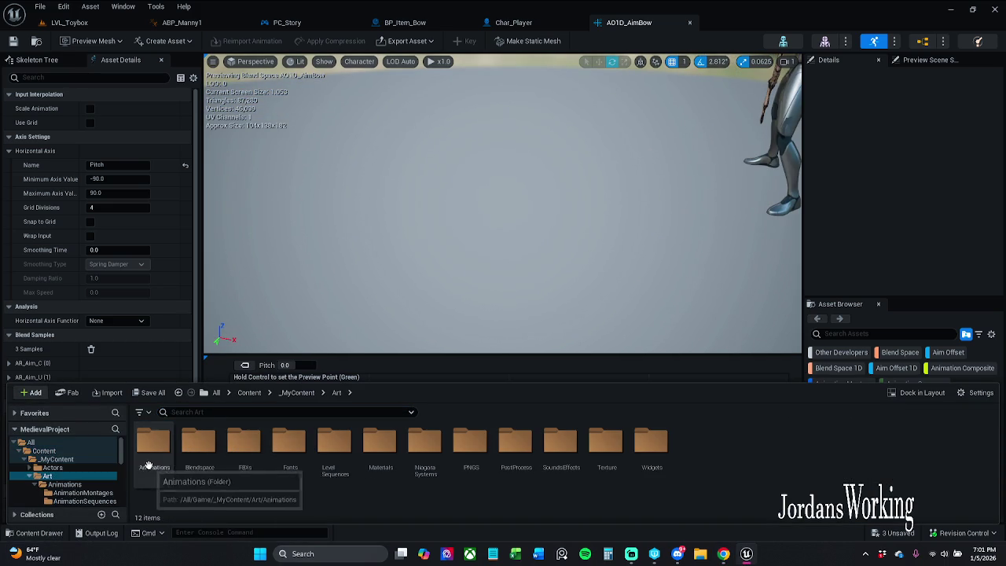
{"action": "double_click", "coordinate": [199, 445]}
{"action": "left_click", "coordinate": [157, 464]}
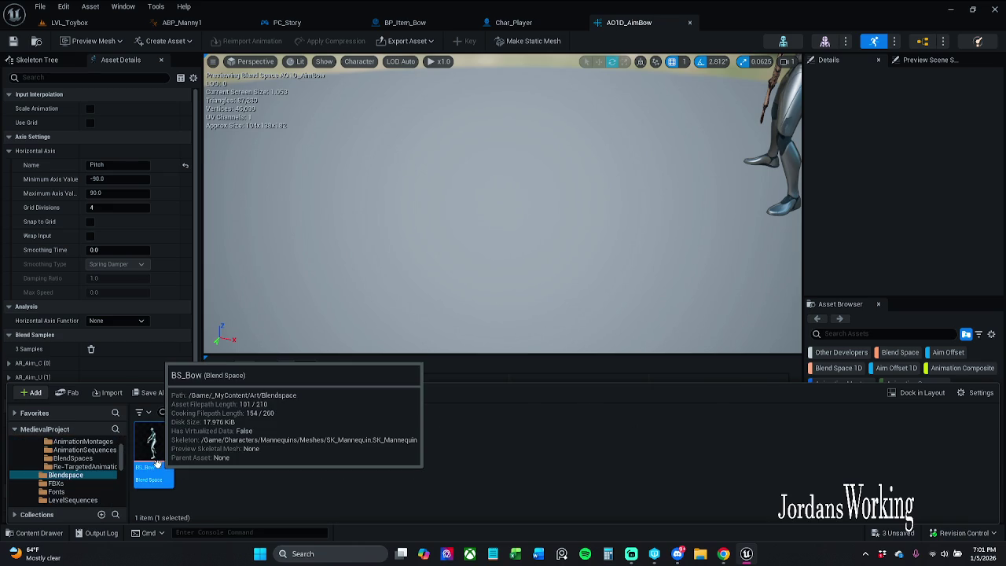
{"action": "double_click", "coordinate": [153, 452]}
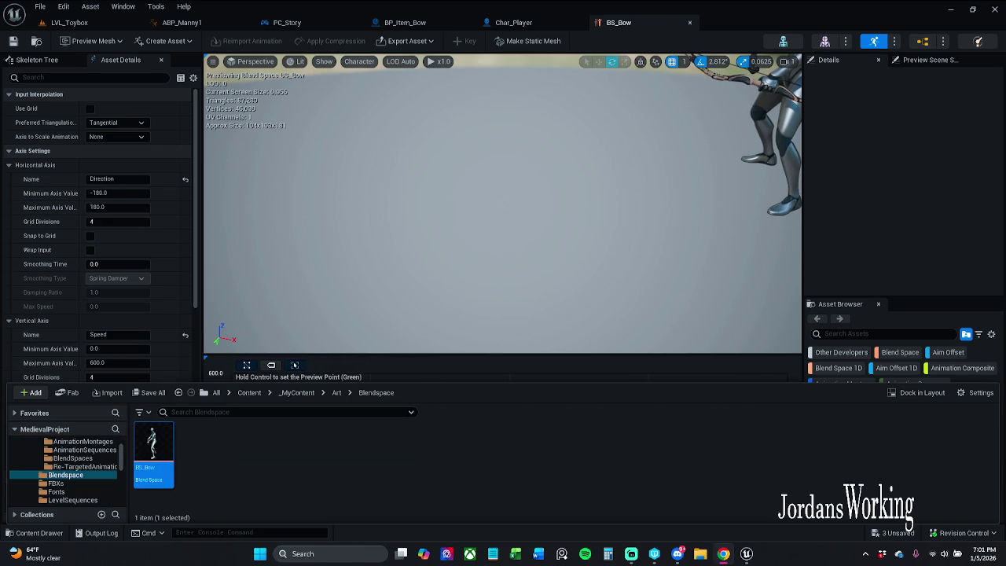
{"action": "left_click", "coordinate": [424, 264]}
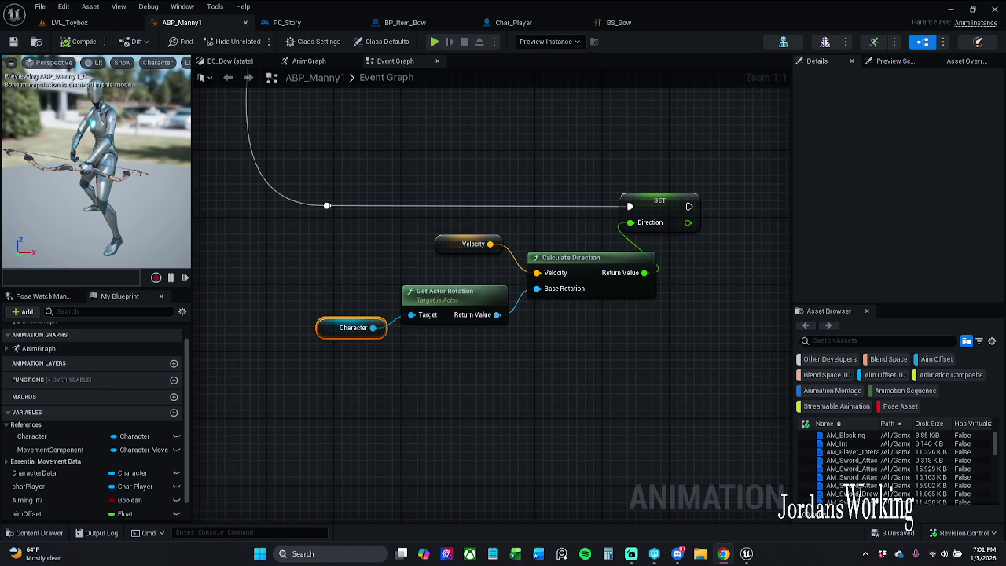
Step: Return to ABP_Manny1's BS_Bow state graph and centre the view on its nodes
{"action": "left_click", "coordinate": [238, 63]}
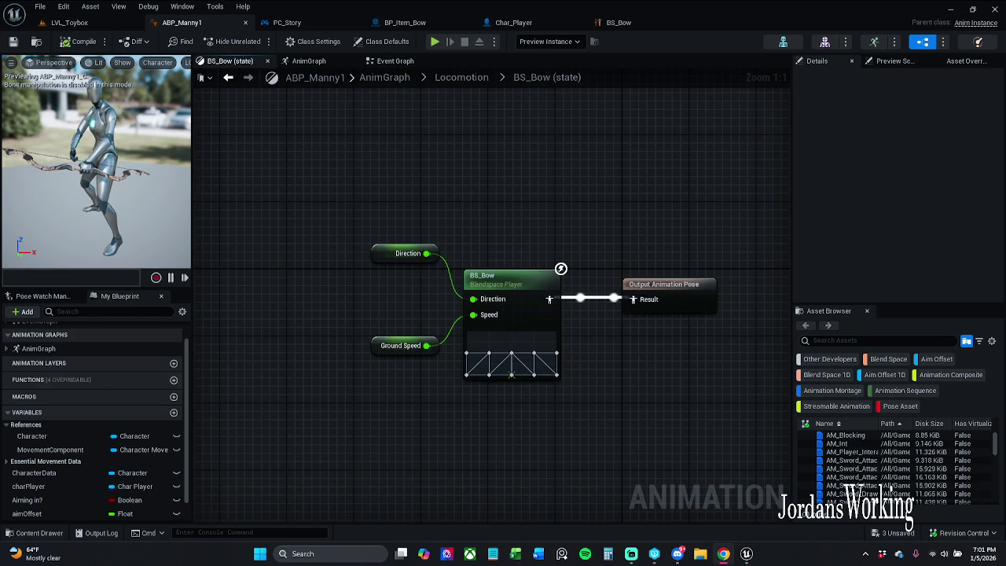
{"action": "mouse_move", "coordinate": [429, 384]}
{"action": "left_mouse_down"}
{"action": "mouse_move", "coordinate": [363, 348]}
{"action": "mouse_move", "coordinate": [294, 345]}
{"action": "left_mouse_up"}
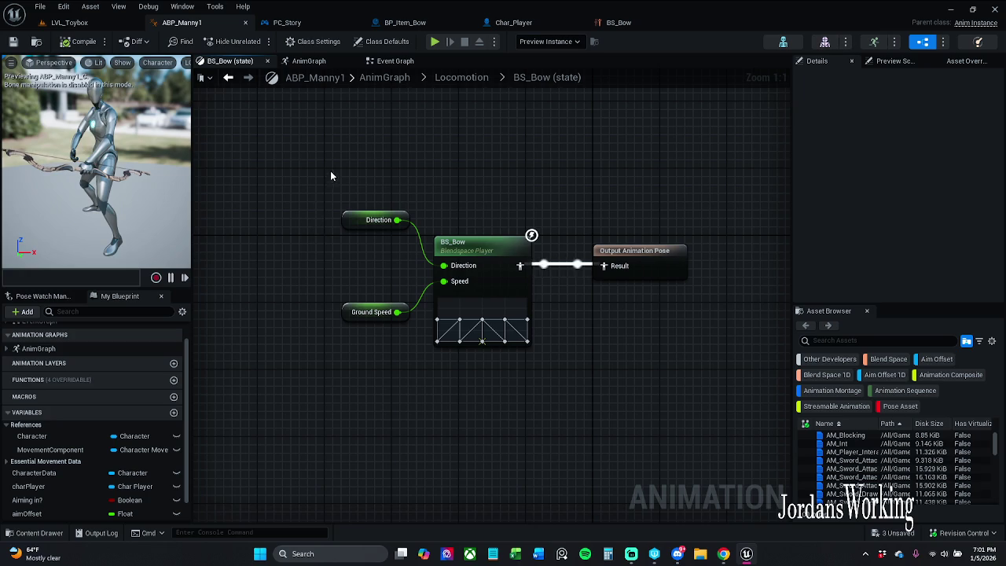
{"action": "left_click", "coordinate": [635, 24]}
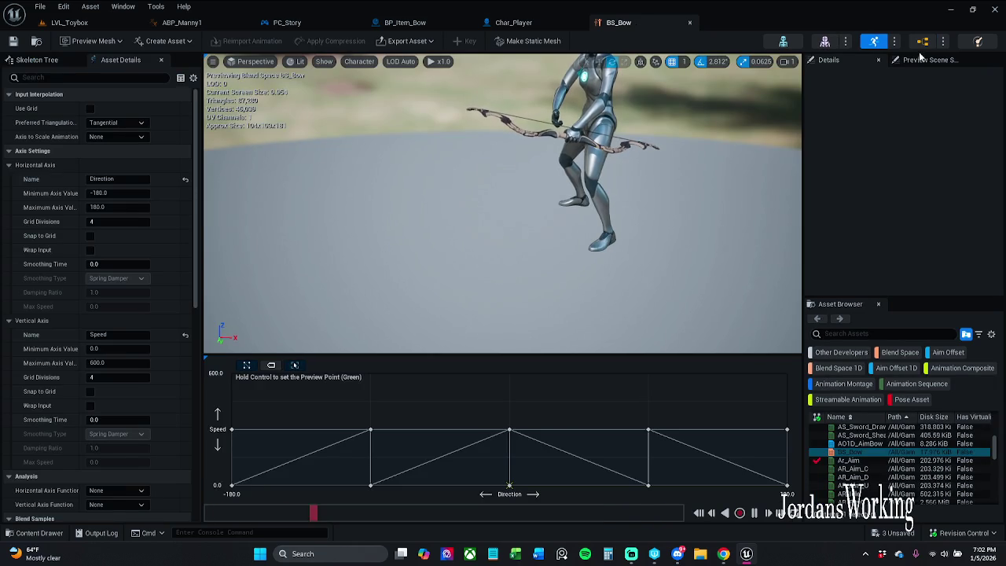
{"action": "left_click", "coordinate": [921, 43]}
Step: Move the BS_Bow player and its input nodes left, leaving room before Output Animation Pose
{"action": "left_click_drag", "start_coordinate": [348, 187], "coordinate": [478, 385]}
{"action": "left_click_drag", "start_coordinate": [495, 253], "coordinate": [230, 257]}
{"action": "left_click_drag", "start_coordinate": [335, 197], "coordinate": [490, 198]}
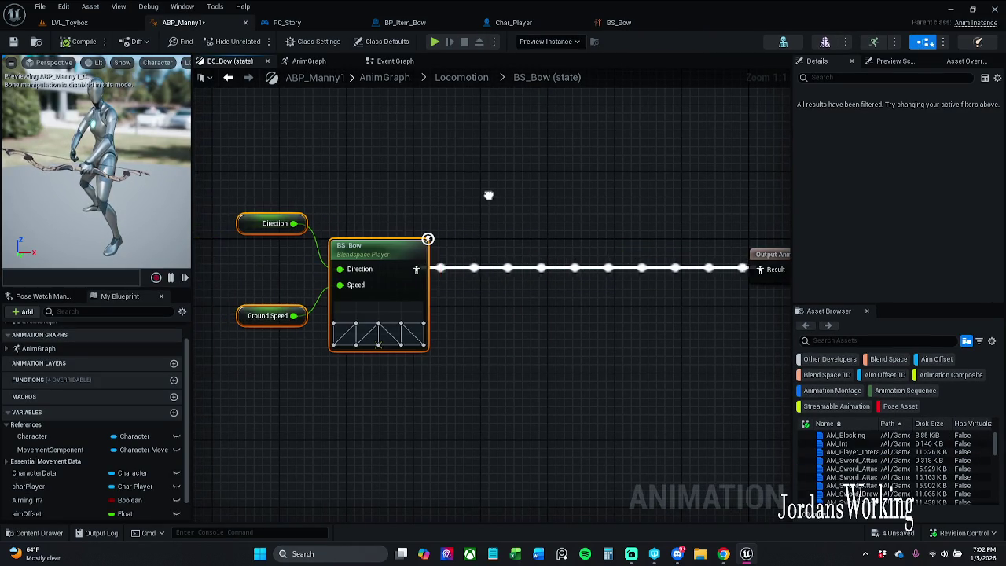
{"action": "mouse_move", "coordinate": [359, 258]}
{"action": "left_mouse_down"}
{"action": "mouse_move", "coordinate": [386, 258]}
{"action": "mouse_move", "coordinate": [375, 258]}
{"action": "left_mouse_up"}
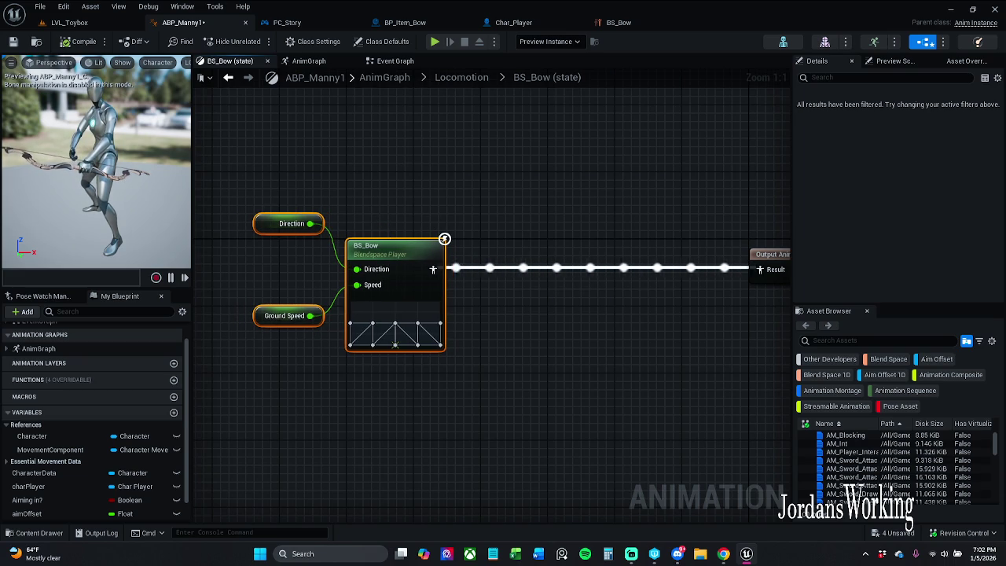
{"action": "left_click_drag", "start_coordinate": [473, 184], "coordinate": [394, 185]}
{"action": "left_click_drag", "start_coordinate": [355, 270], "coordinate": [414, 281]}
Step: Insert a Blend Poses by bool node on the BS_Bow wire and compile
{"action": "type", "text": "blend"}
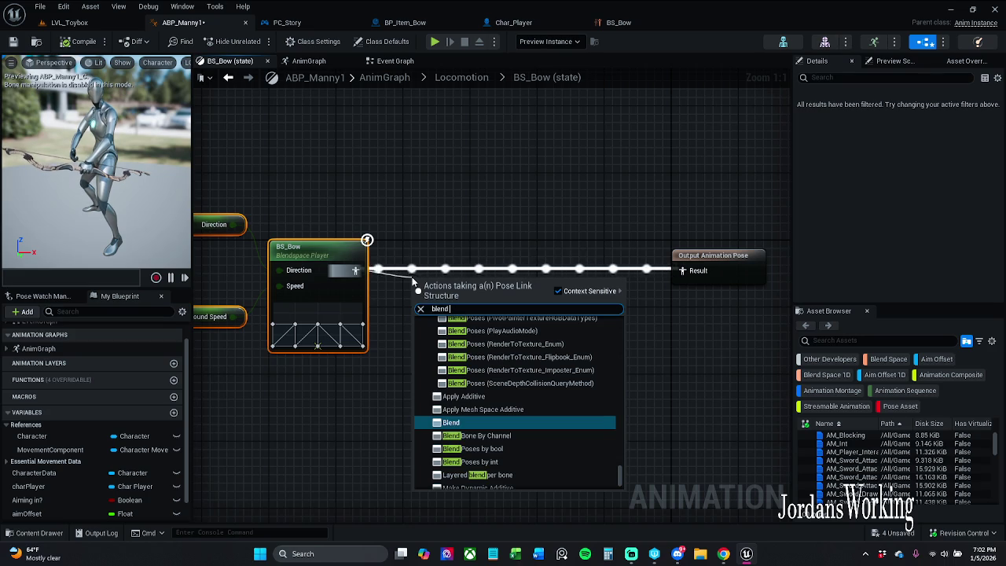
{"action": "type", "text": " pose"}
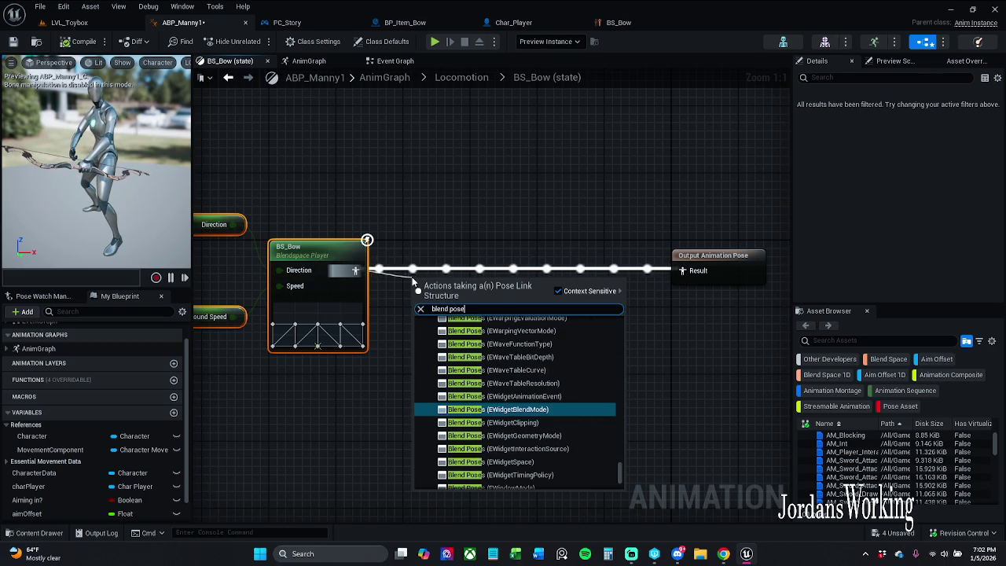
{"action": "type", "text": "s by"}
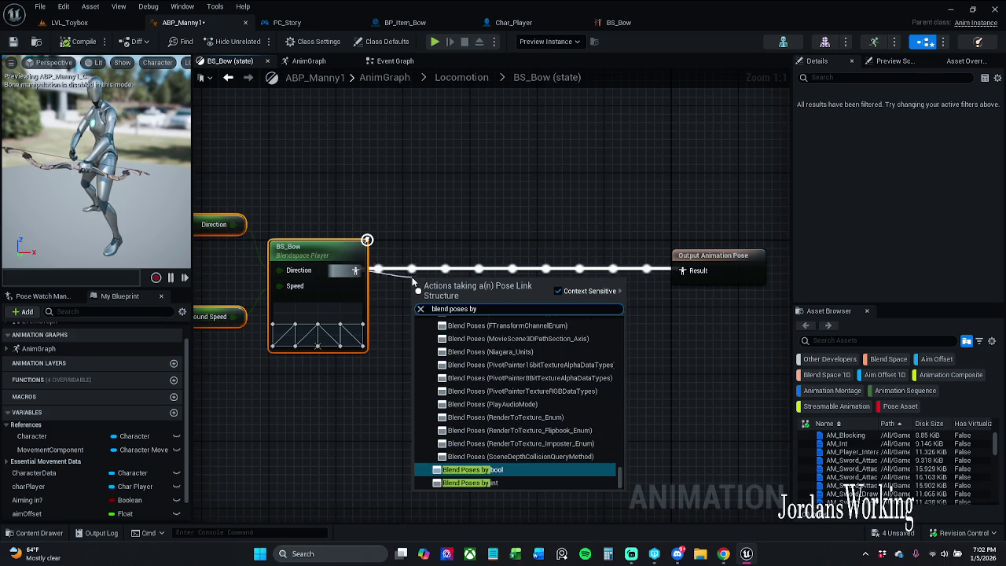
{"action": "key", "text": "Escape"}
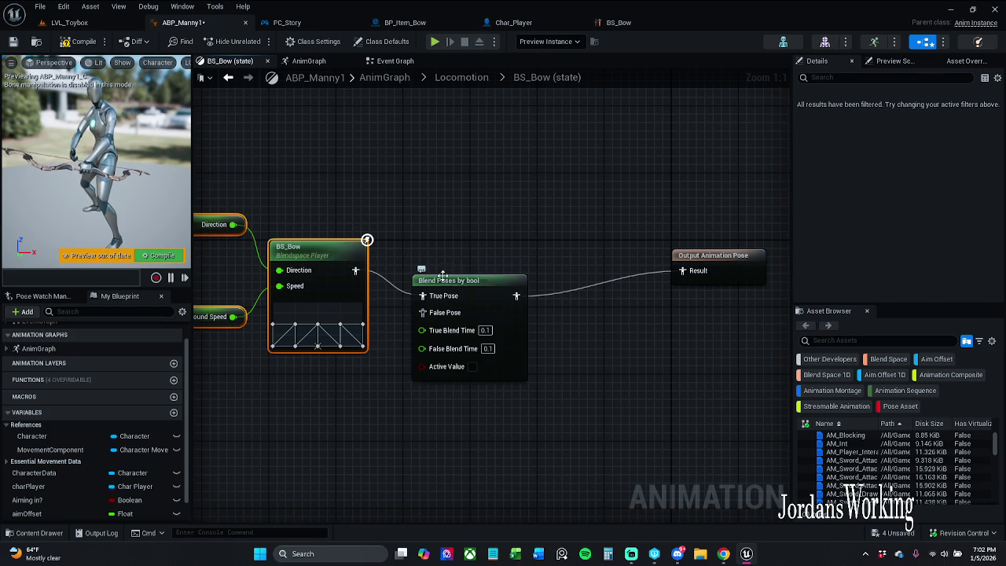
{"action": "left_click", "coordinate": [450, 288]}
{"action": "left_click_drag", "start_coordinate": [450, 288], "coordinate": [449, 269]}
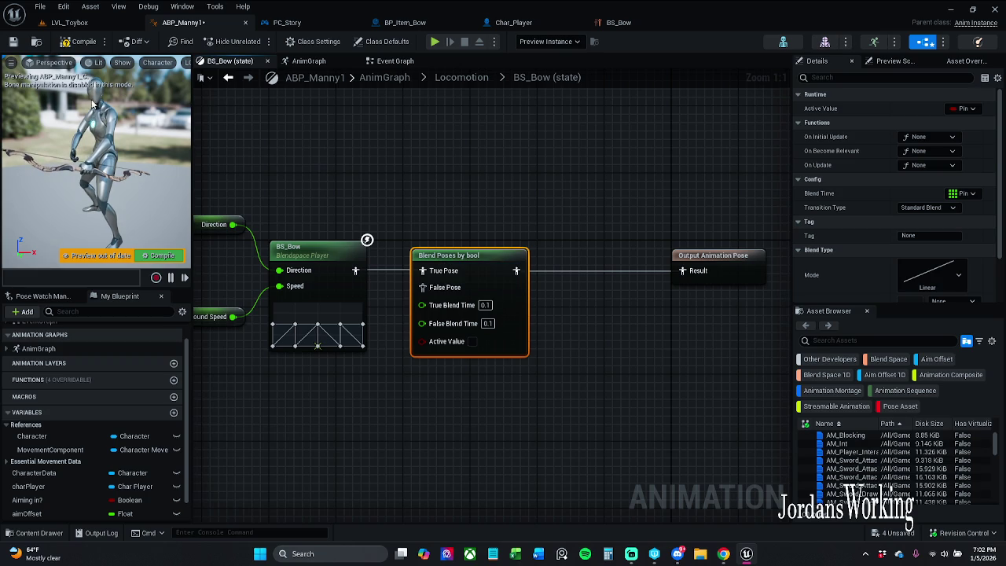
{"action": "left_click", "coordinate": [162, 256]}
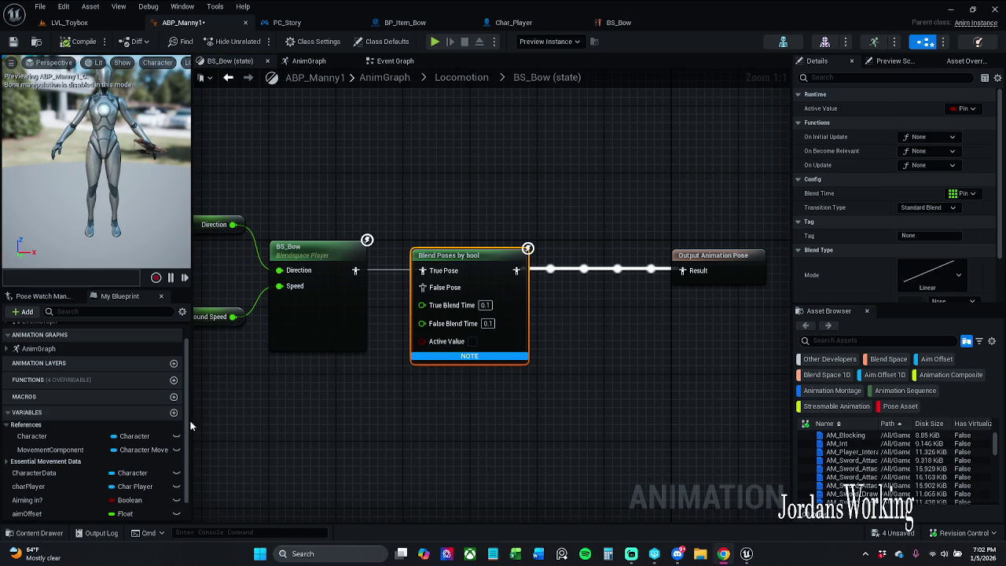
Step: Add an Aiming In? getter beside the Blend Poses by bool node and tidy their positions
{"action": "mouse_move", "coordinate": [65, 502]}
{"action": "left_mouse_down"}
{"action": "mouse_move", "coordinate": [348, 476]}
{"action": "mouse_move", "coordinate": [440, 343]}
{"action": "mouse_move", "coordinate": [441, 378]}
{"action": "left_mouse_up"}
{"action": "left_click", "coordinate": [477, 336], "text": "ctrl"}
{"action": "left_click_drag", "start_coordinate": [460, 259], "coordinate": [485, 259]}
{"action": "left_click", "coordinate": [397, 422]}
{"action": "left_click_drag", "start_coordinate": [402, 363], "coordinate": [394, 371]}
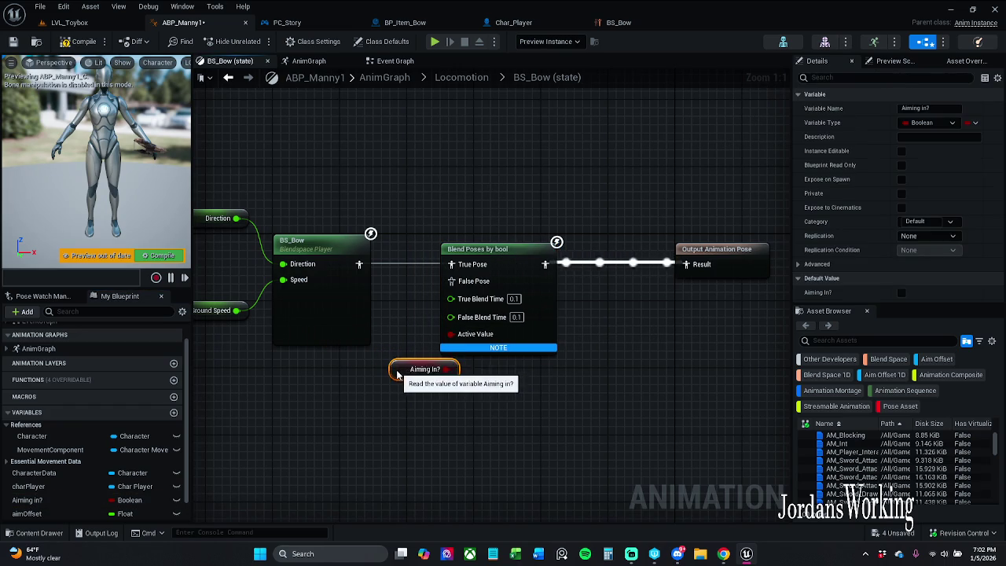
{"action": "scroll", "coordinate": [119, 478], "scroll_direction": "down", "scroll_amount": 1}
{"action": "left_click_drag", "start_coordinate": [420, 465], "coordinate": [388, 460]}
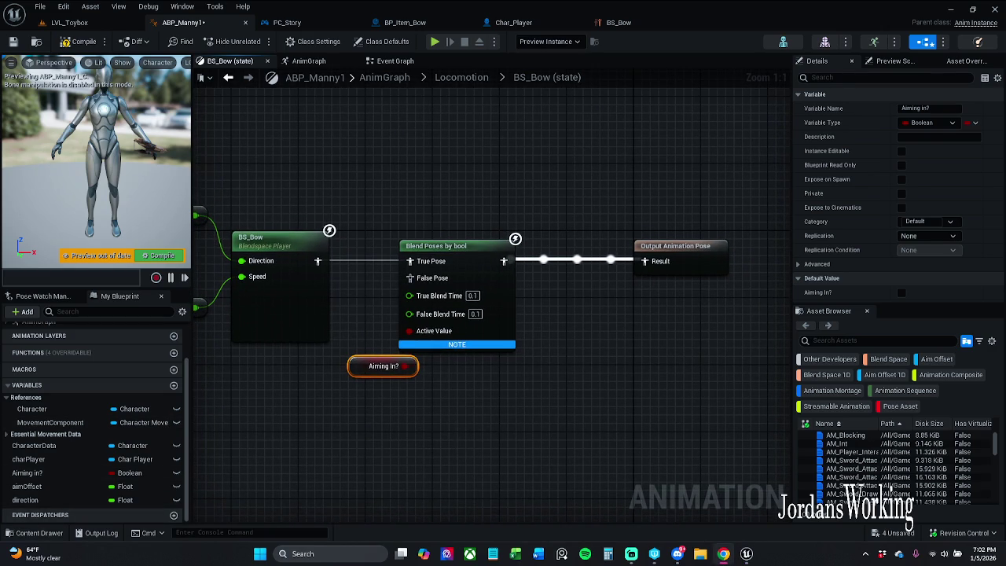
{"action": "left_click_drag", "start_coordinate": [366, 186], "coordinate": [453, 377]}
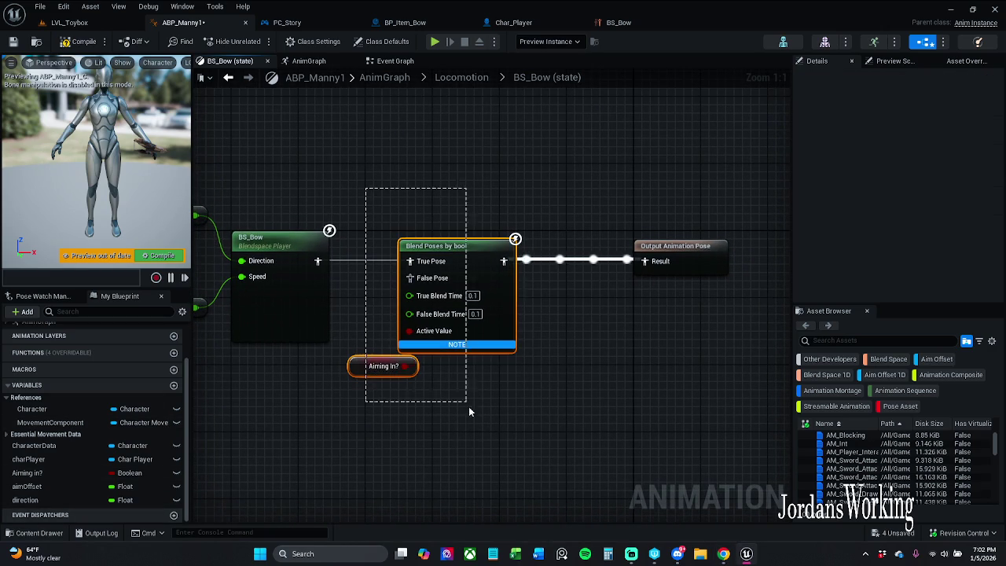
{"action": "left_click_drag", "start_coordinate": [456, 265], "coordinate": [489, 265]}
{"action": "left_click", "coordinate": [513, 384]}
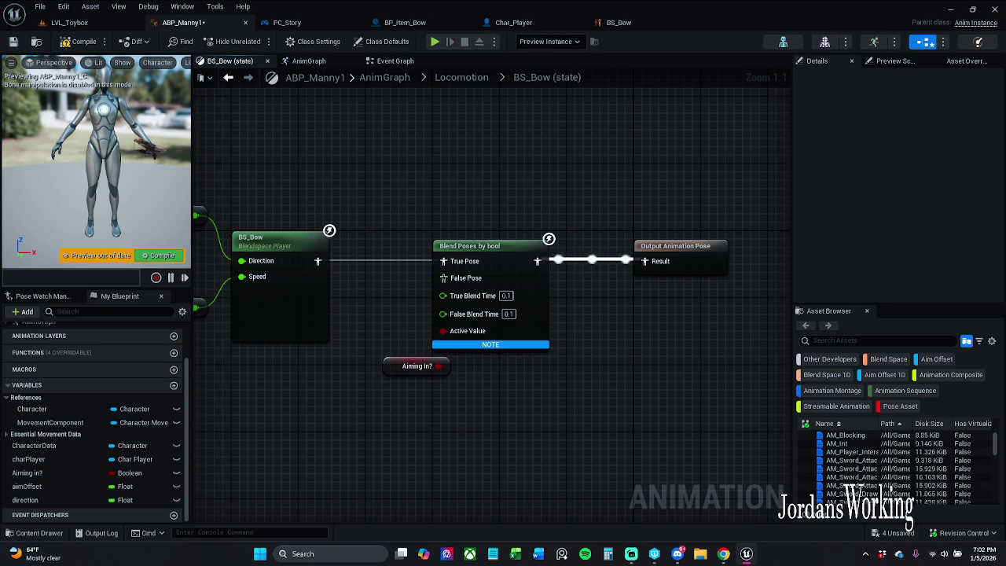
{"action": "mouse_move", "coordinate": [333, 84]}
{"action": "left_mouse_down"}
{"action": "mouse_move", "coordinate": [386, 171]}
{"action": "mouse_move", "coordinate": [417, 271]}
{"action": "left_mouse_up"}
Step: Connect BS_Bow to the False Pose input and shift the blend and output nodes right
{"action": "left_click_drag", "start_coordinate": [325, 269], "coordinate": [443, 287]}
{"action": "mouse_move", "coordinate": [388, 204]}
{"action": "left_mouse_down"}
{"action": "mouse_move", "coordinate": [427, 359]}
{"action": "mouse_move", "coordinate": [741, 386]}
{"action": "left_mouse_up"}
{"action": "left_click_drag", "start_coordinate": [505, 267], "coordinate": [534, 244]}
{"action": "left_click", "coordinate": [473, 186]}
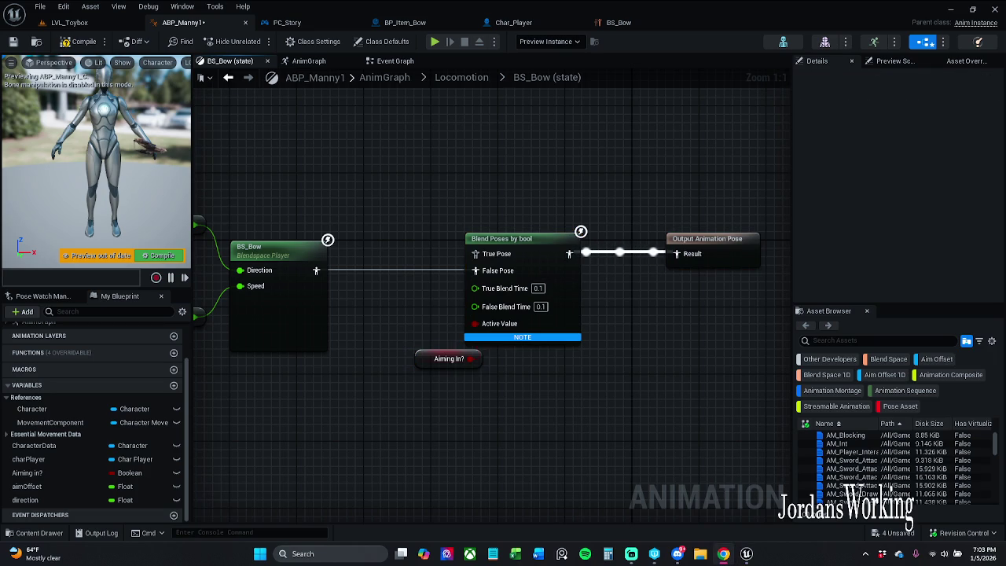
{"action": "left_click_drag", "start_coordinate": [227, 343], "coordinate": [343, 327]}
{"action": "left_click_drag", "start_coordinate": [252, 153], "coordinate": [442, 396]}
Step: Compile, then duplicate BS_Bow with its Direction and Ground Speed inputs below the originals
{"action": "left_click", "coordinate": [161, 255]}
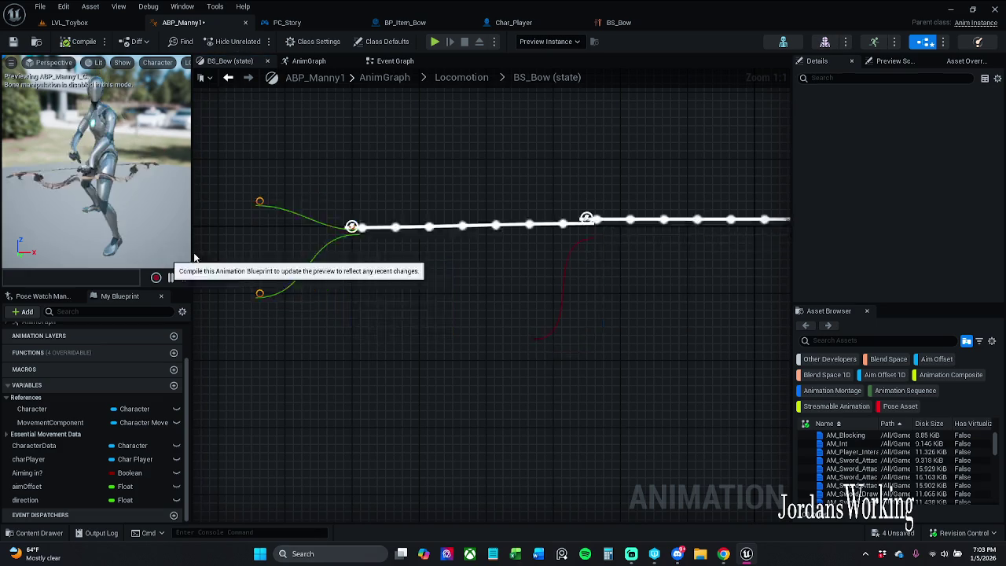
{"action": "key", "text": "ctrl+c"}
{"action": "key", "text": "ctrl+v"}
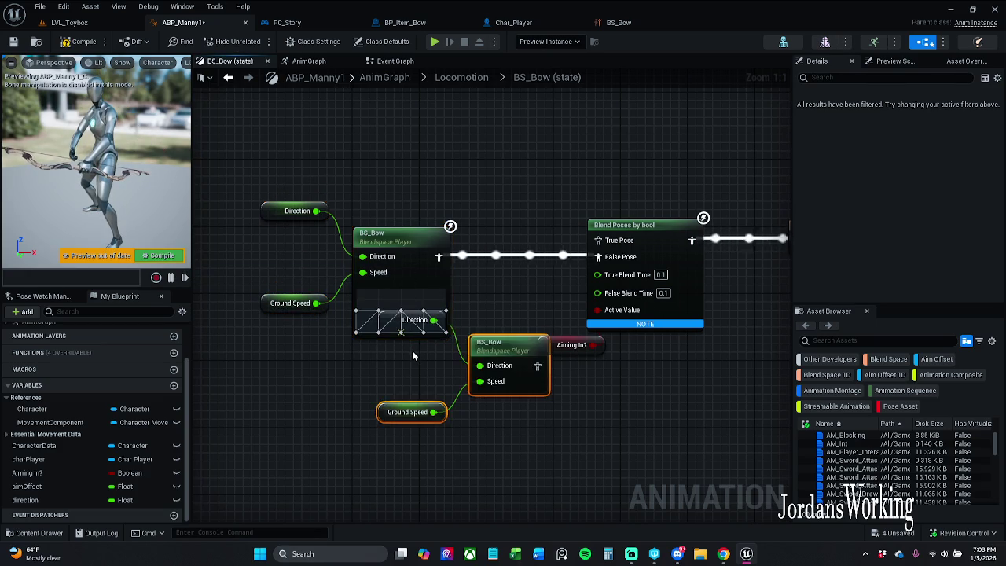
{"action": "left_click_drag", "start_coordinate": [607, 462], "coordinate": [438, 186]}
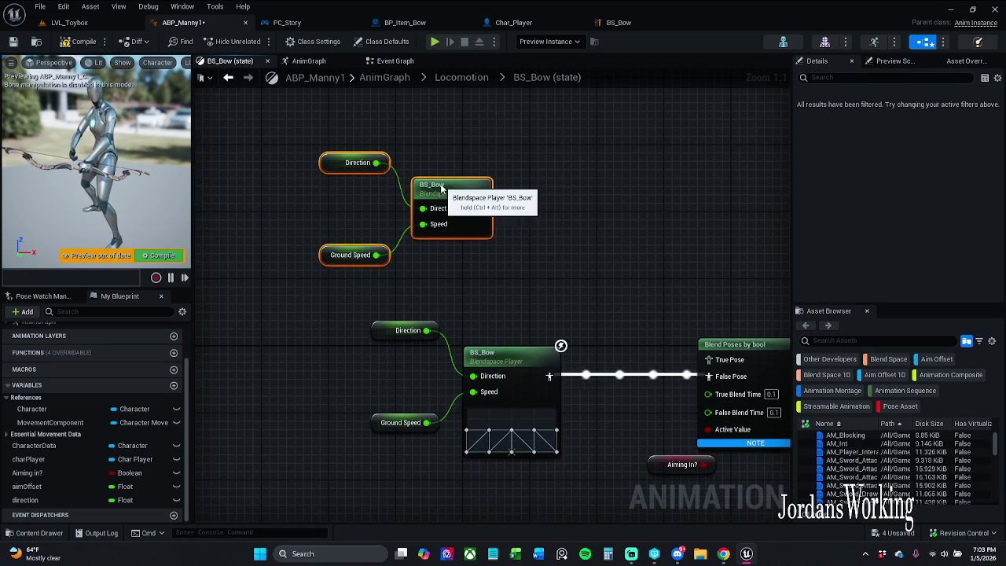
{"action": "left_click", "coordinate": [512, 449]}
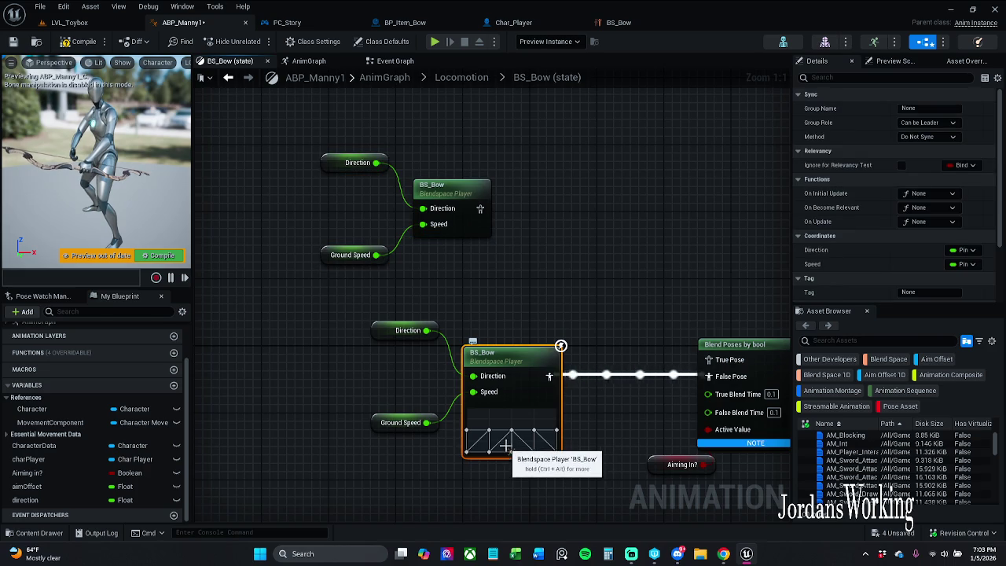
Step: Compile, inspect the BS_Bow blend space, and move the lower duplicated node group left
{"action": "left_click", "coordinate": [177, 259]}
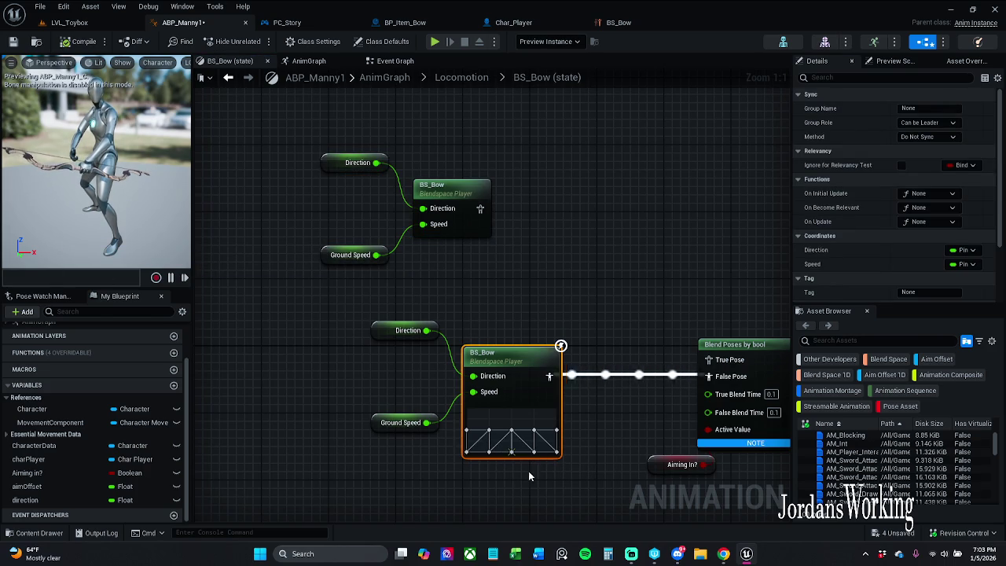
{"action": "double_click", "coordinate": [524, 442]}
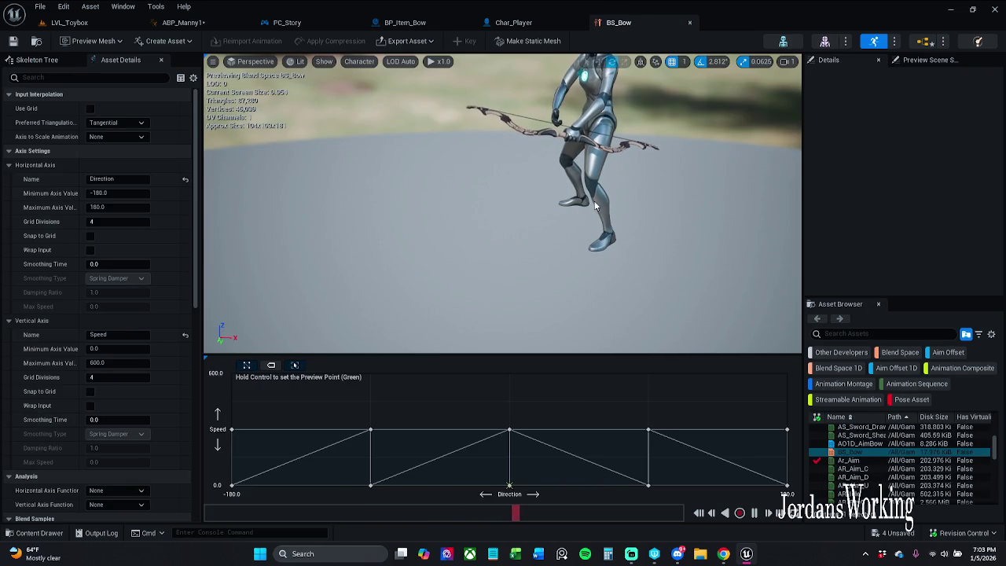
{"action": "left_click", "coordinate": [207, 23]}
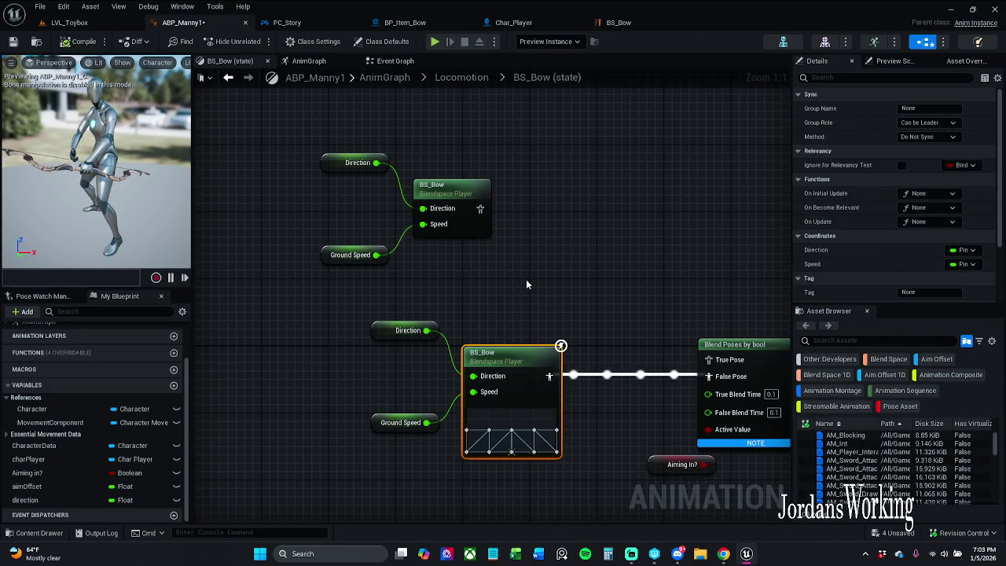
{"action": "left_click_drag", "start_coordinate": [348, 295], "coordinate": [635, 481]}
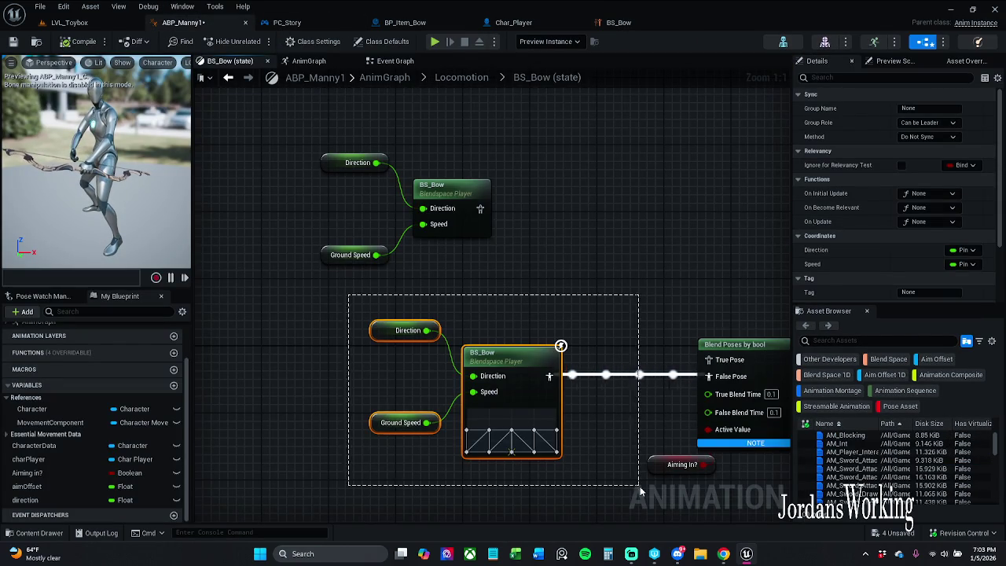
{"action": "left_click_drag", "start_coordinate": [491, 357], "coordinate": [375, 365]}
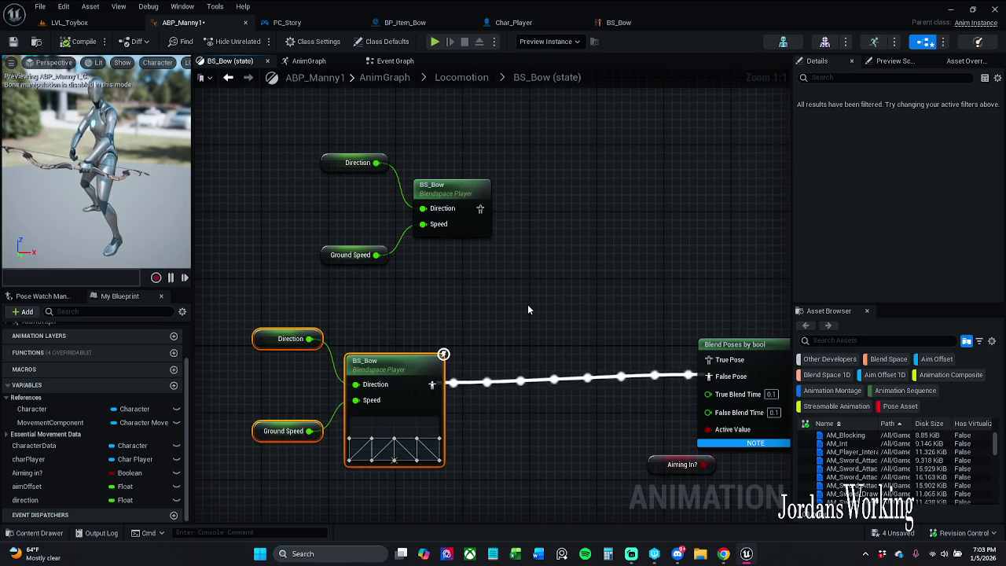
{"action": "left_click", "coordinate": [511, 316]}
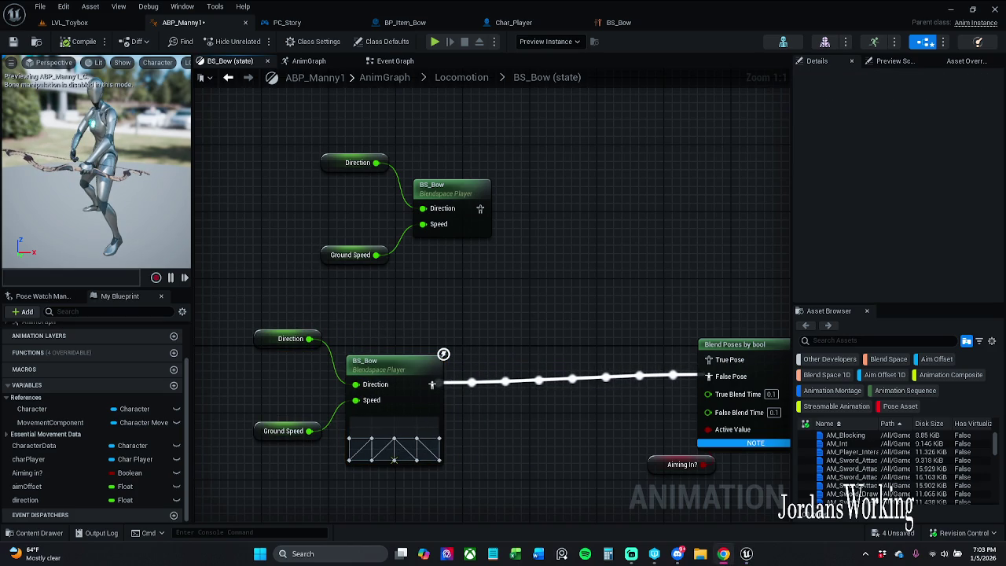
Step: Add a Layered blend per bone node fed by the upper BS_Bow pose, arrange it, and compile
{"action": "left_click_drag", "start_coordinate": [488, 208], "coordinate": [519, 230]}
{"action": "type", "text": "layered"}
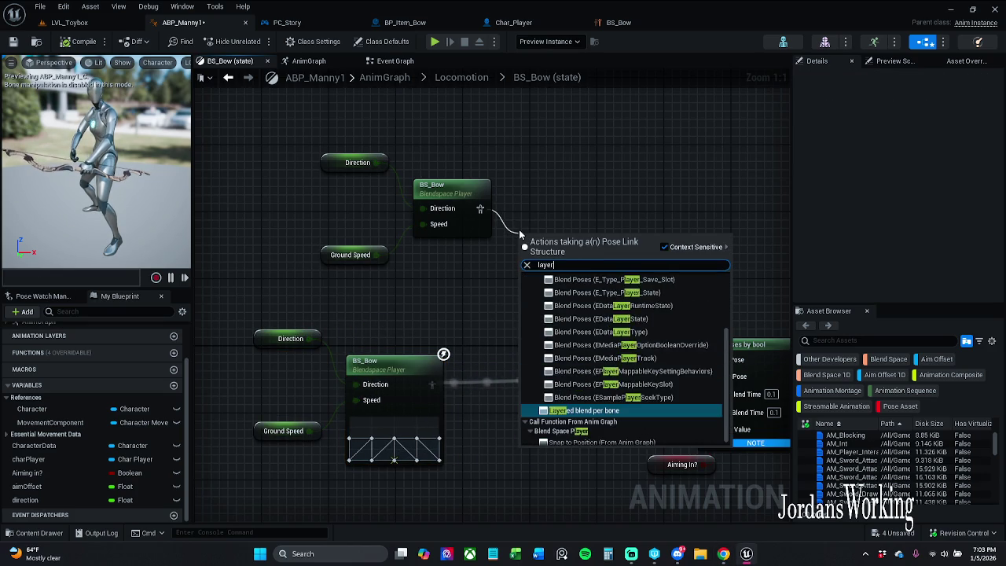
{"action": "key", "text": "Return"}
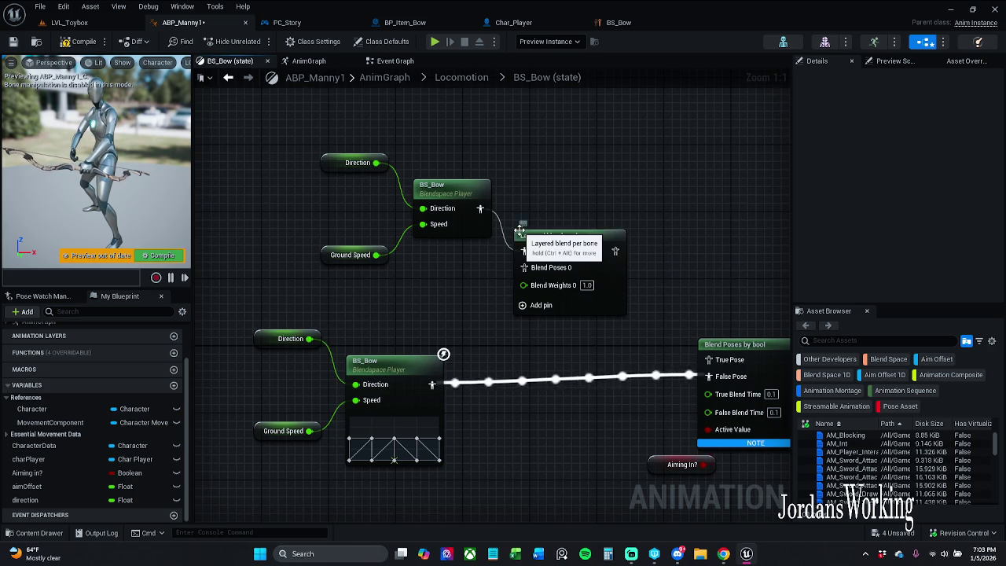
{"action": "left_click_drag", "start_coordinate": [346, 121], "coordinate": [603, 284]}
{"action": "left_click_drag", "start_coordinate": [522, 240], "coordinate": [487, 114]}
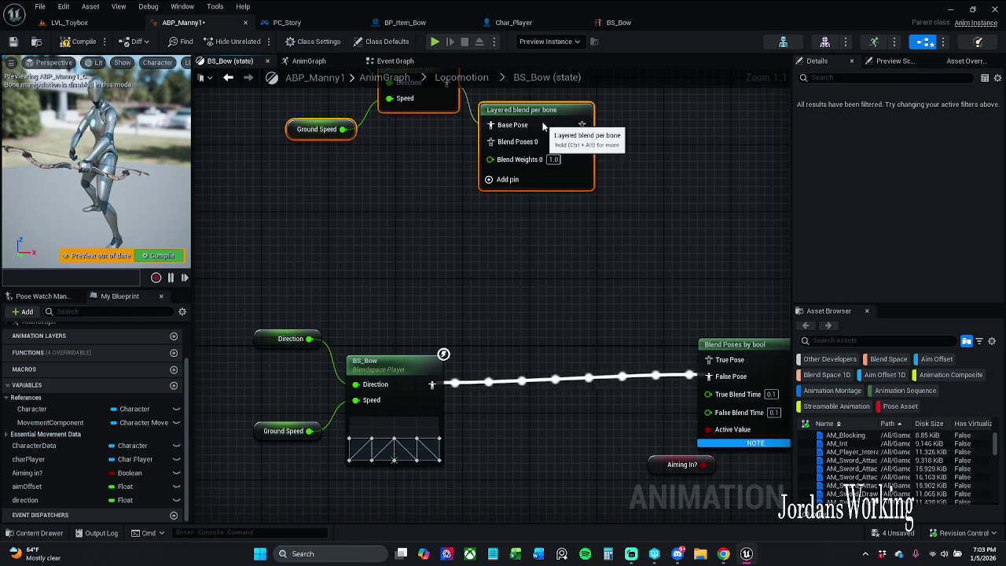
{"action": "mouse_move", "coordinate": [566, 275]}
{"action": "left_mouse_down"}
{"action": "mouse_move", "coordinate": [539, 269]}
{"action": "mouse_move", "coordinate": [561, 274]}
{"action": "left_mouse_up"}
{"action": "left_click", "coordinate": [546, 204]}
{"action": "left_click", "coordinate": [422, 345]}
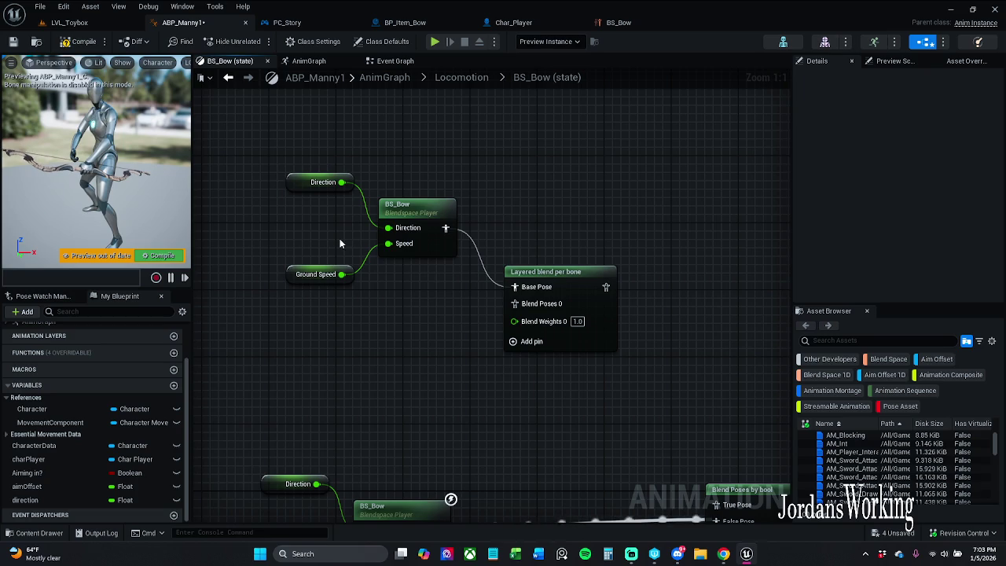
{"action": "left_click", "coordinate": [169, 256]}
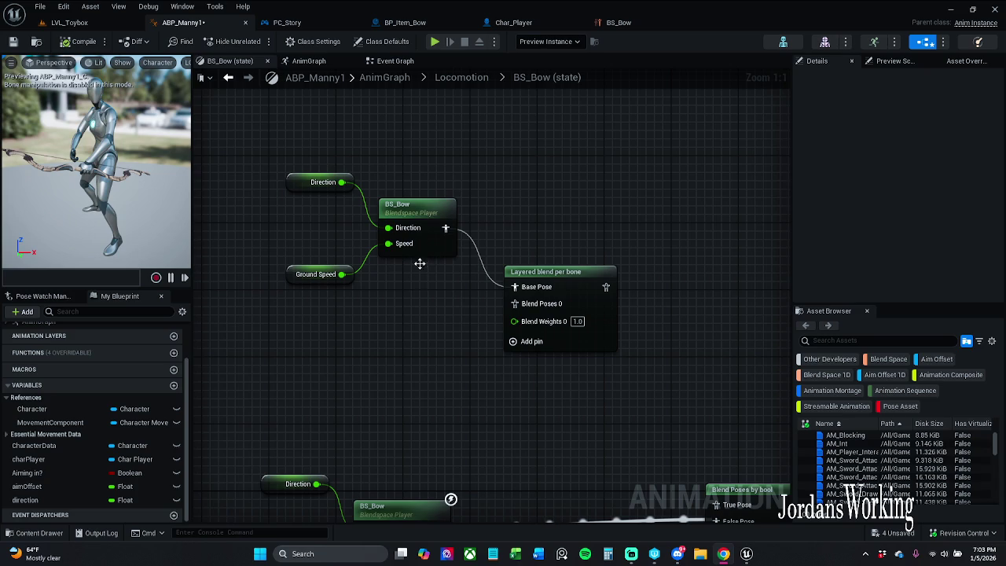
Step: Add a branch filter to the Layered blend per bone node with Bone Name spine_01
{"action": "left_click", "coordinate": [582, 273]}
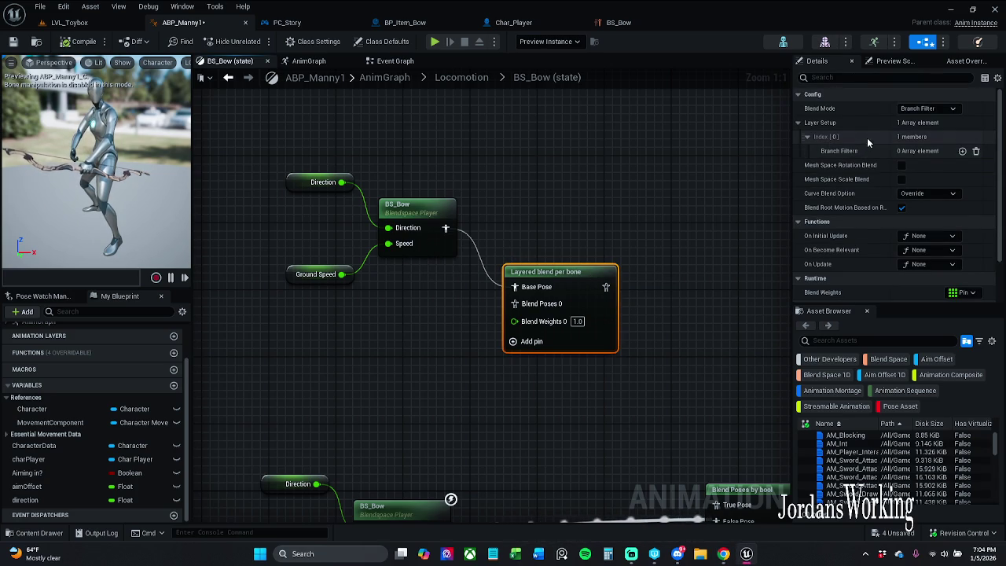
{"action": "left_click", "coordinate": [963, 152]}
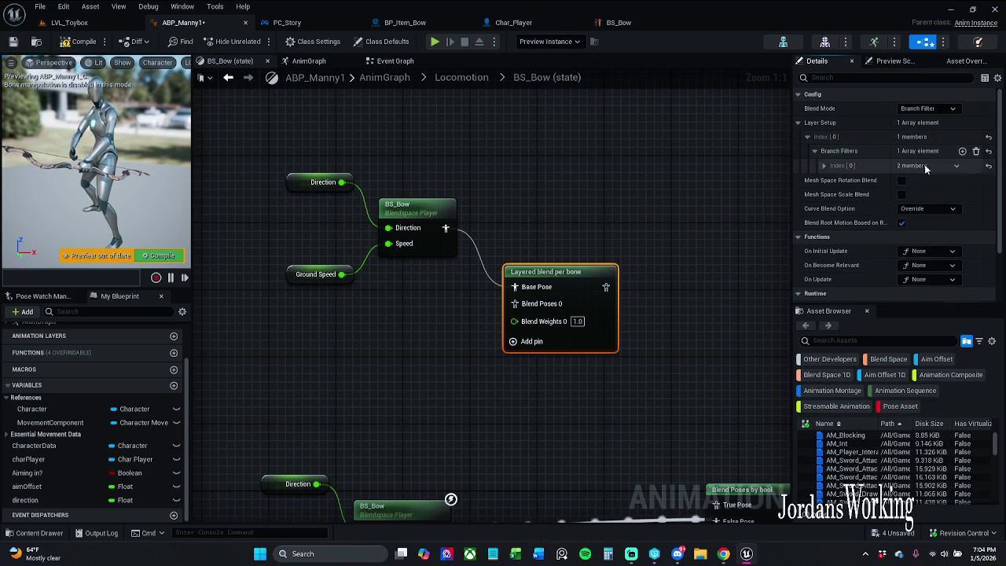
{"action": "left_click", "coordinate": [825, 166]}
{"action": "left_click", "coordinate": [921, 184]}
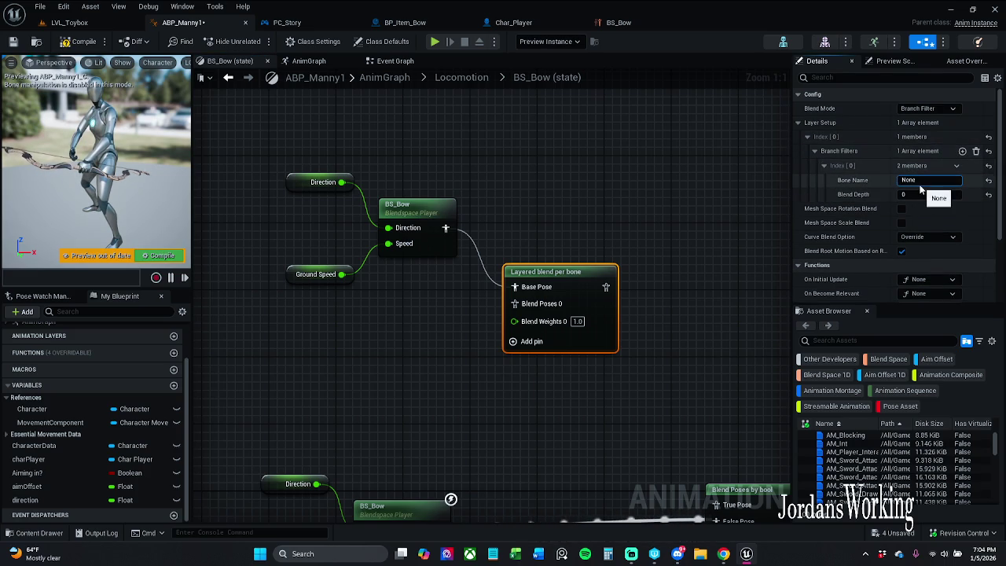
{"action": "type", "text": "spine"}
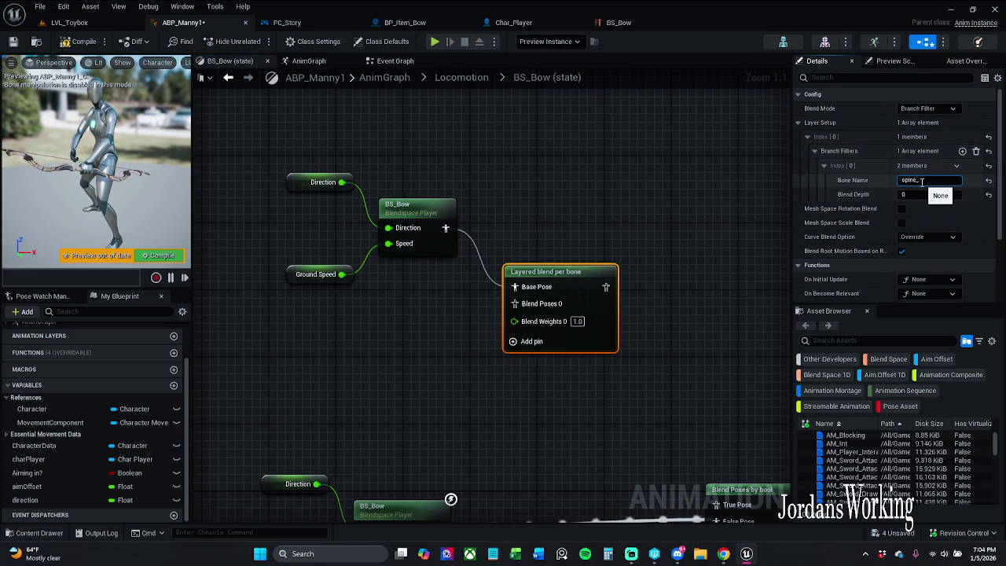
{"action": "type", "text": "_01"}
{"action": "key", "text": "Return"}
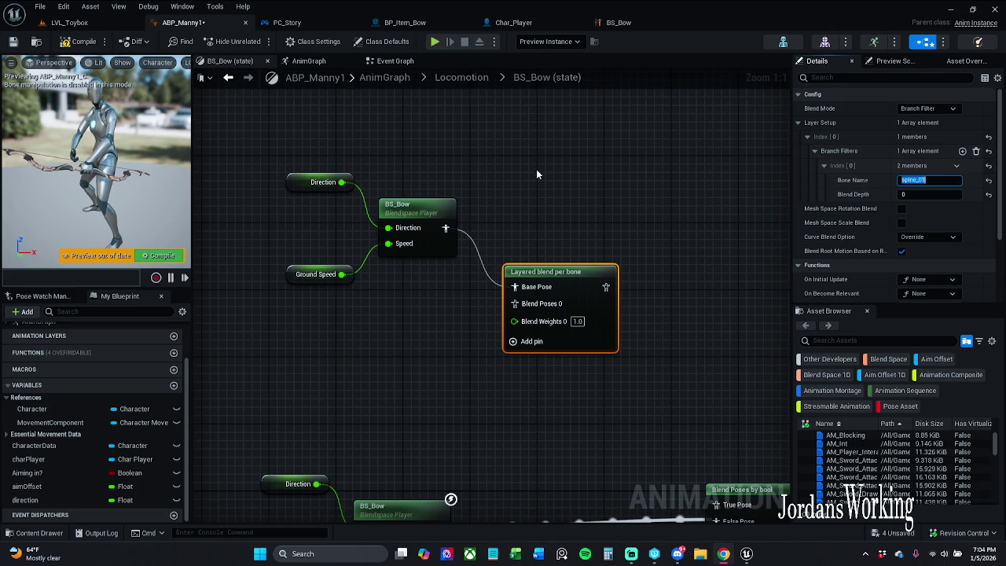
{"action": "left_click_drag", "start_coordinate": [538, 170], "coordinate": [544, 202]}
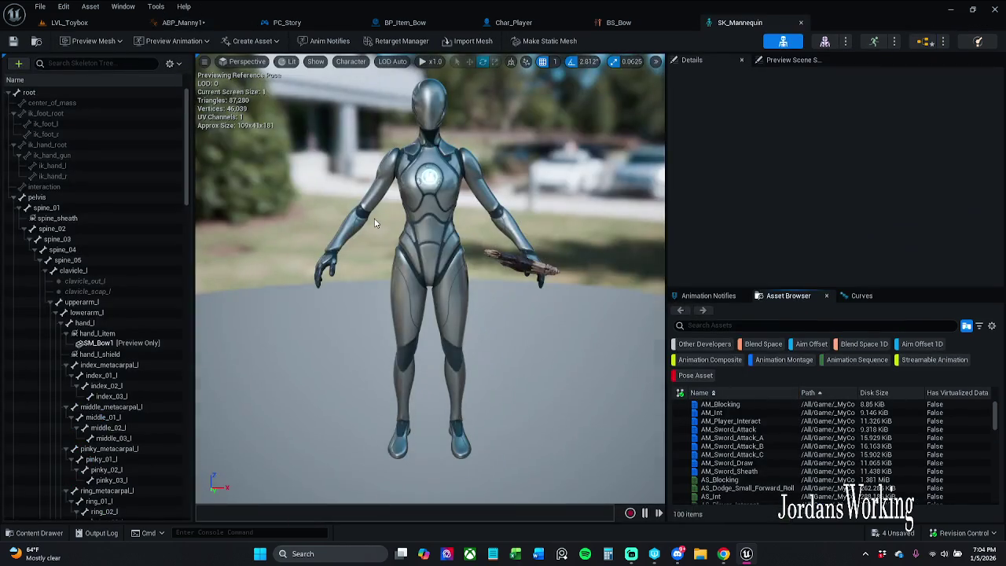
{"action": "left_click", "coordinate": [46, 208]}
{"action": "mouse_move", "coordinate": [645, 314]}
{"action": "left_mouse_down"}
{"action": "mouse_move", "coordinate": [621, 251]}
{"action": "mouse_move", "coordinate": [611, 263]}
{"action": "mouse_move", "coordinate": [617, 236]}
{"action": "mouse_move", "coordinate": [602, 245]}
{"action": "left_mouse_up"}
{"action": "key", "text": "f"}
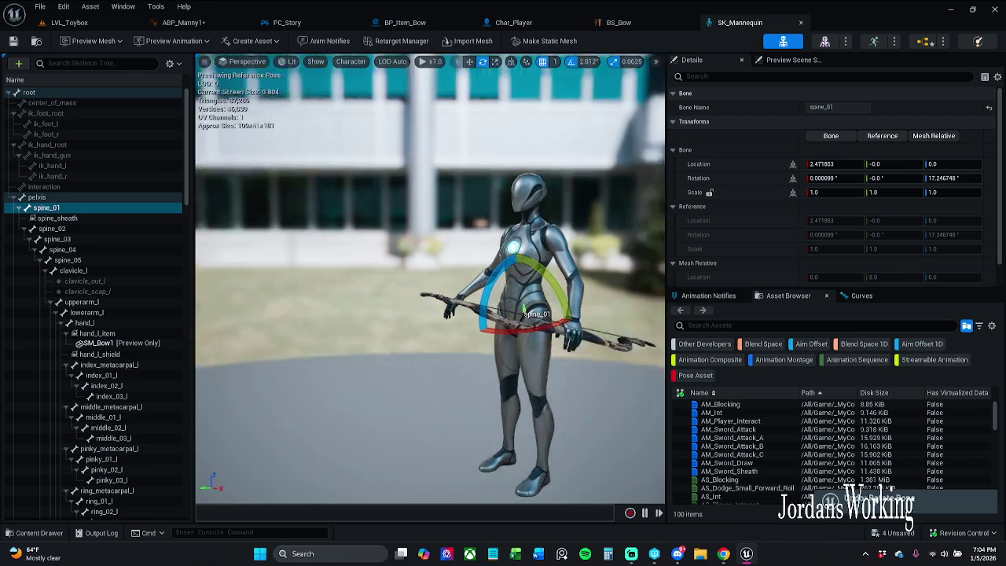
{"action": "left_click", "coordinate": [12, 41]}
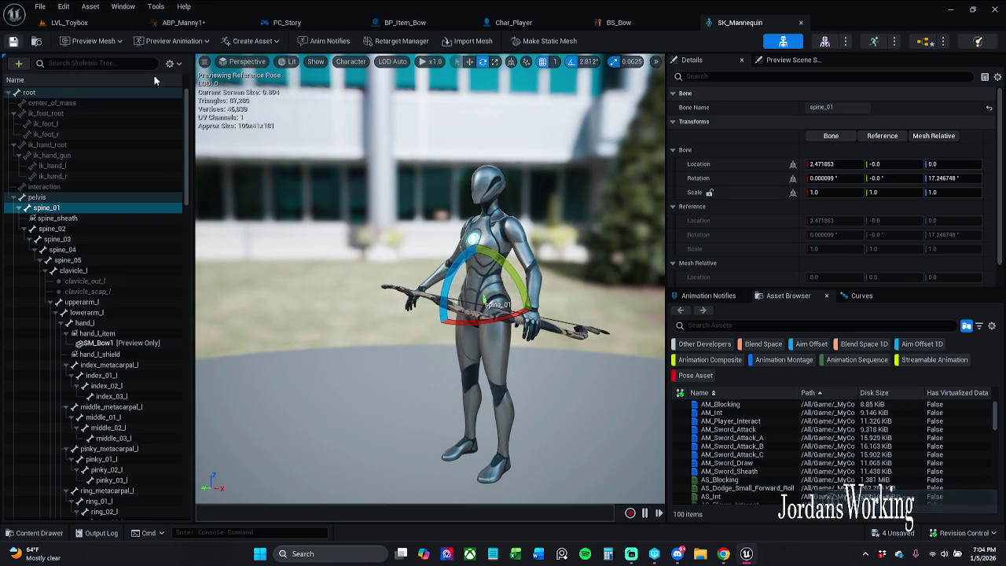
{"action": "left_click", "coordinate": [800, 22]}
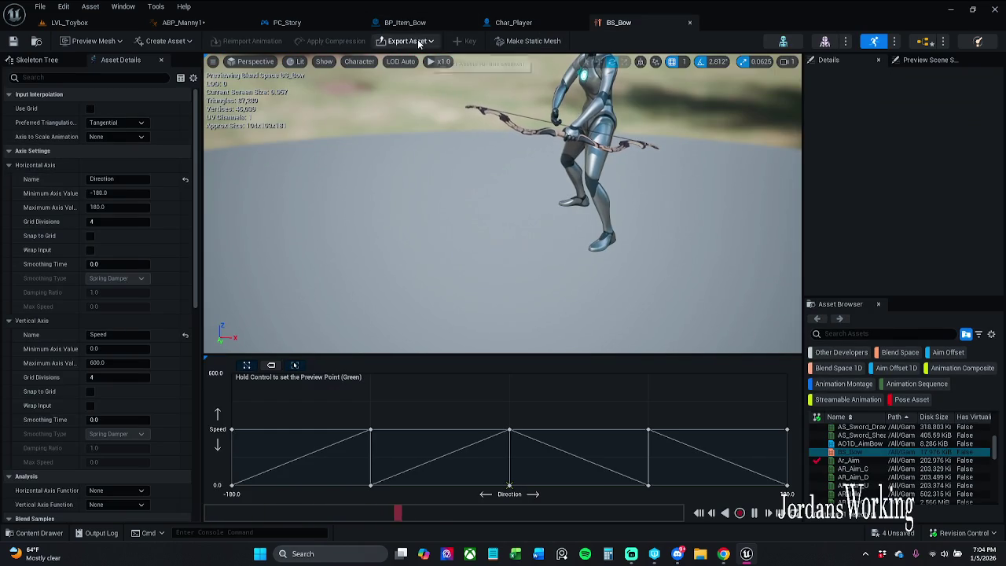
{"action": "left_click", "coordinate": [217, 21]}
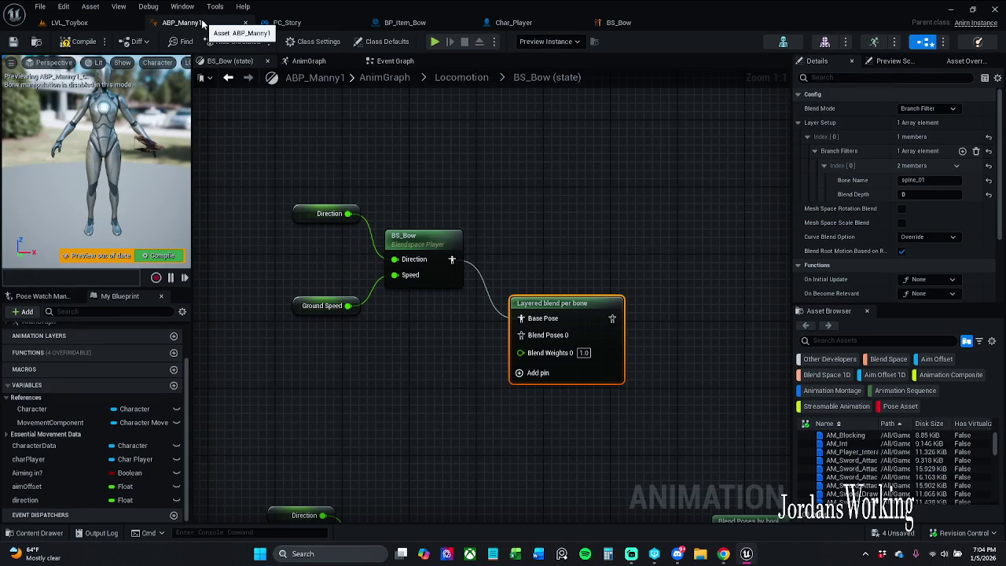
Step: Compile, enable Mesh Space Rotation Blend, and search the Asset Browser for 'ao1d'
{"action": "left_click", "coordinate": [178, 255]}
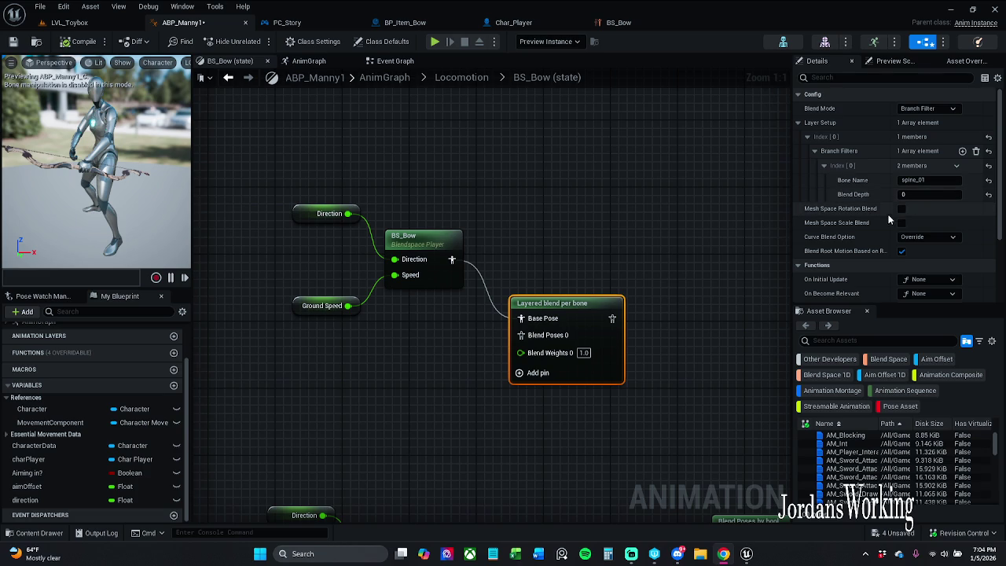
{"action": "left_click", "coordinate": [901, 209]}
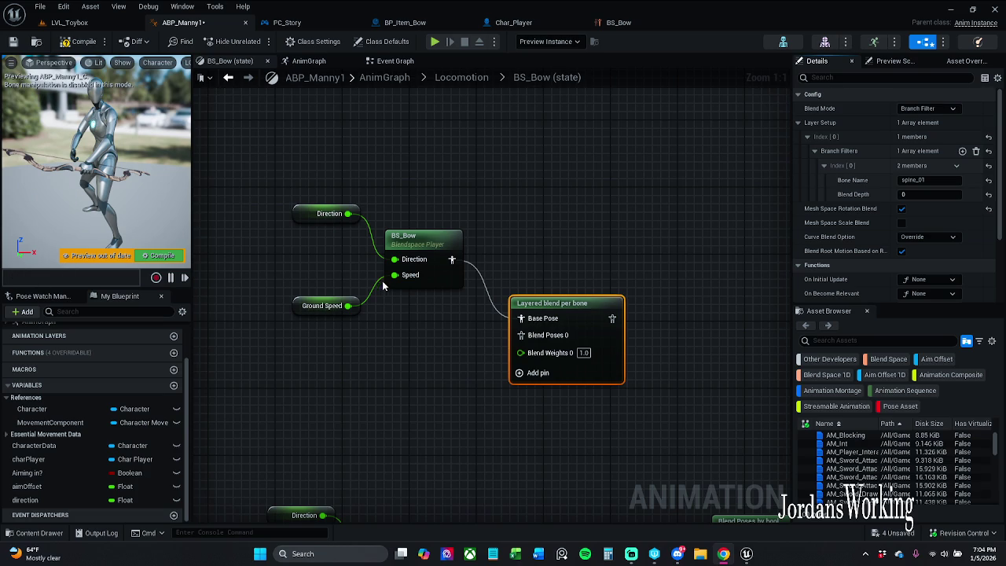
{"action": "mouse_move", "coordinate": [695, 347]}
{"action": "left_mouse_down"}
{"action": "mouse_move", "coordinate": [636, 341]}
{"action": "mouse_move", "coordinate": [662, 351]}
{"action": "left_mouse_up"}
{"action": "type", "text": "ao1d"}
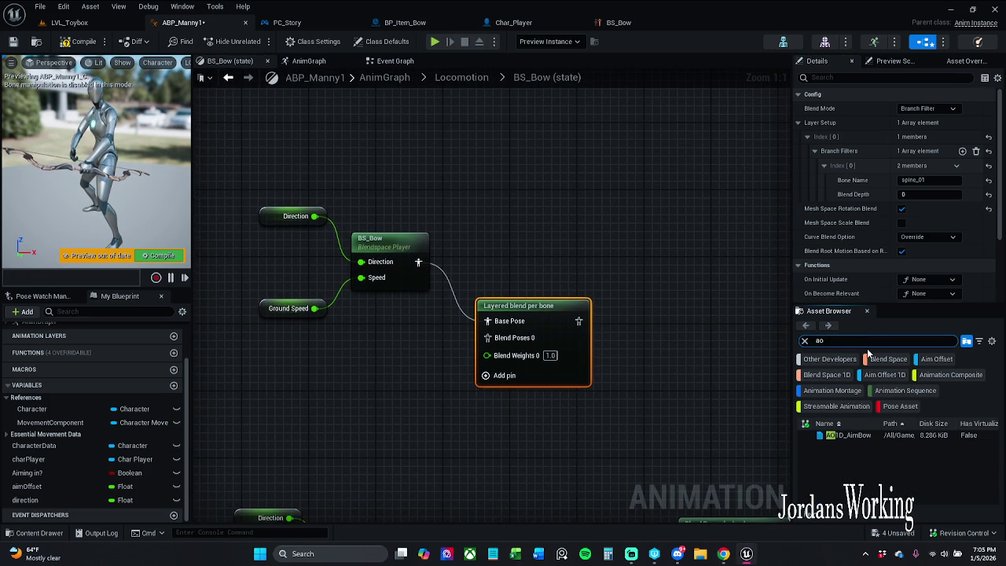